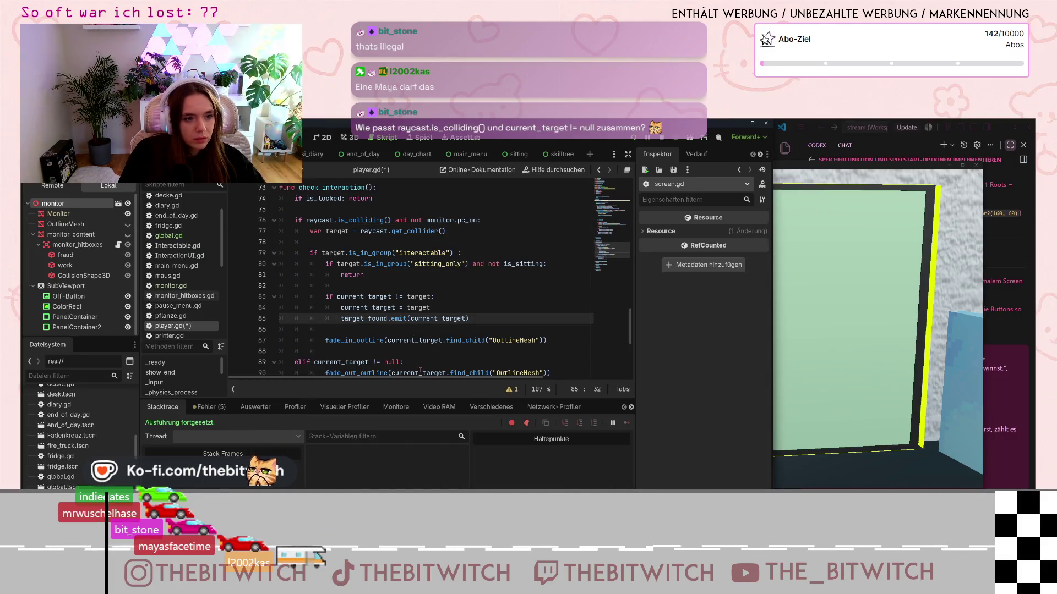
Step: Dismiss the tooltip in player.gd, save it, and launch the game to its start menu
mouse_move(420, 373)
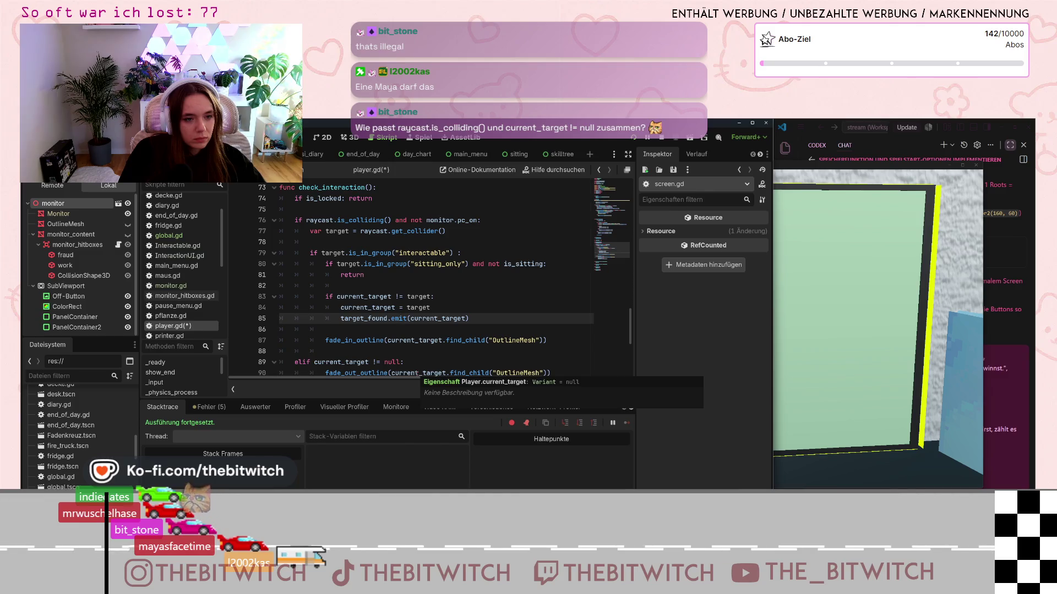
left_click(363, 274)
key("ctrl+s")
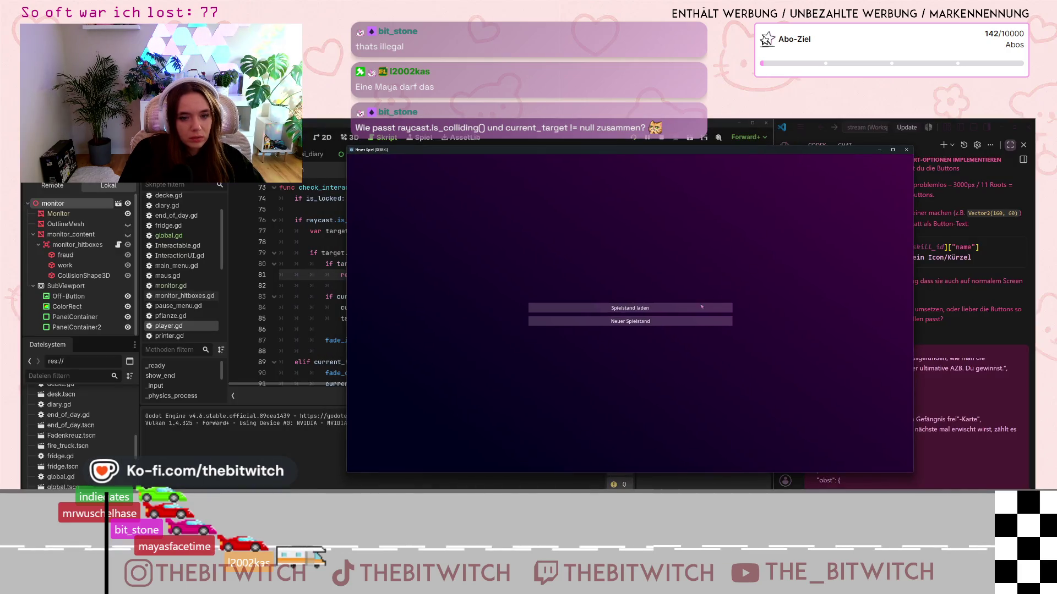
Step: Start a Neuer Spielstand game, walk to the desk, sit, switch on the monitor, then close the game
left_click(718, 324)
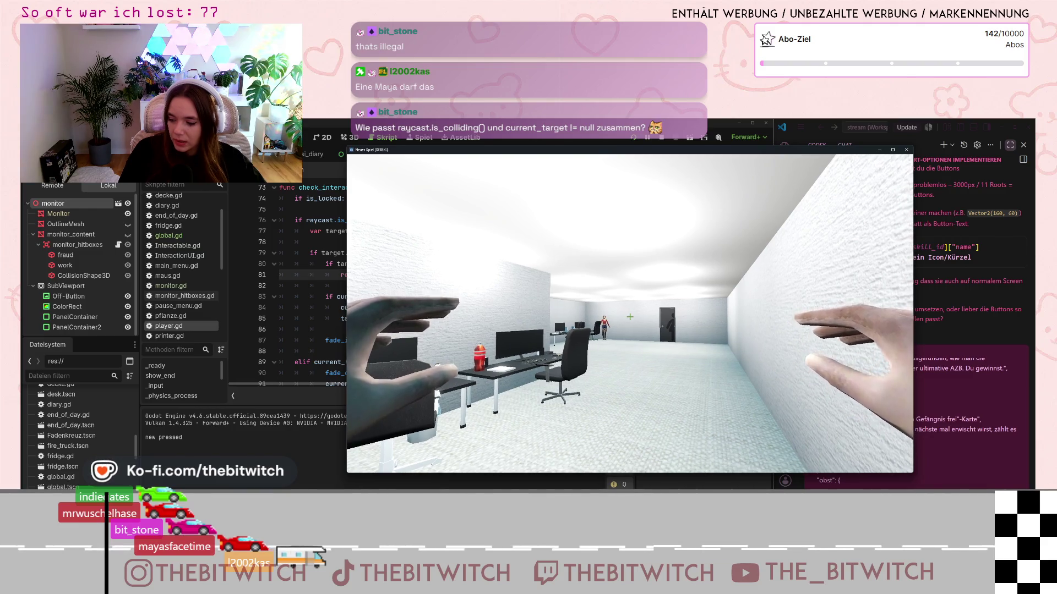
key("s")
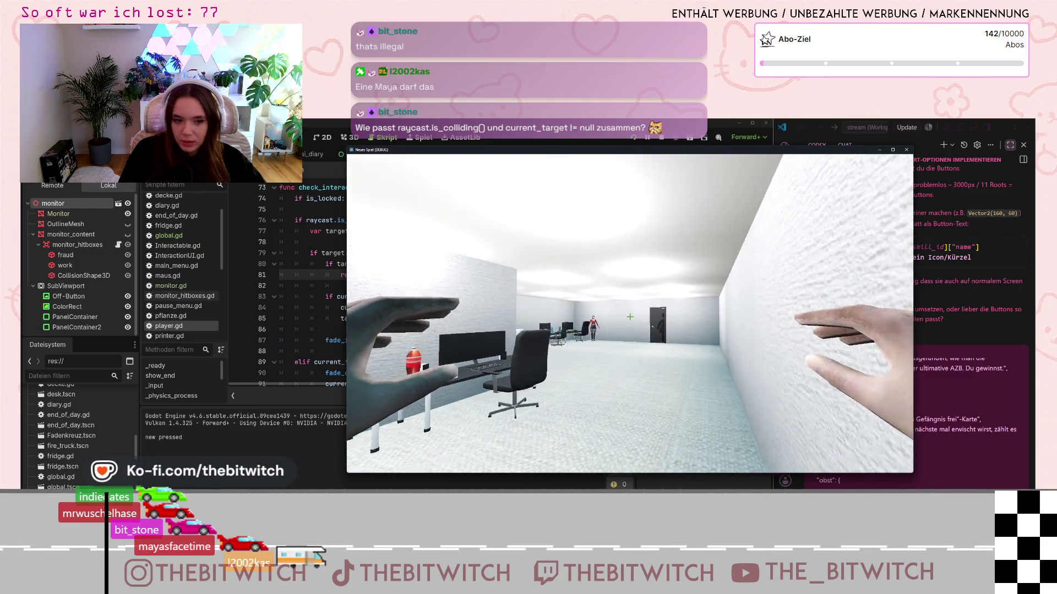
key("w")
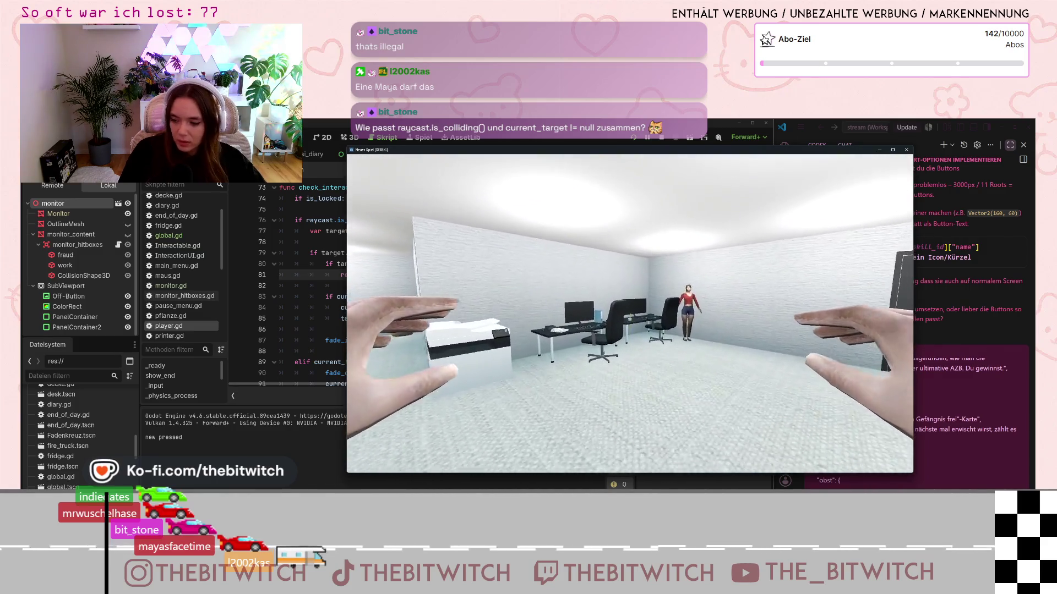
key("e")
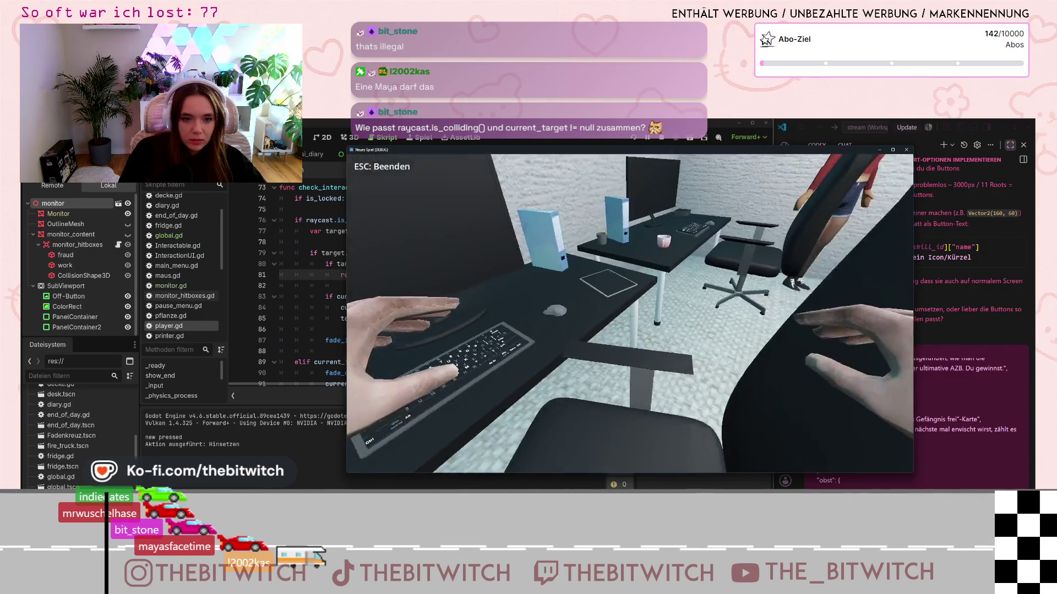
key("e")
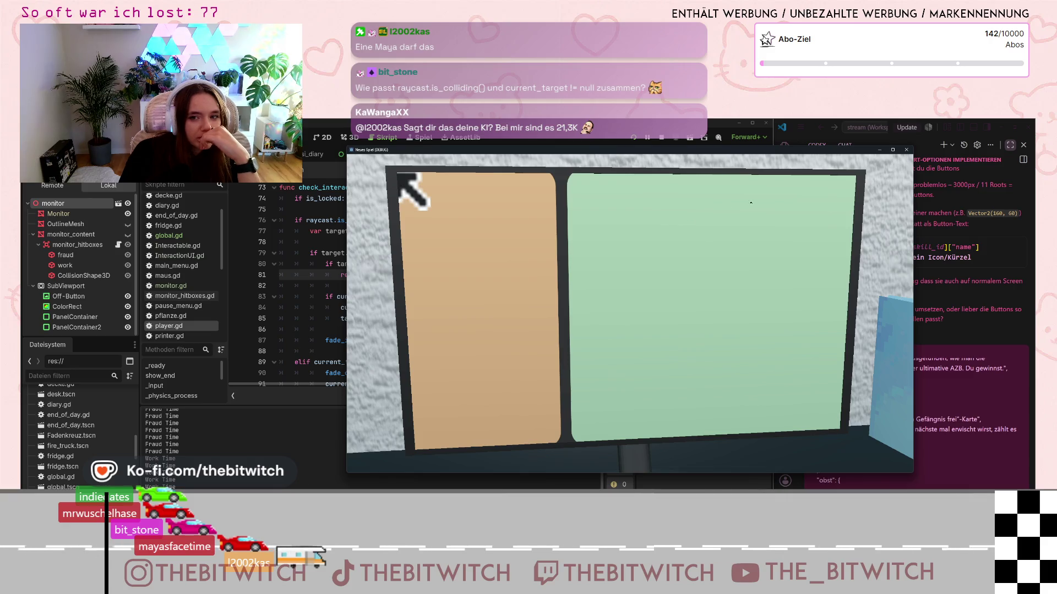
left_click(906, 150)
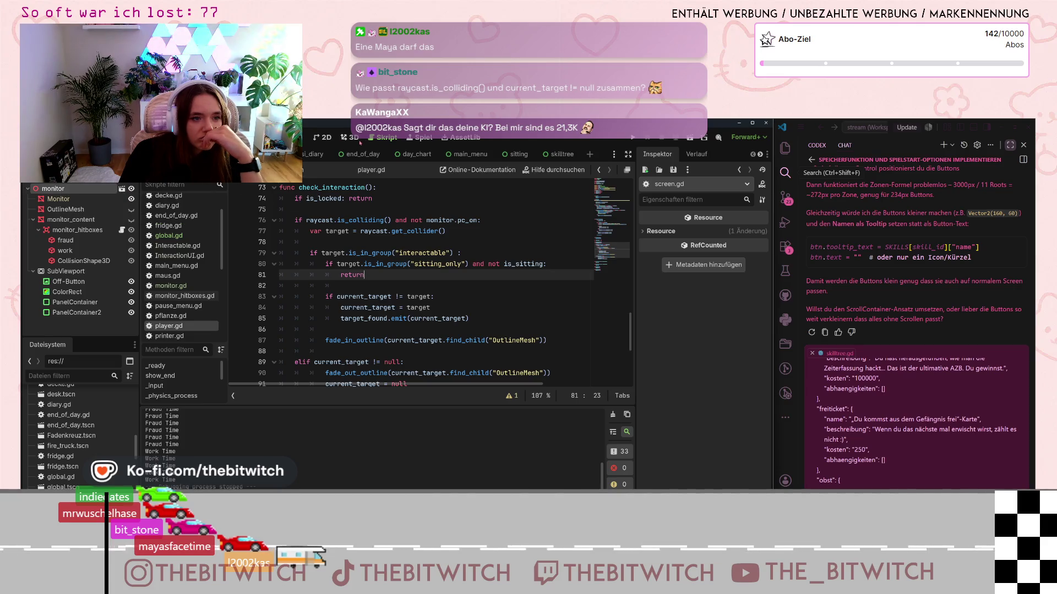
Step: Show monitor_content in the 3D view, orbit around the monitor, and select the fraud hitbox
left_click(352, 138)
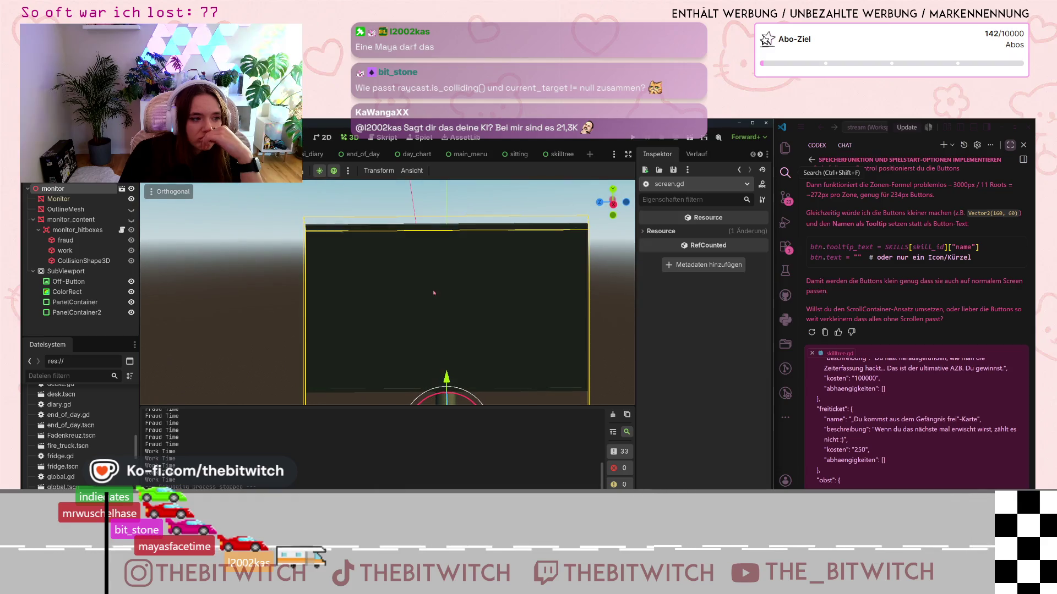
left_click(131, 220)
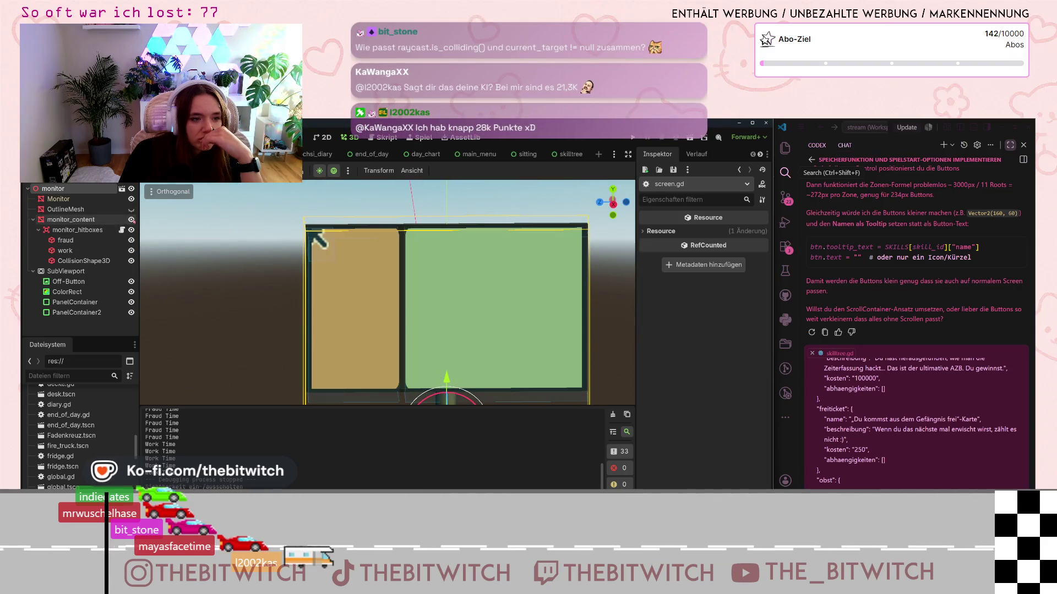
mouse_move(452, 302)
left_mouse_down()
mouse_move(493, 305)
mouse_move(511, 337)
mouse_move(480, 408)
mouse_move(454, 374)
left_mouse_up()
scroll(447, 365, "down", 5)
scroll(441, 355, "up", 15)
mouse_move(449, 336)
left_mouse_down()
mouse_move(472, 353)
mouse_move(479, 380)
mouse_move(514, 377)
mouse_move(567, 286)
mouse_move(556, 314)
mouse_move(504, 317)
mouse_move(542, 317)
mouse_move(549, 337)
mouse_move(556, 331)
left_mouse_up()
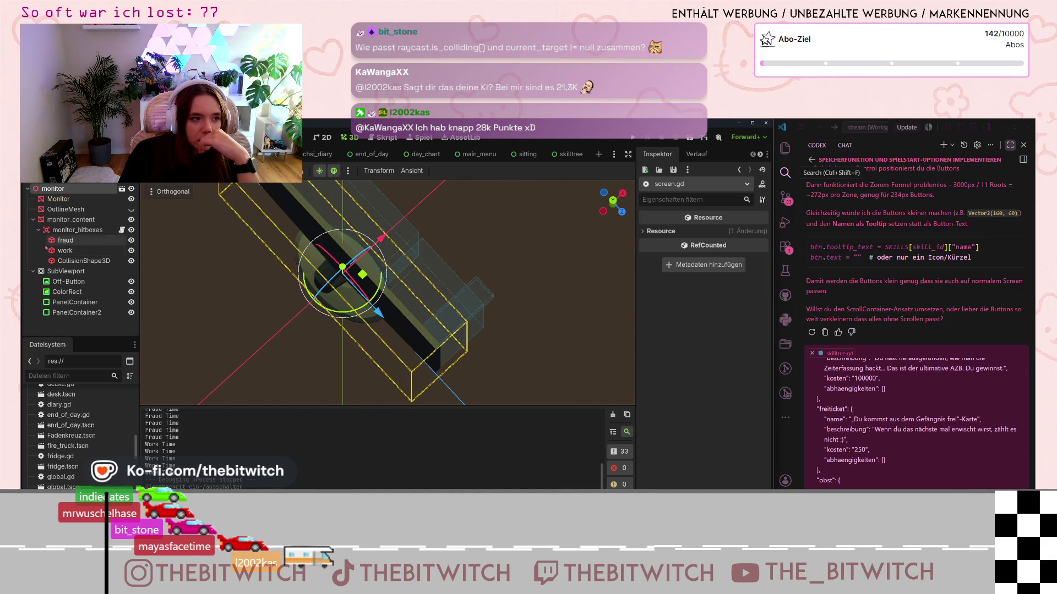
left_click(65, 241)
mouse_move(499, 268)
left_mouse_down()
mouse_move(469, 215)
mouse_move(443, 226)
left_mouse_up()
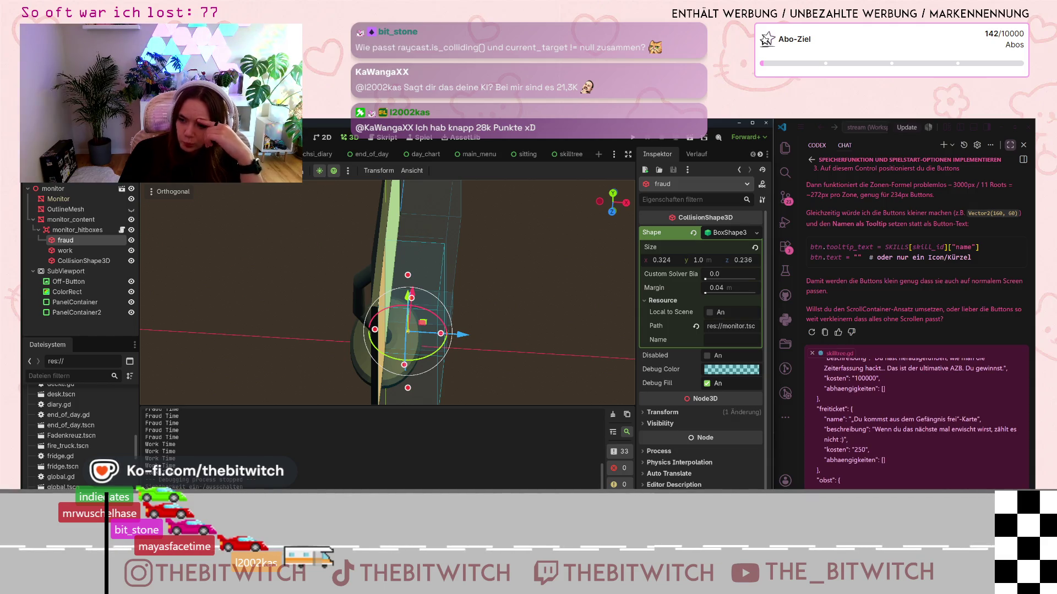
Step: Orbit around the monitor and bring the fraud BoxShape3D's Margin down to 0.0
mouse_move(480, 338)
left_mouse_down()
mouse_move(493, 383)
mouse_move(380, 315)
left_mouse_up()
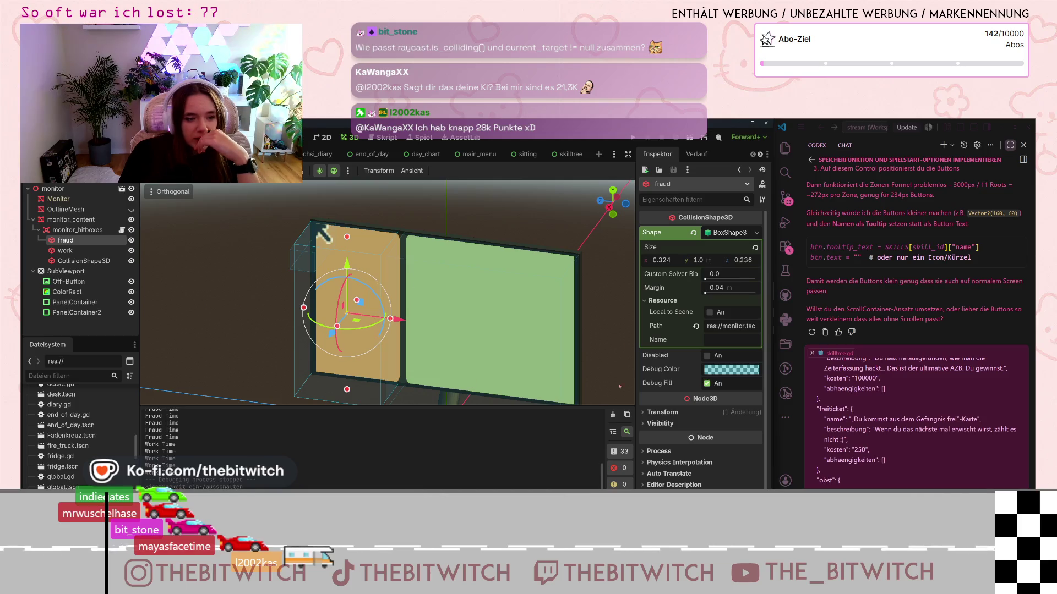
left_click_drag(619, 387, 429, 374)
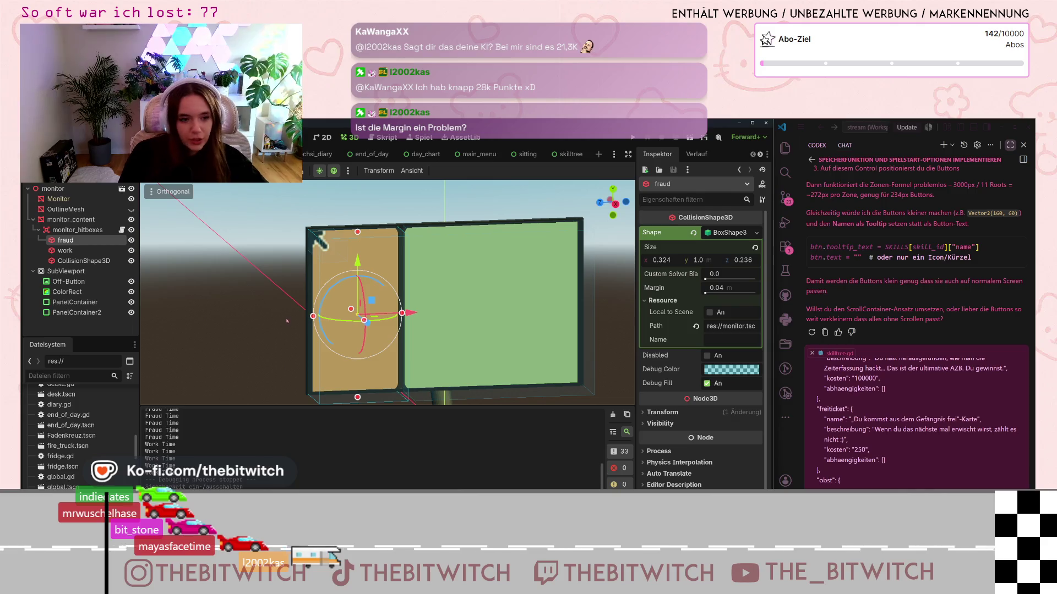
mouse_move(307, 311)
left_mouse_down()
mouse_move(309, 366)
mouse_move(354, 284)
mouse_move(378, 347)
left_mouse_up()
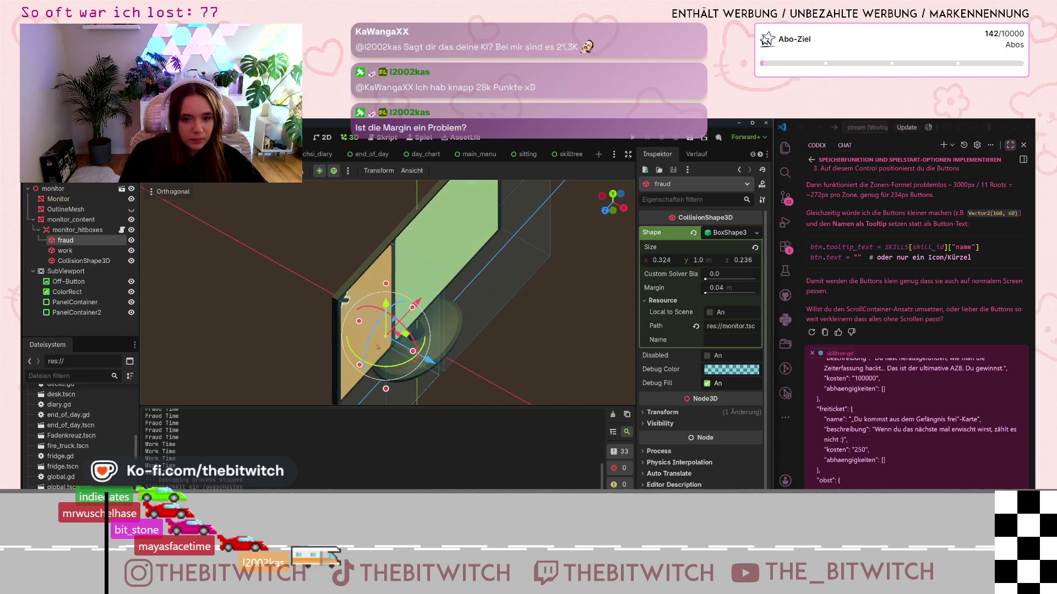
left_click(726, 287)
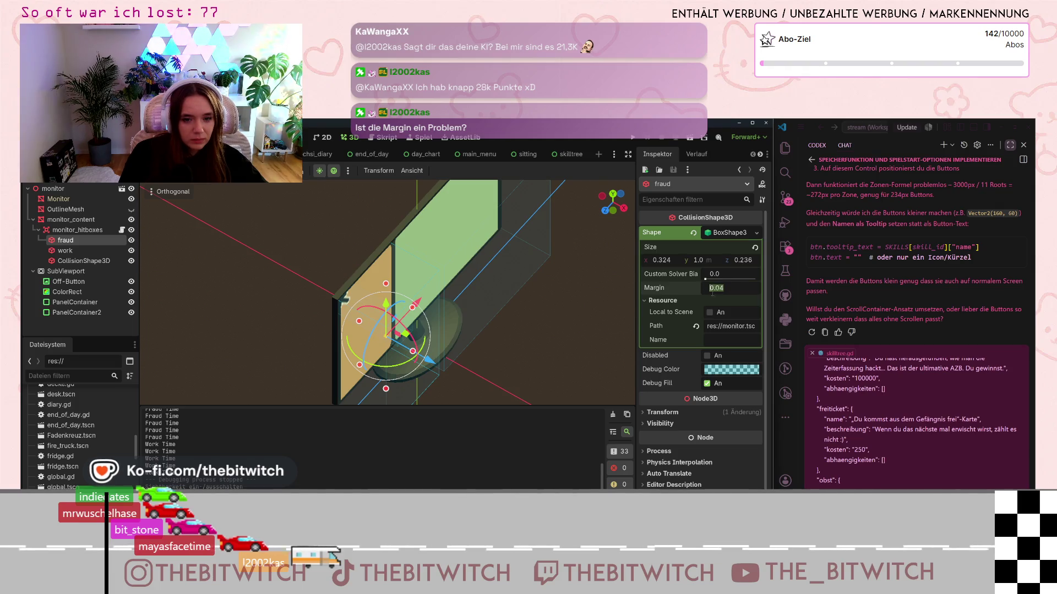
key("Left")
key("Delete")
type("3")
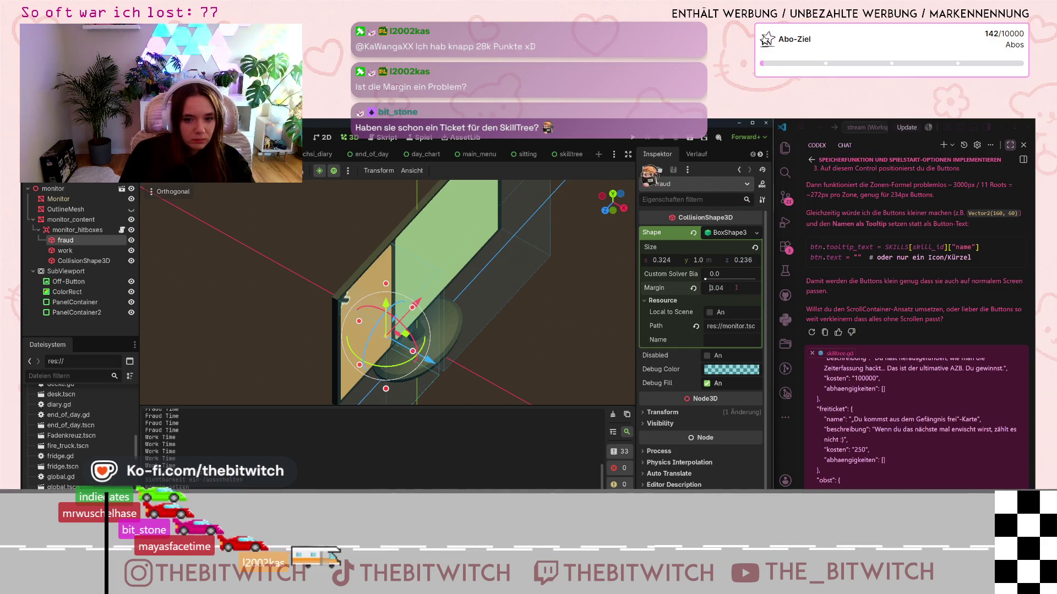
left_click(362, 350)
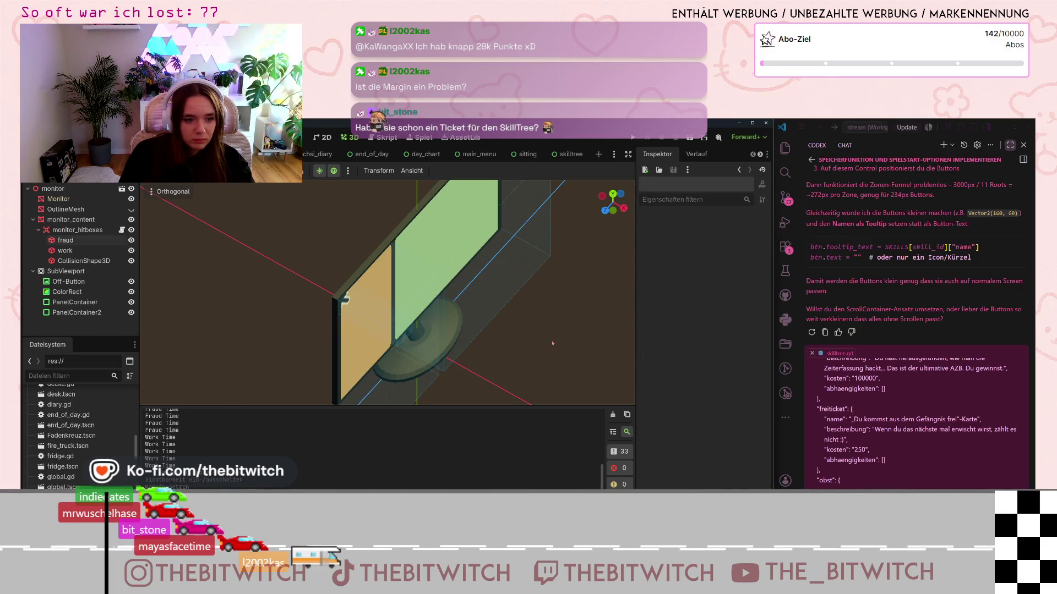
left_click(361, 350)
left_click(66, 241)
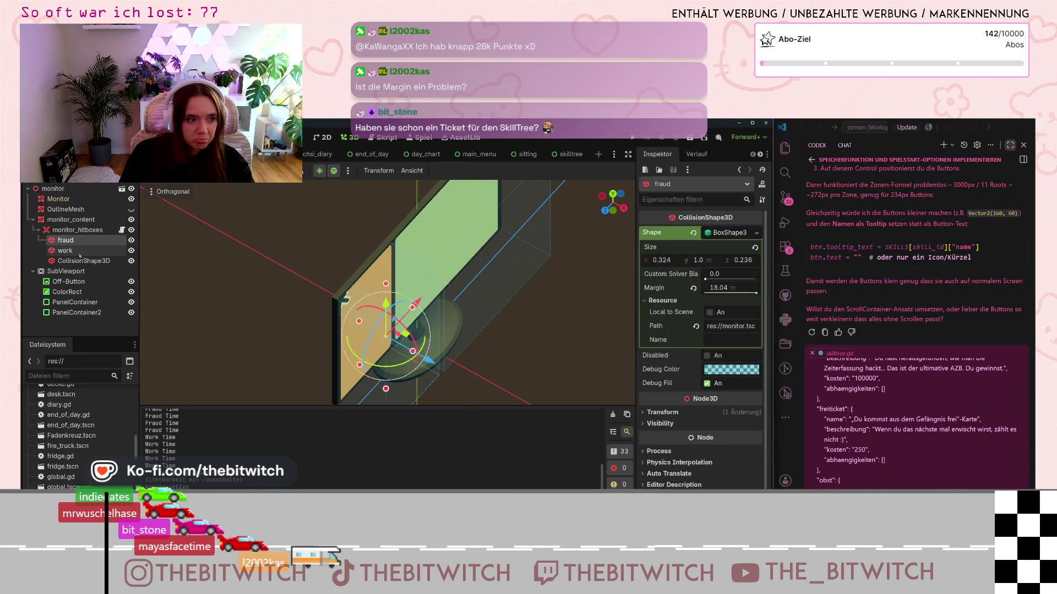
left_click_drag(756, 293, 697, 305)
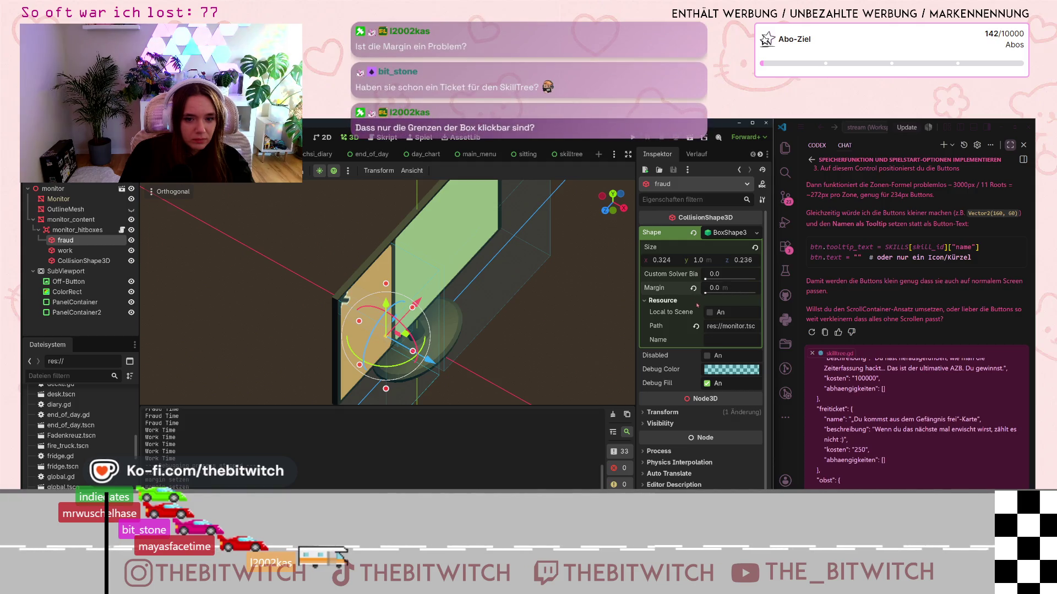
mouse_move(652, 293)
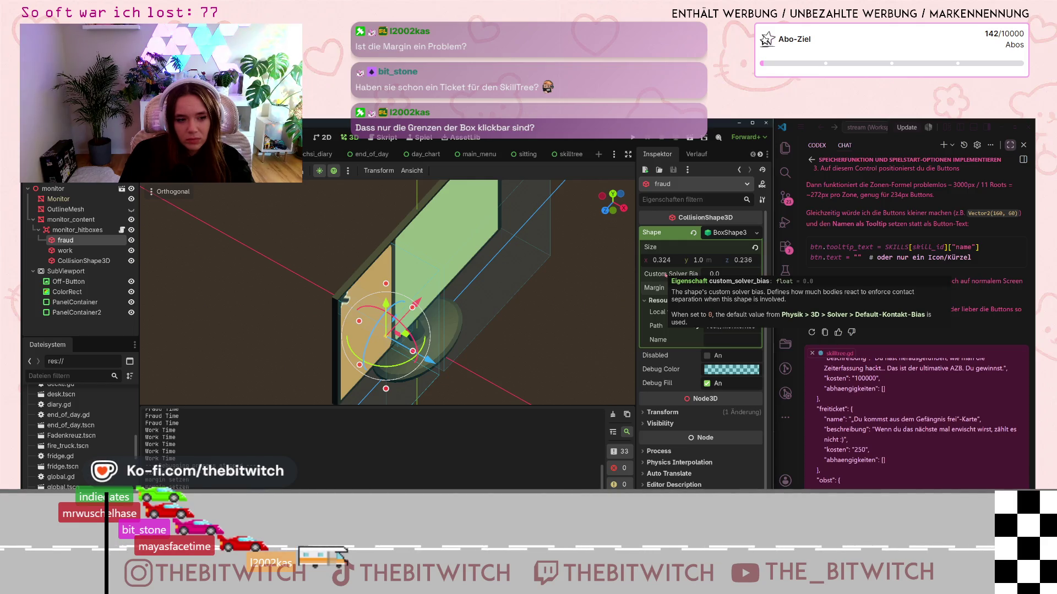
Step: Set the work hitbox's BoxShape3D Margin to 0
left_click(435, 259)
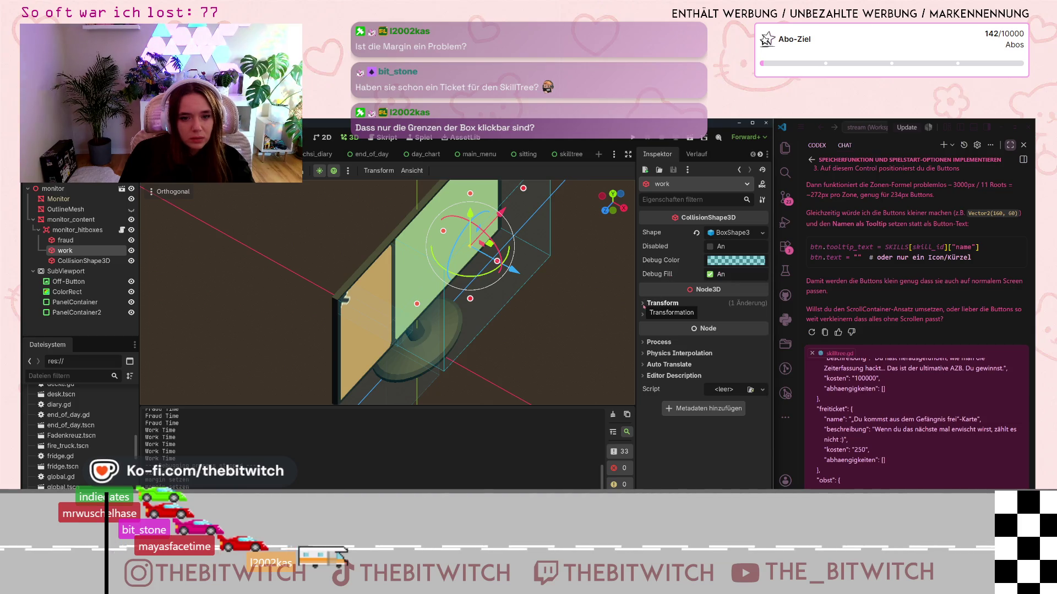
left_click(370, 328)
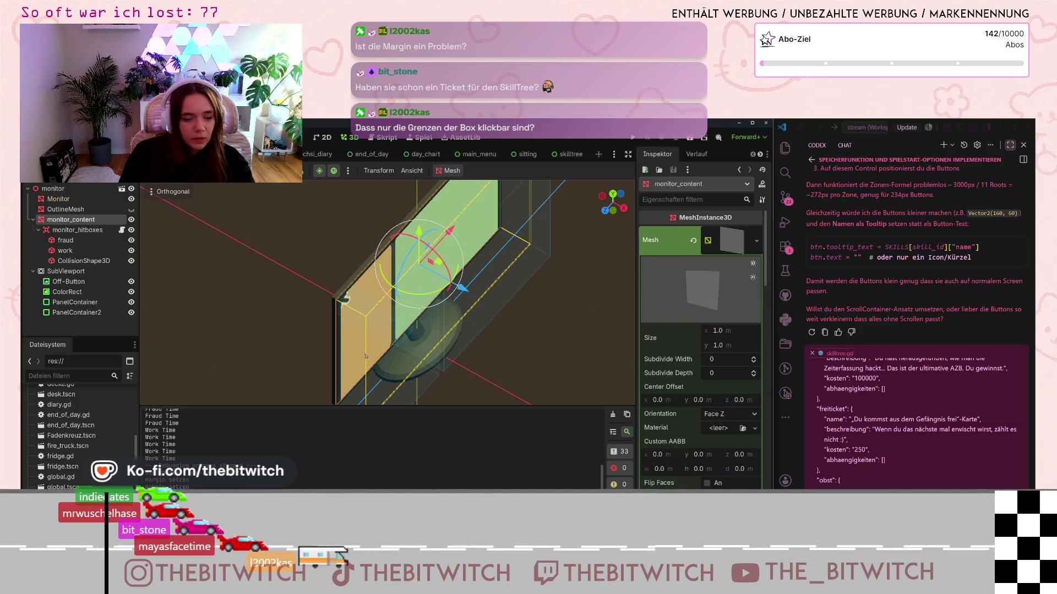
left_click(66, 241)
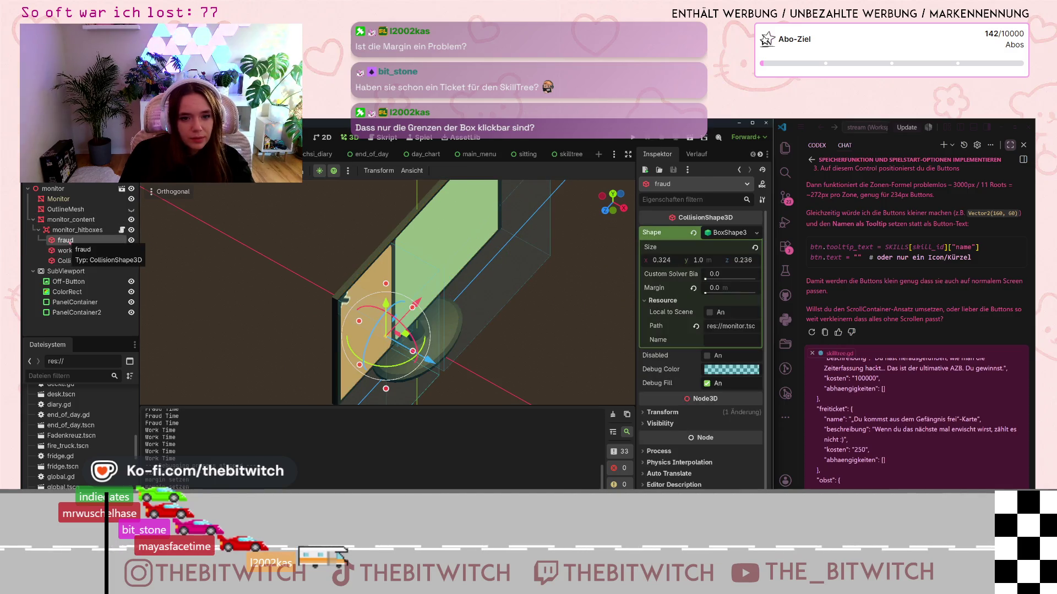
left_click(65, 251)
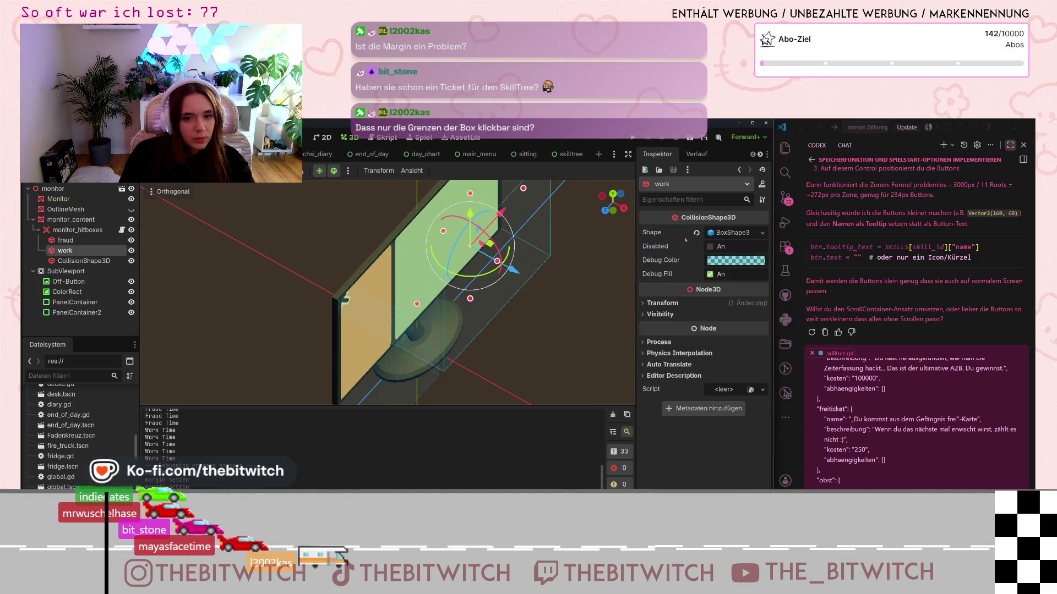
left_click(762, 233)
left_click(733, 235)
left_click(732, 236)
left_click_drag(707, 293, 630, 301)
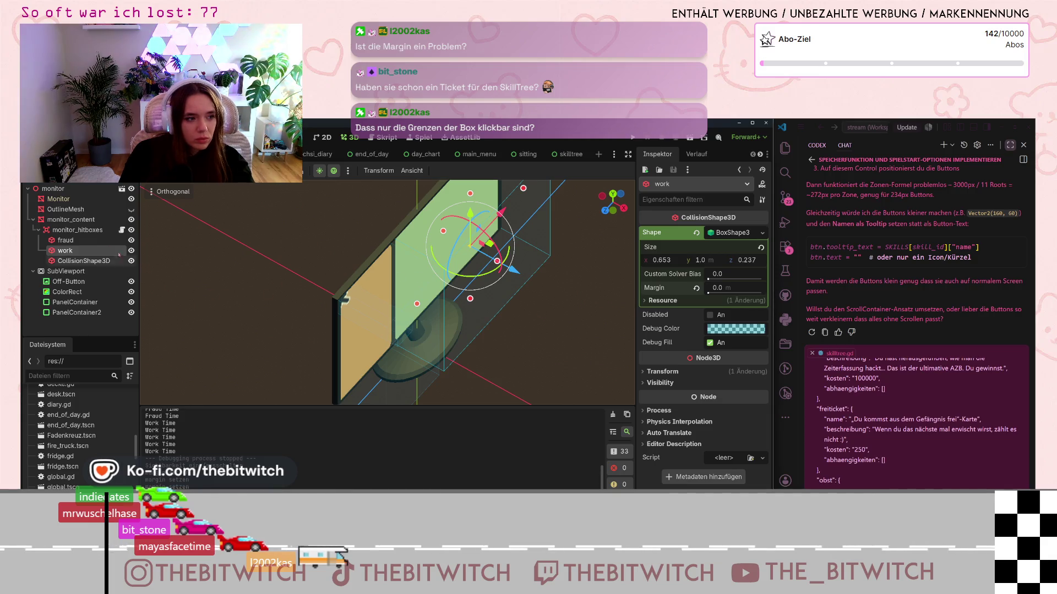
Step: Set the remaining CollisionShape3D's box Margin to 0 as well
left_click(83, 261)
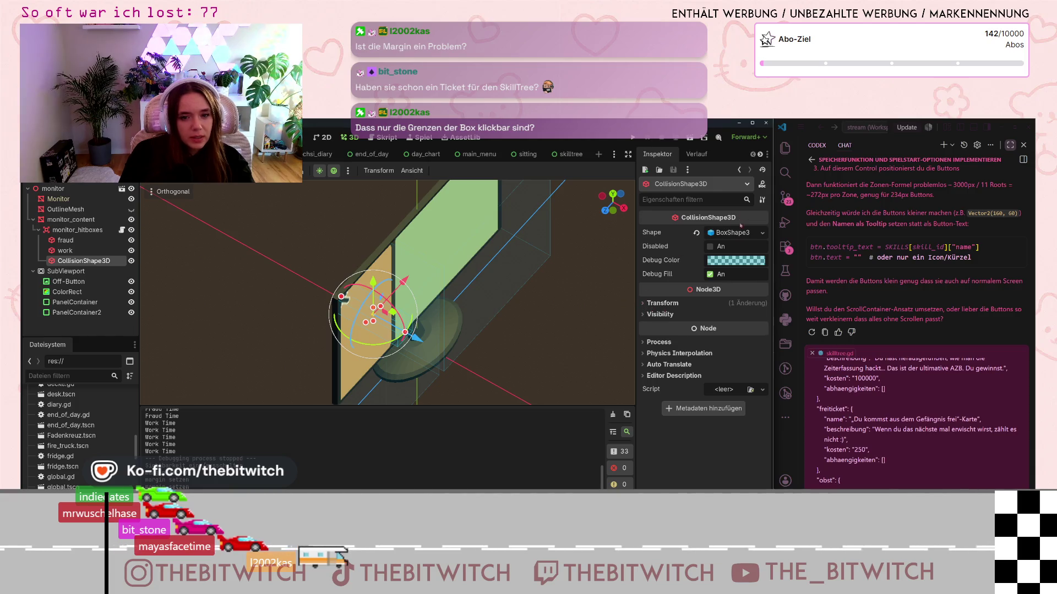
left_click(725, 233)
left_click_drag(709, 293, 694, 296)
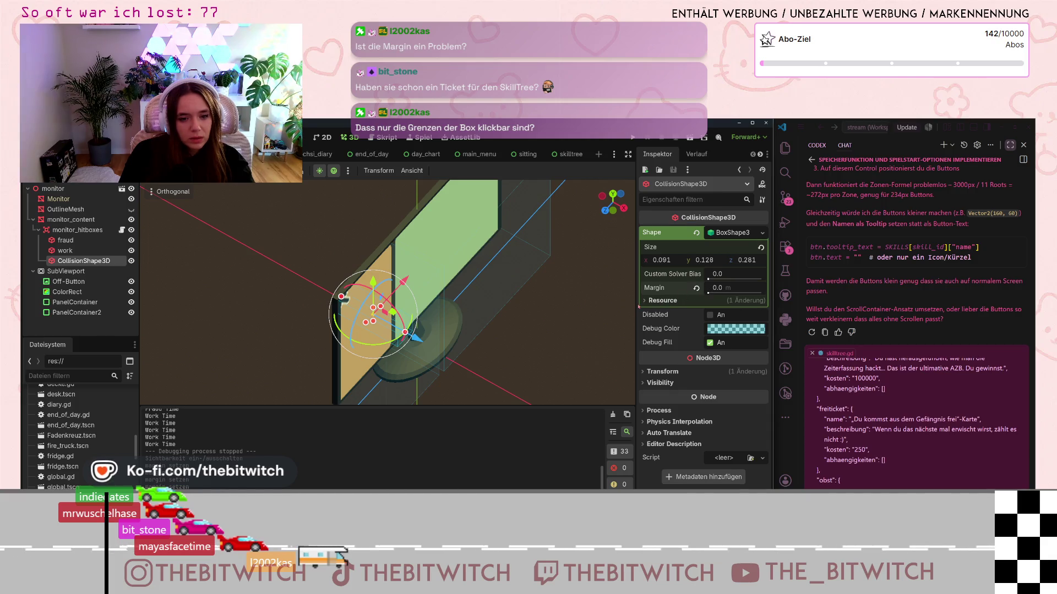
left_click(643, 301)
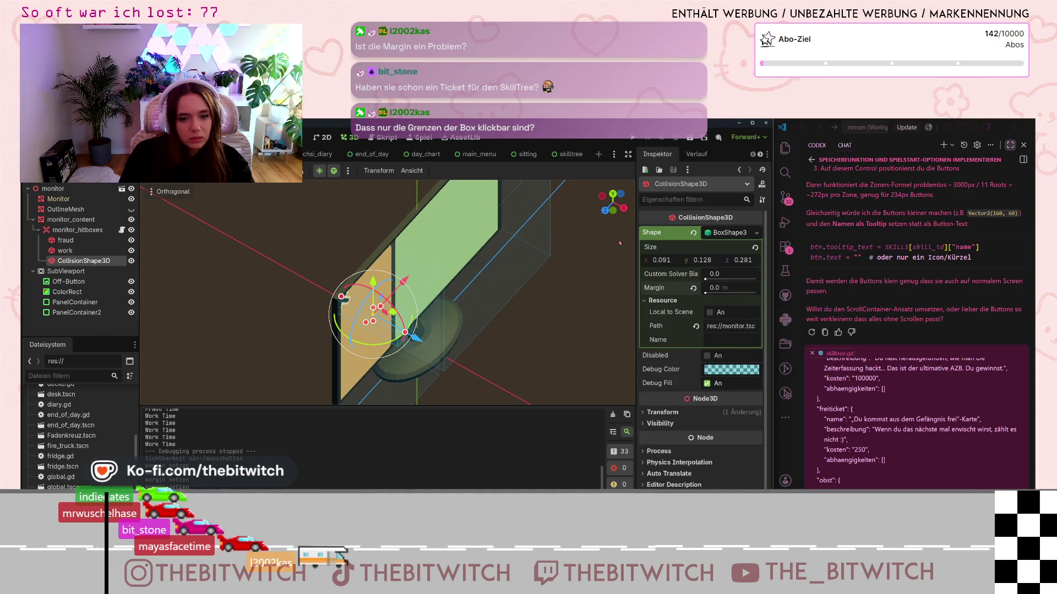
left_click(570, 316)
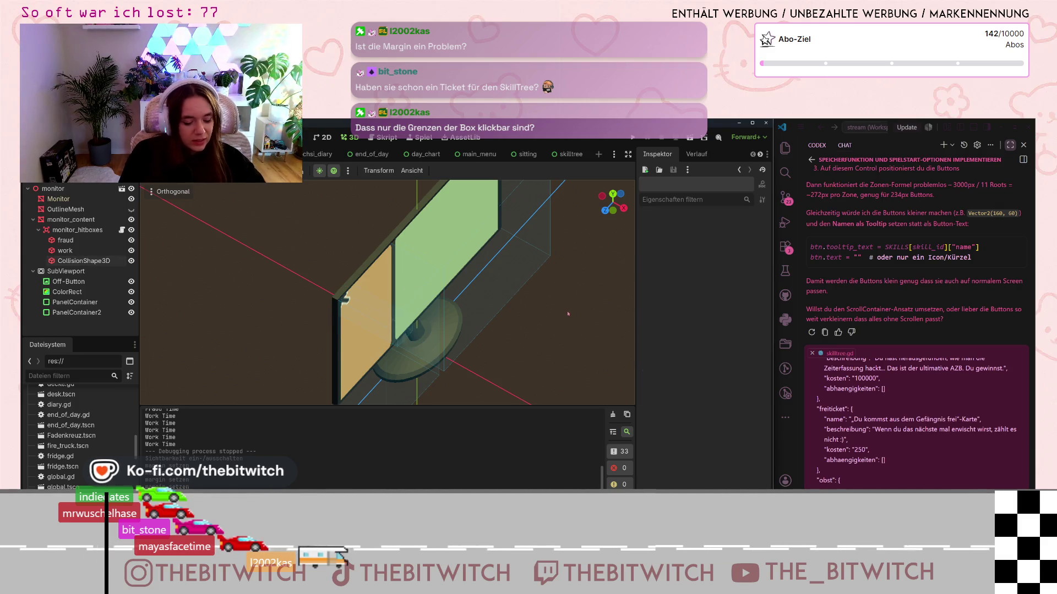
Step: Save the scene, run a quick test, and quit the game with F8
key("ctrl+s")
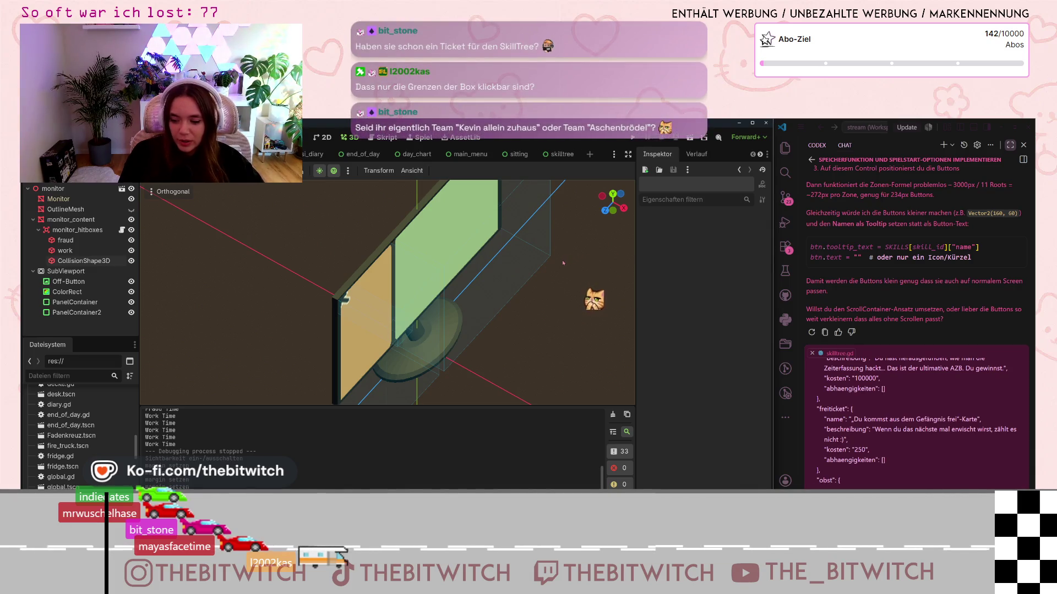
left_click(632, 138)
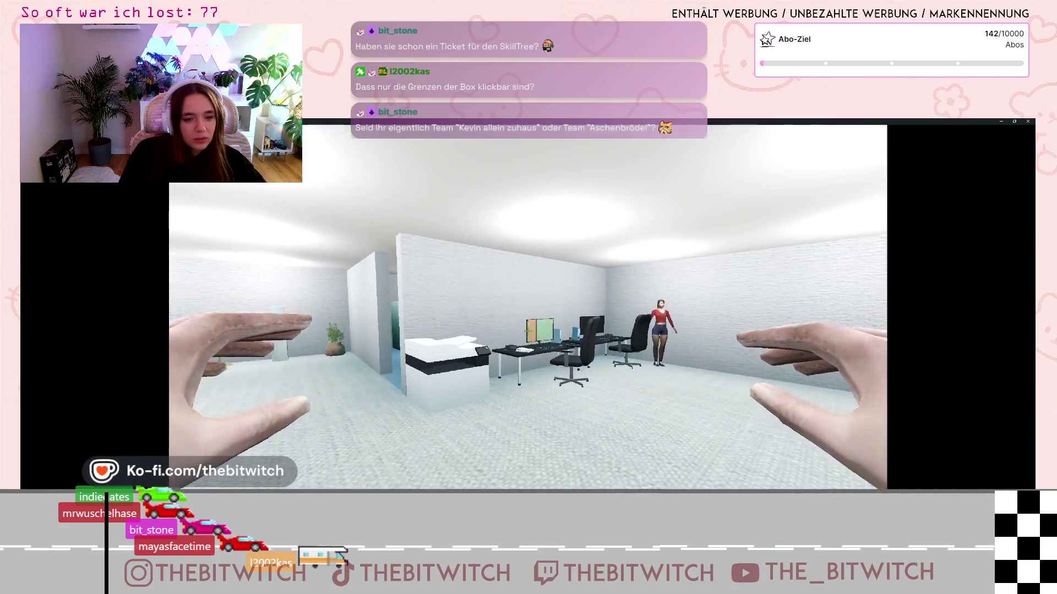
key("Escape")
key("F8")
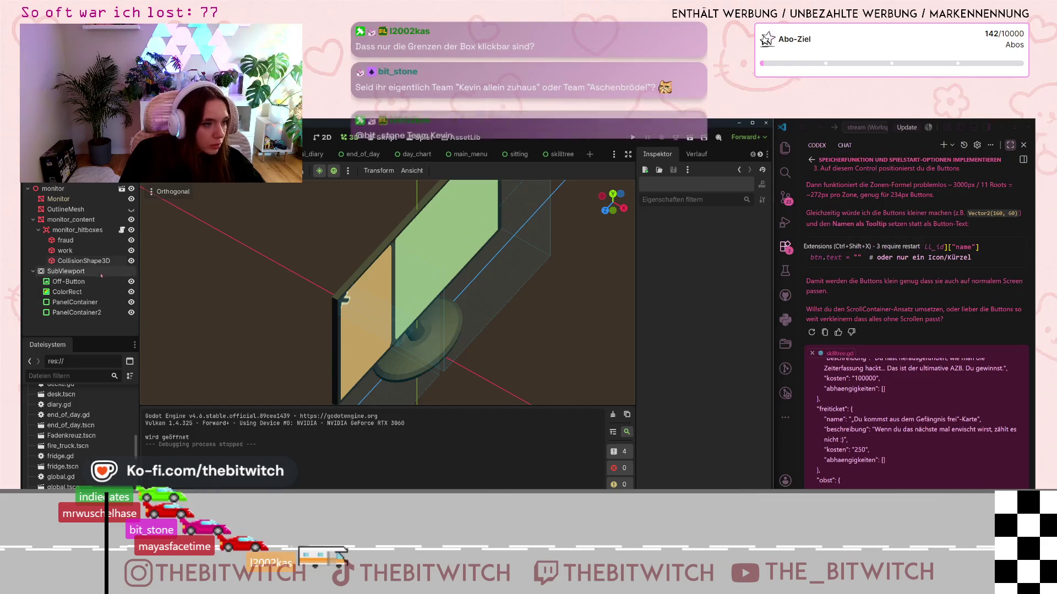
Step: Hide monitor_content, save the Monitor scene, and relaunch the game with F5
left_click(132, 220)
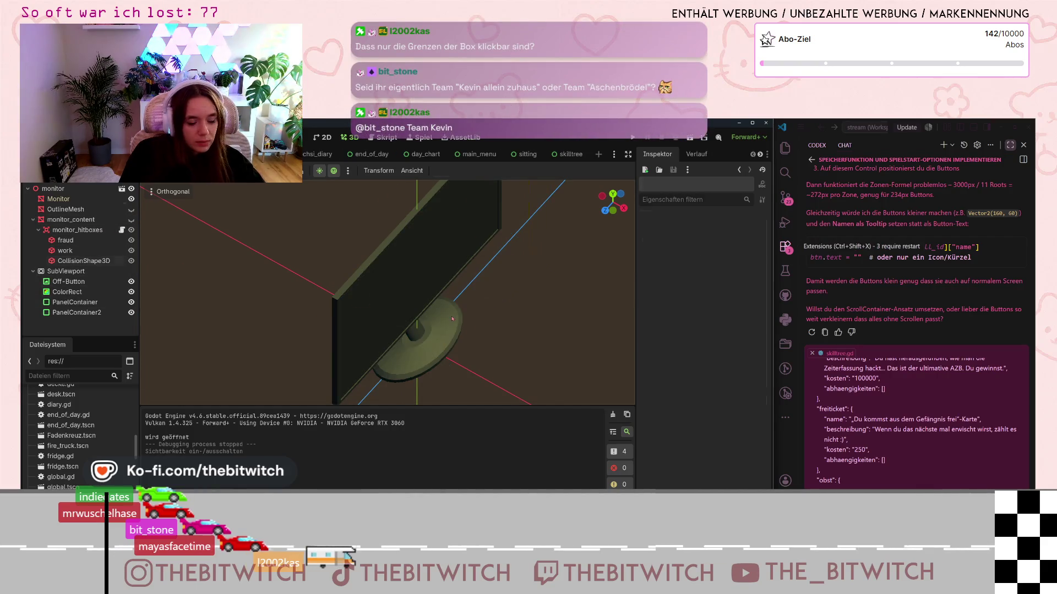
left_click(58, 199)
key("ctrl+s")
key("F5")
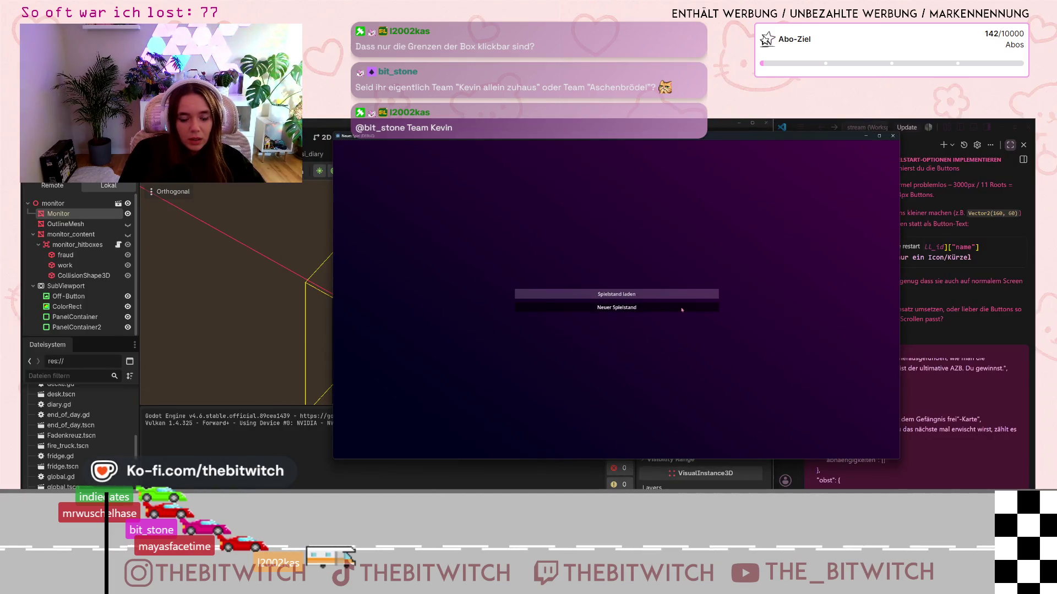
Step: Start a new save, sit at the desk, switch on the monitor, click the fraud panel, then close the game
left_click(681, 309)
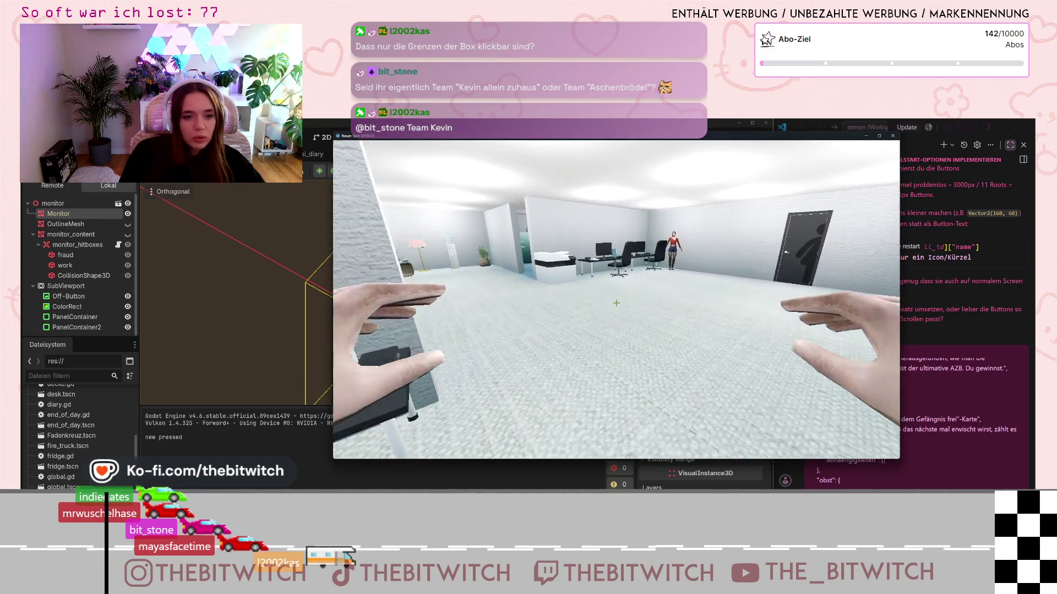
key("w")
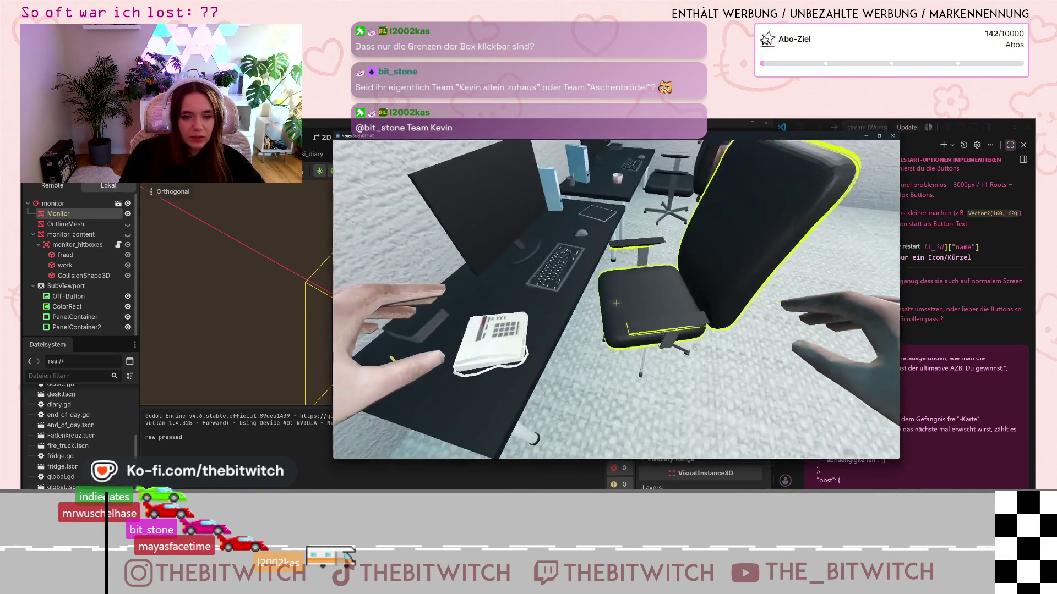
left_click(616, 302)
left_click(617, 301)
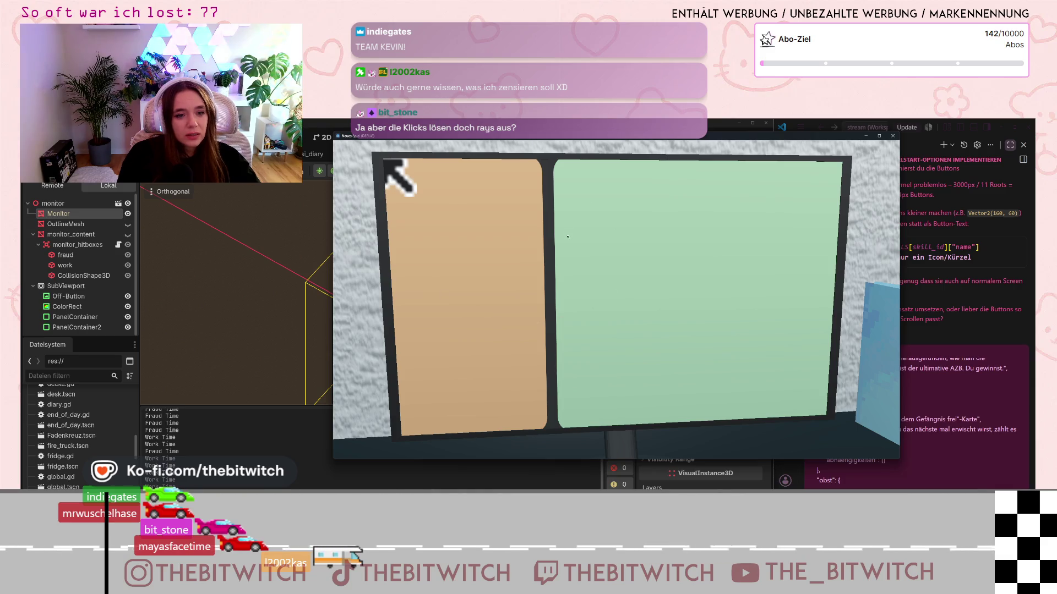
left_click(476, 247)
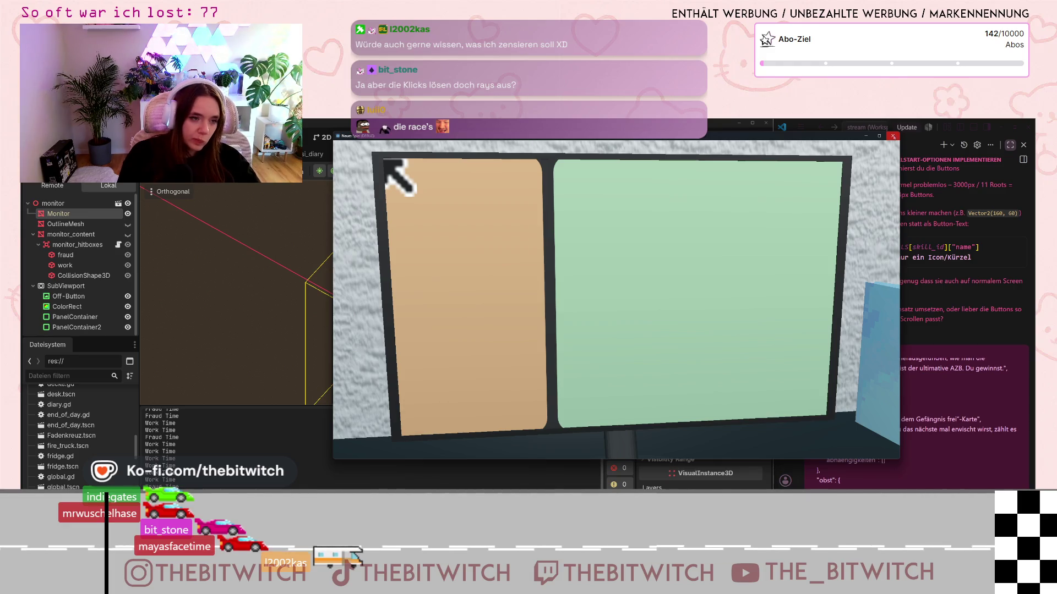
left_click(893, 136)
double_click(83, 260)
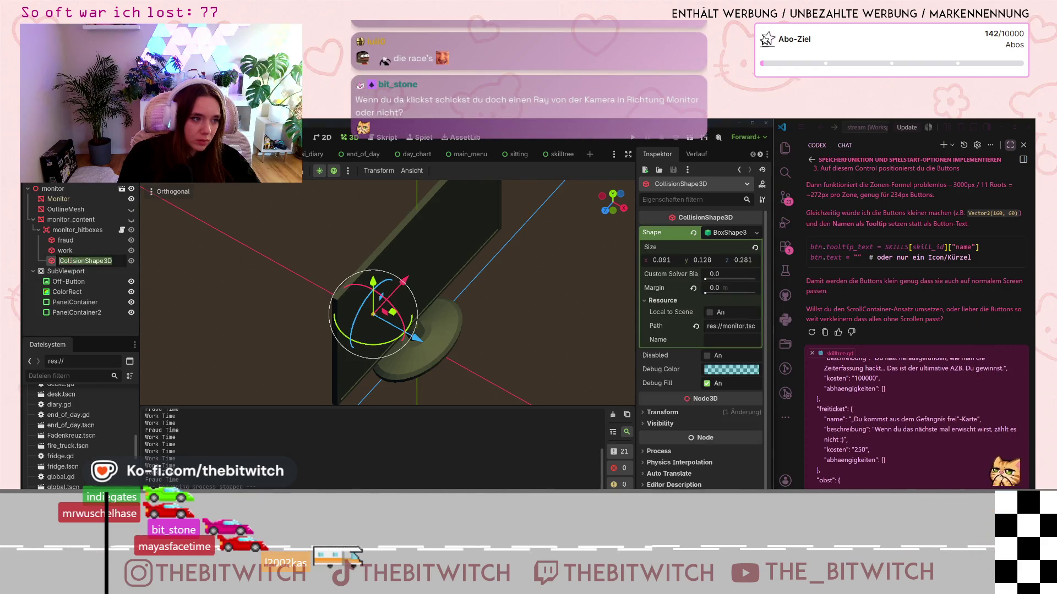
Step: Select the work, CollisionShape3D and fraud hitboxes in turn
left_click(72, 251)
left_click(82, 260)
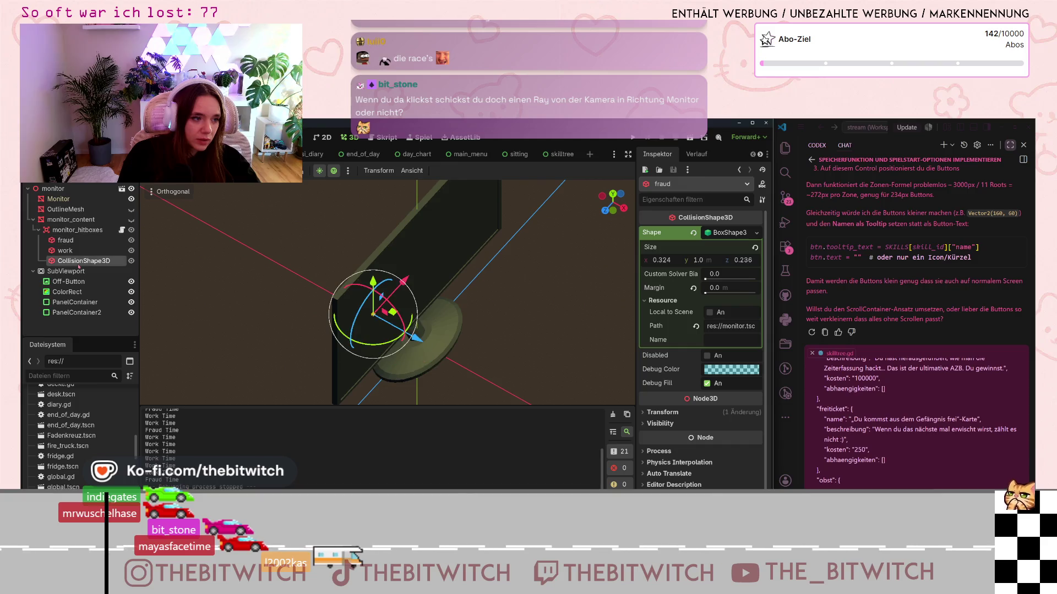
scroll(352, 291, "up", 10)
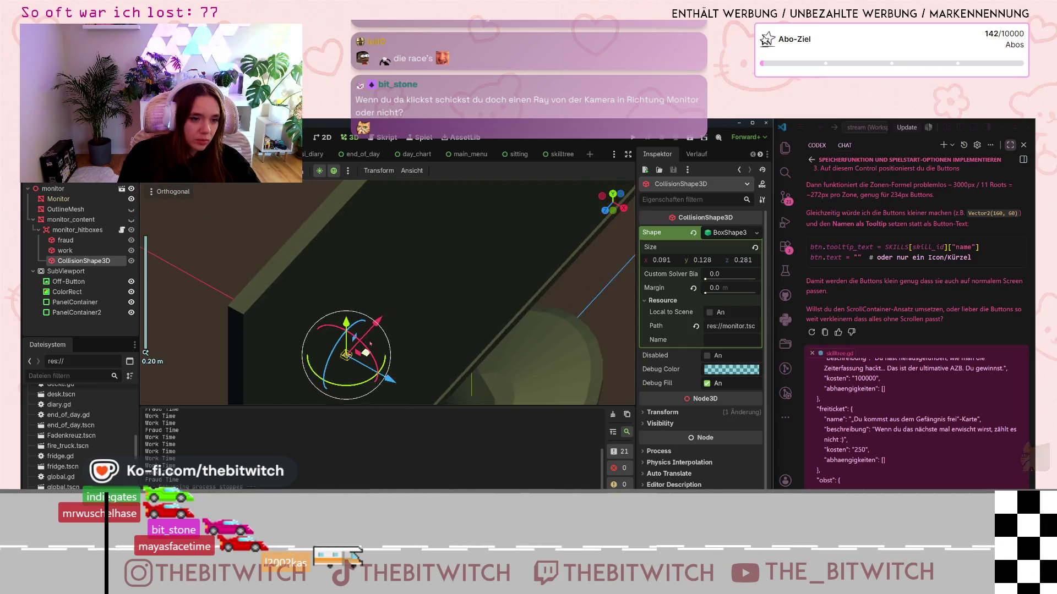
scroll(352, 291, "down", 10)
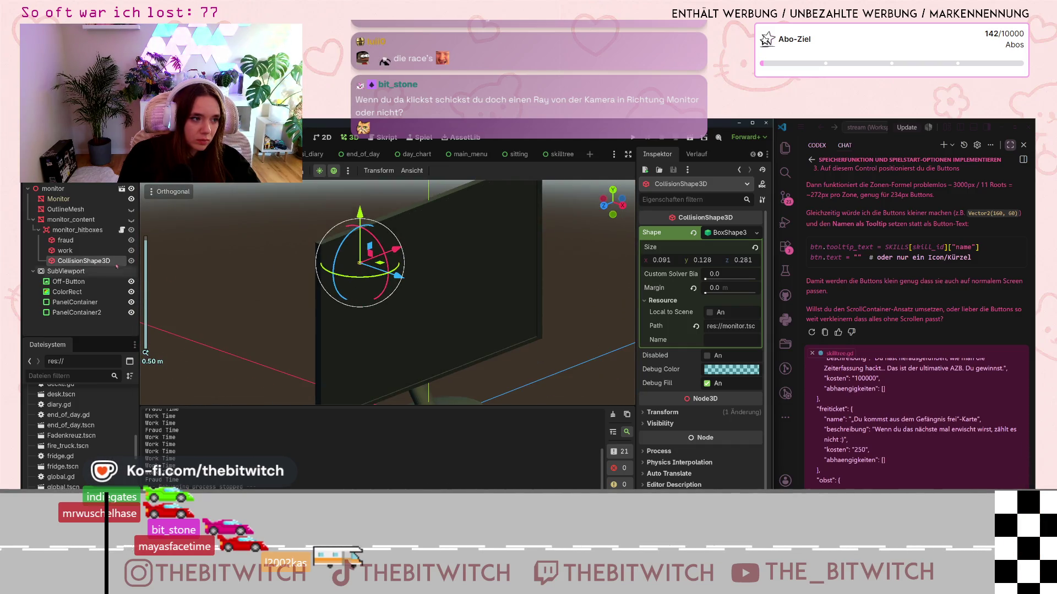
left_click(65, 240)
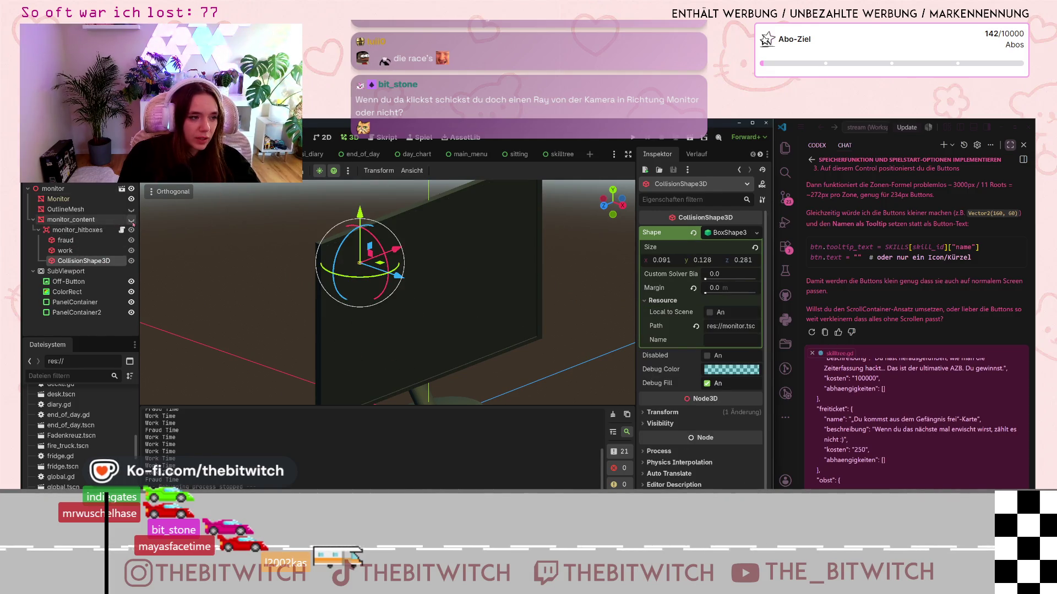
Step: Snap to a straight front view of the monitor, show the shape's Transform, then select monitor_content
key("KP_9")
key("KP_1")
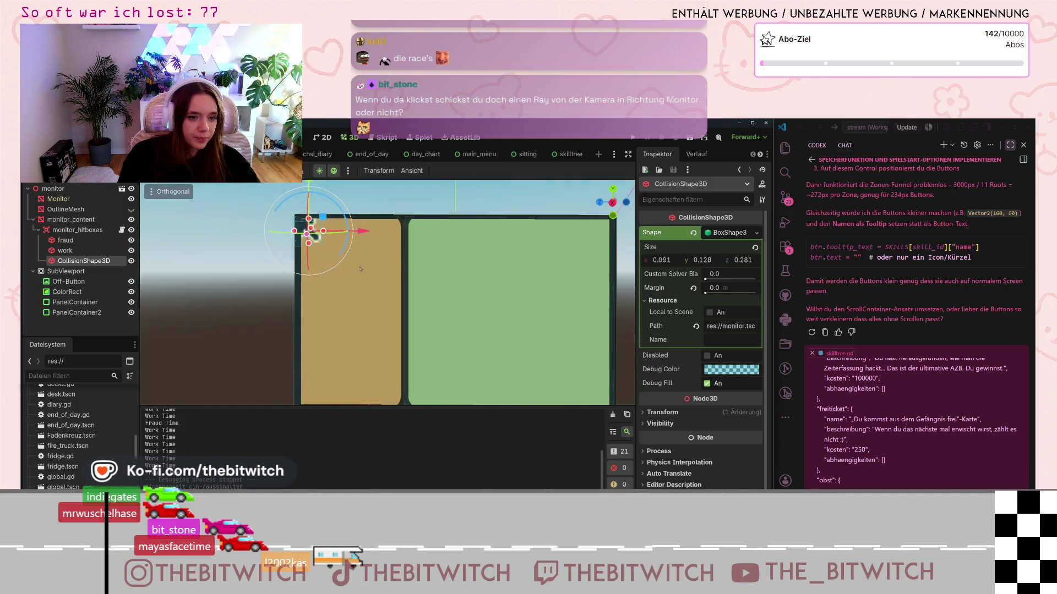
scroll(360, 268, "down", 2)
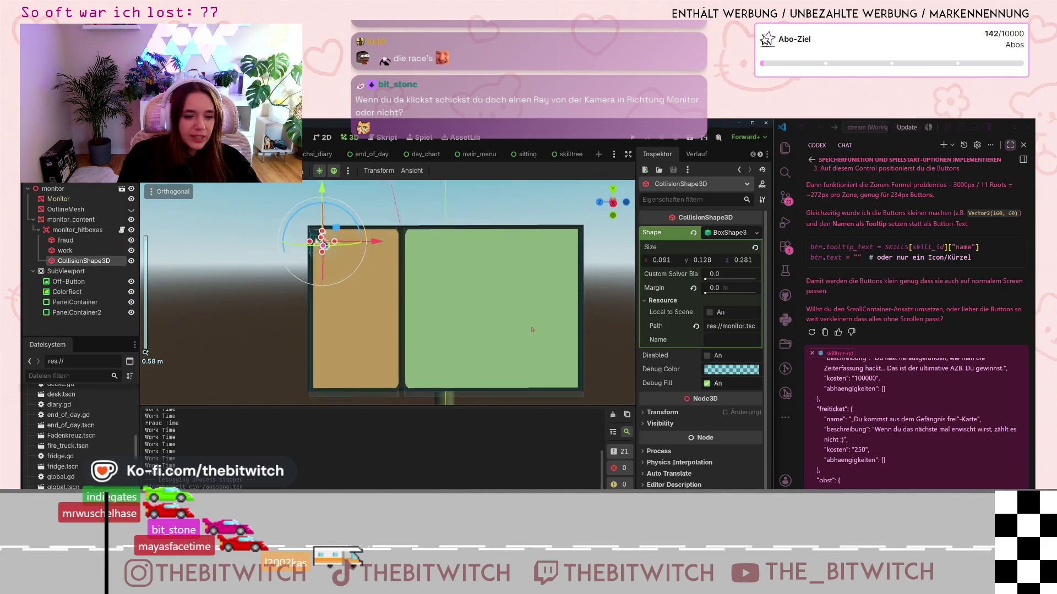
left_click_drag(519, 317, 460, 326)
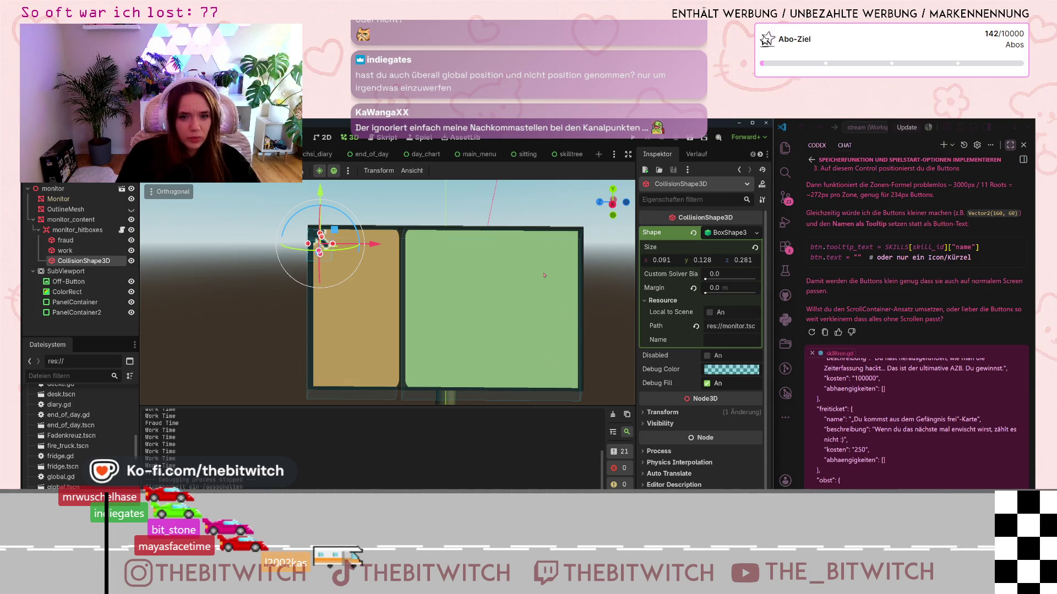
left_click(647, 413)
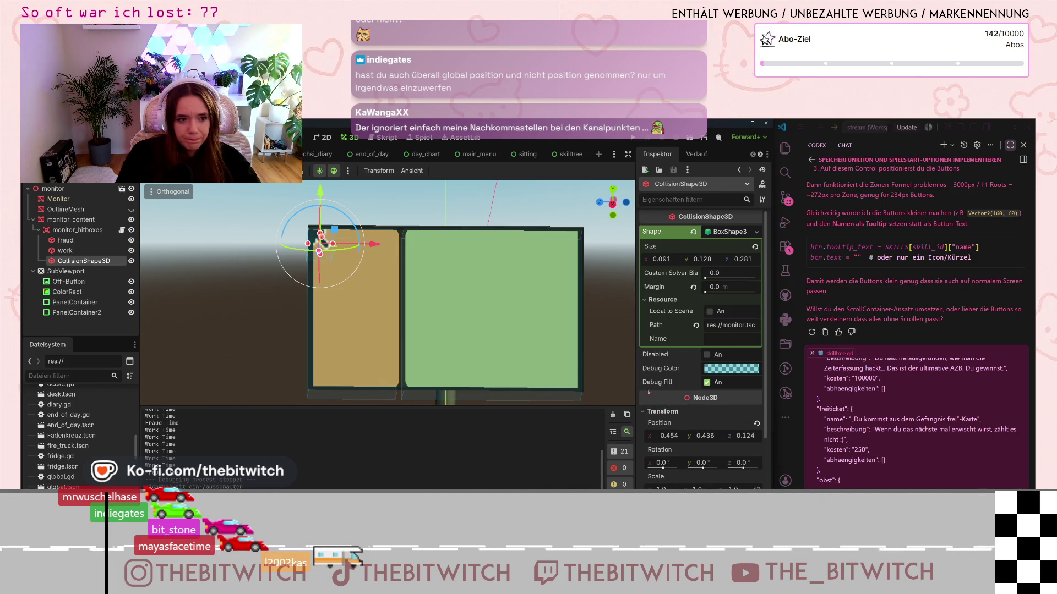
left_click(318, 234)
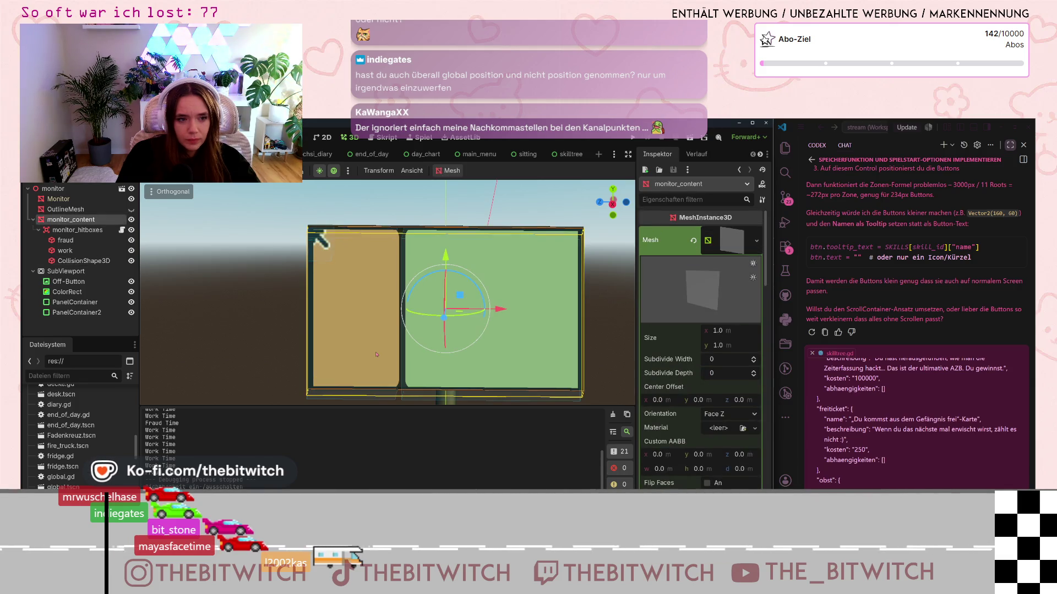
Step: Switch between the fraud hitbox and monitor_content to compare their positions
left_click(65, 240)
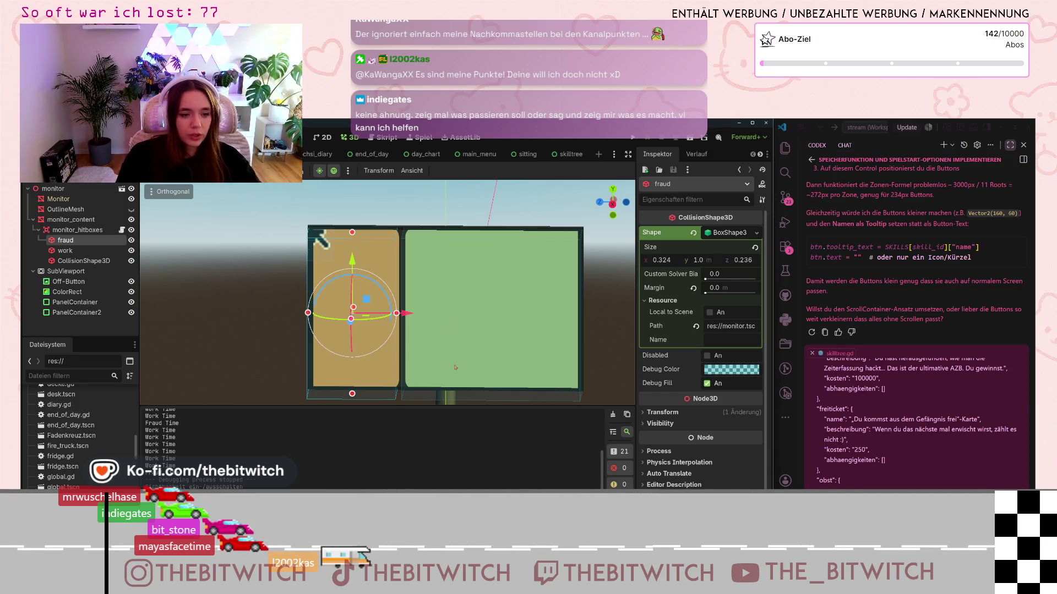
left_click(563, 374)
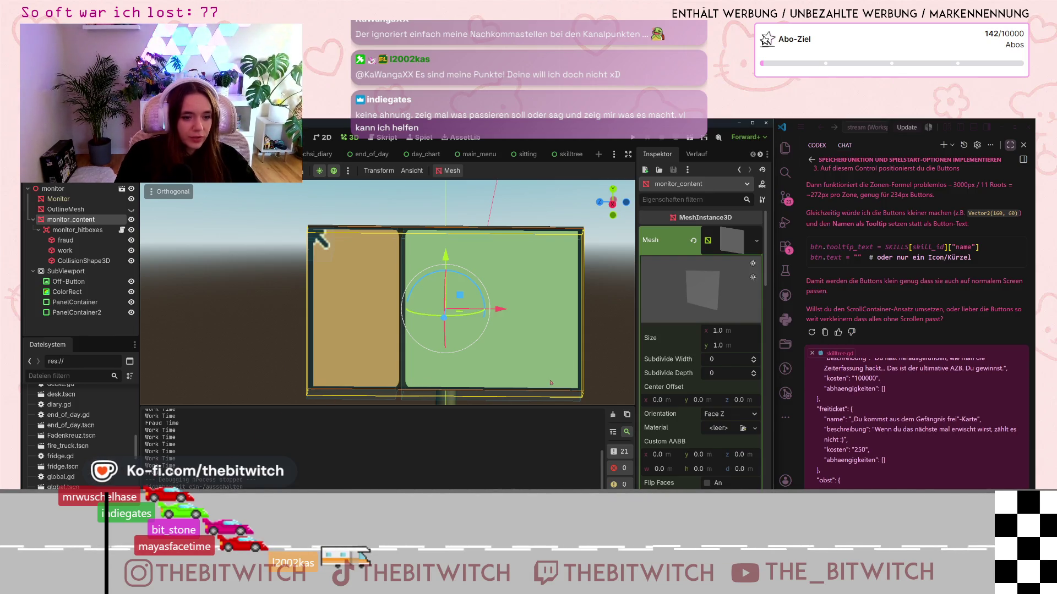
left_click(317, 379)
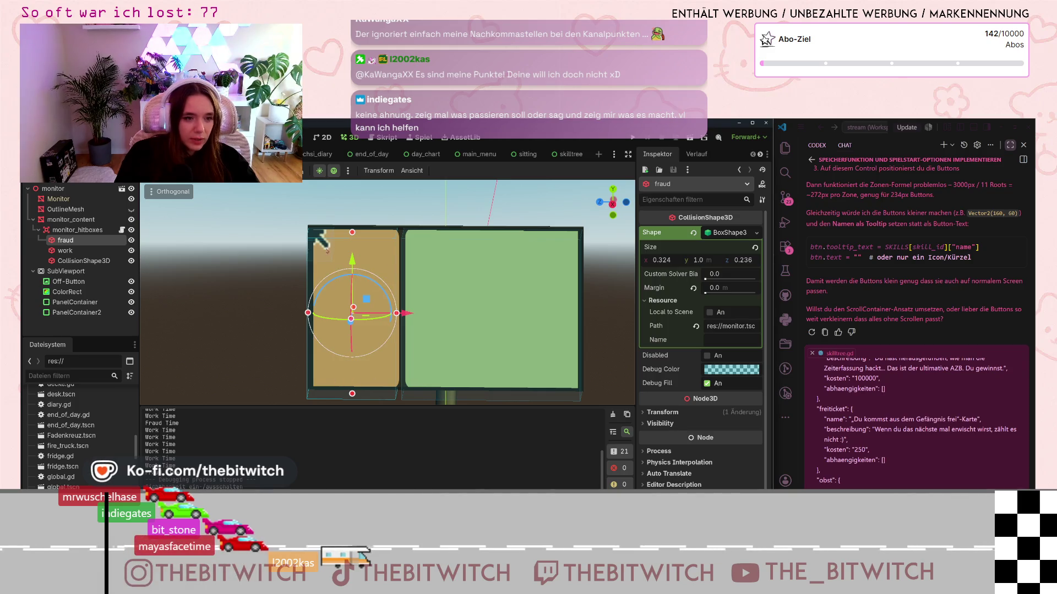
left_click(429, 369)
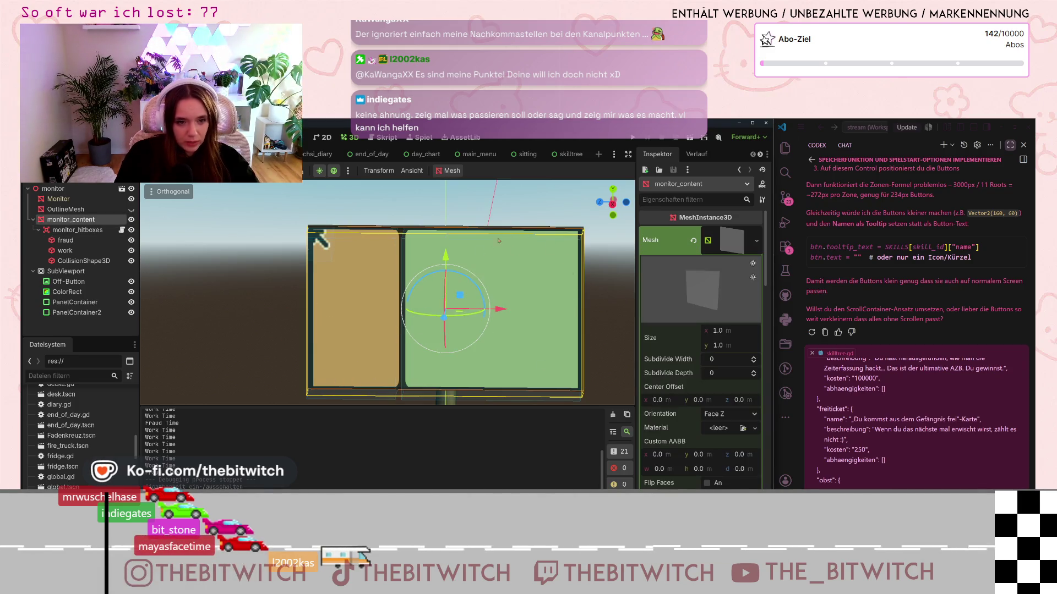
Step: Hide monitor_content, save the scene, and run the game
left_click(131, 219)
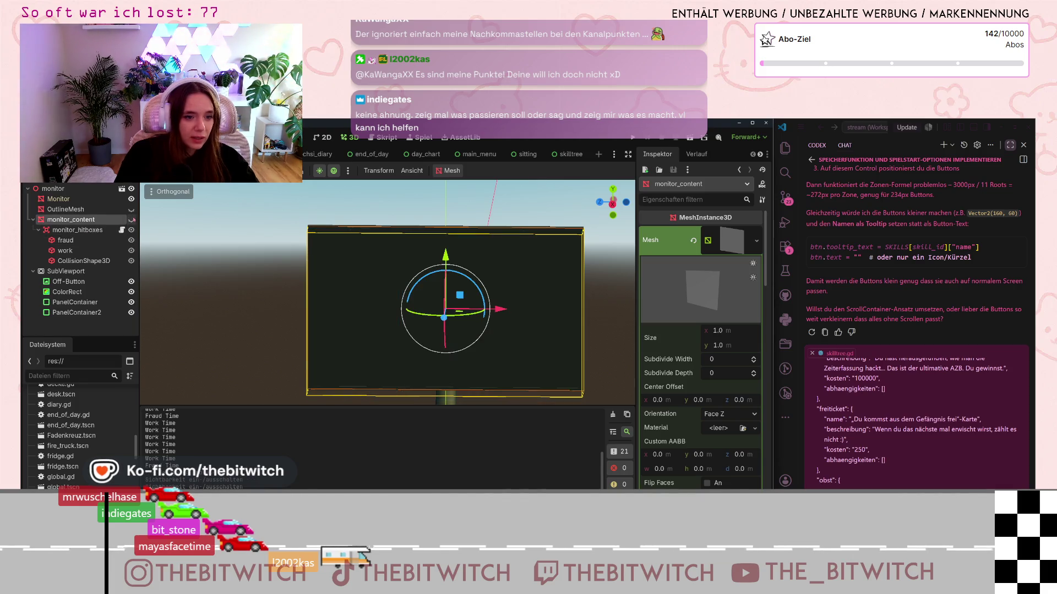
key("ctrl+s")
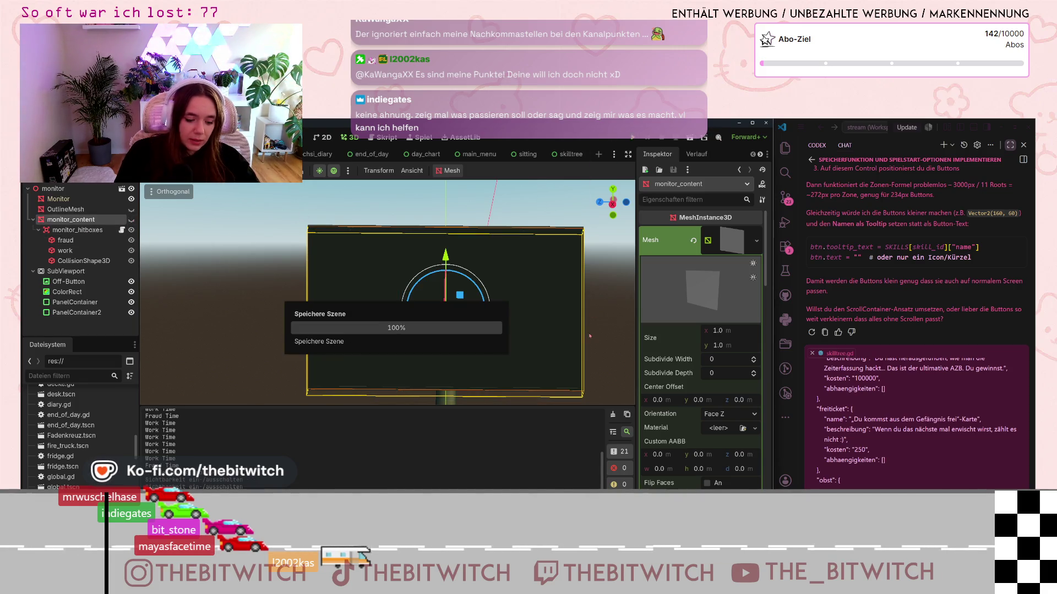
left_click(627, 139)
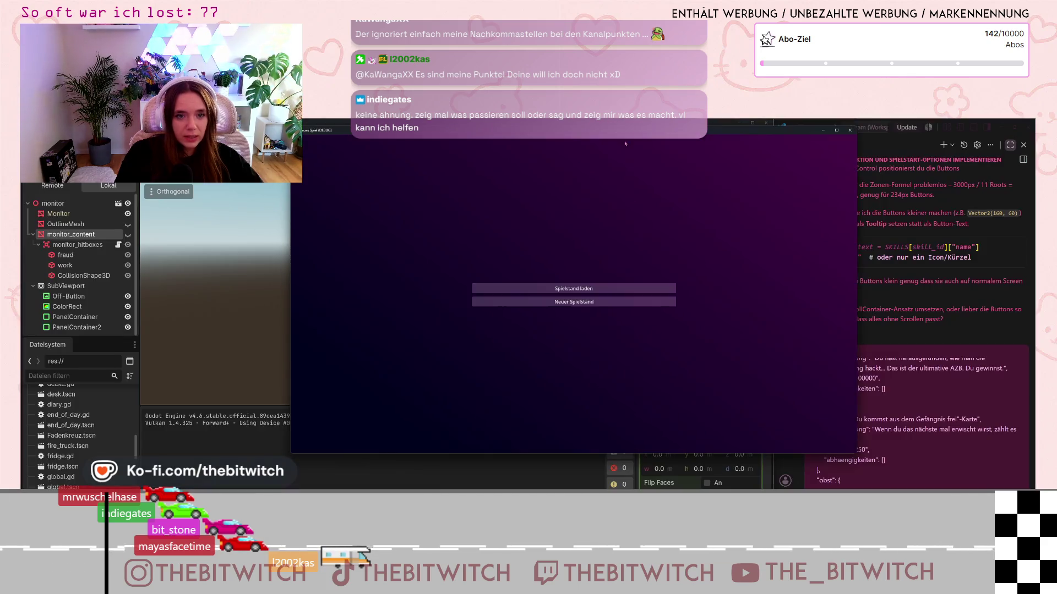
Step: Start a new save, sit at the desk, and switch on the monitor
left_click(574, 302)
mouse_move(573, 297)
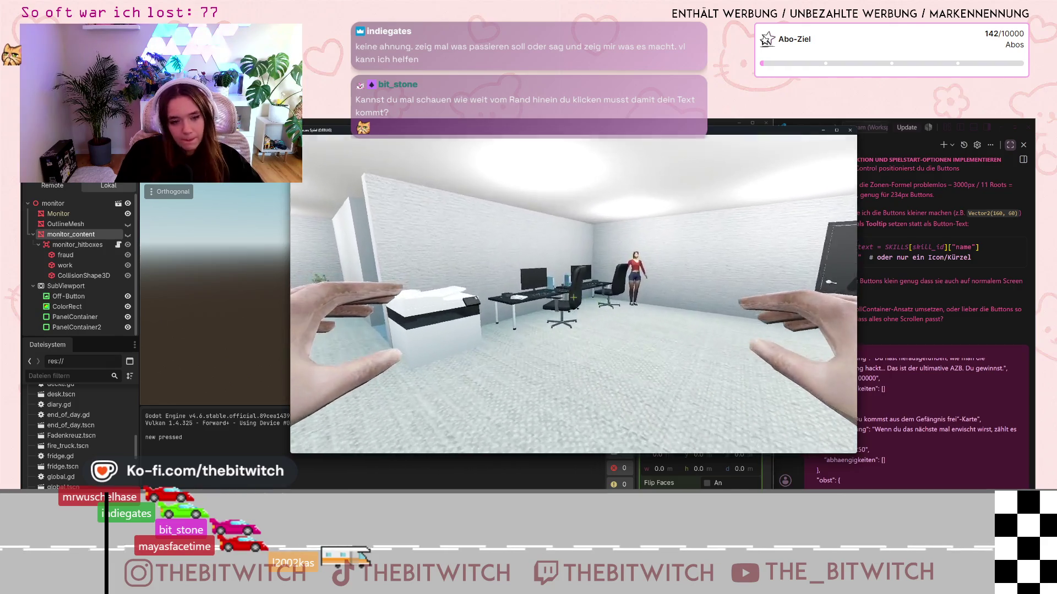
left_click(573, 297)
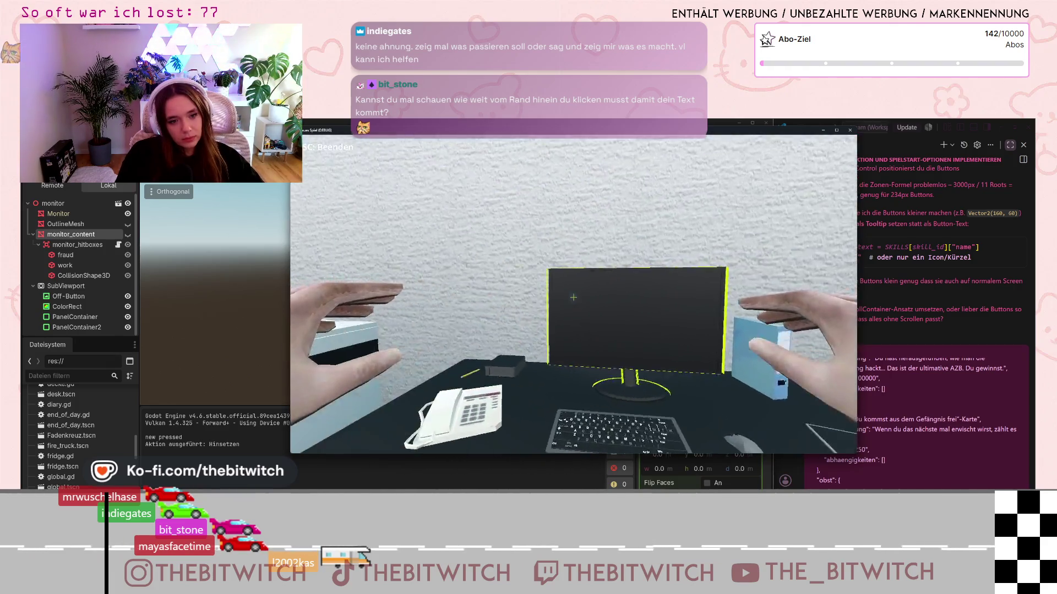
left_click(573, 297)
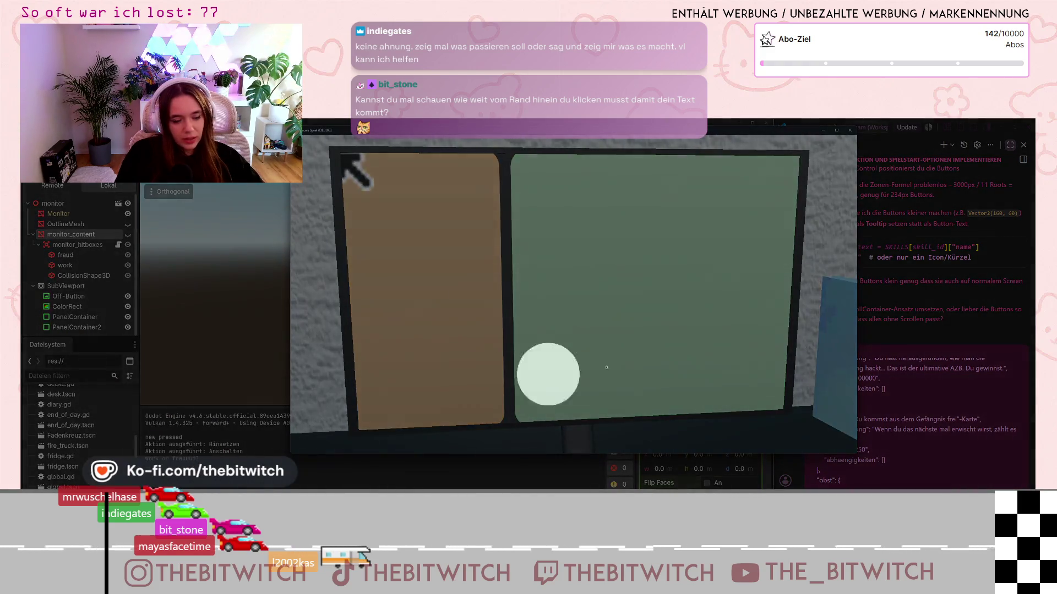
Step: Click across the green work panel and the tan fraud panel to trigger Work Time and Fraud Time
left_click(518, 242)
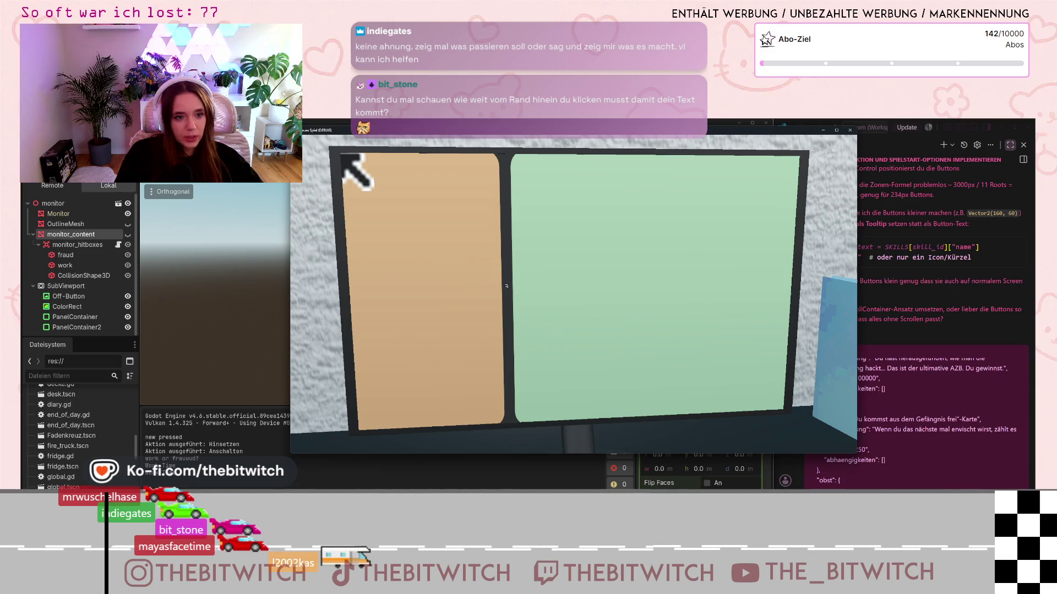
left_click(492, 271)
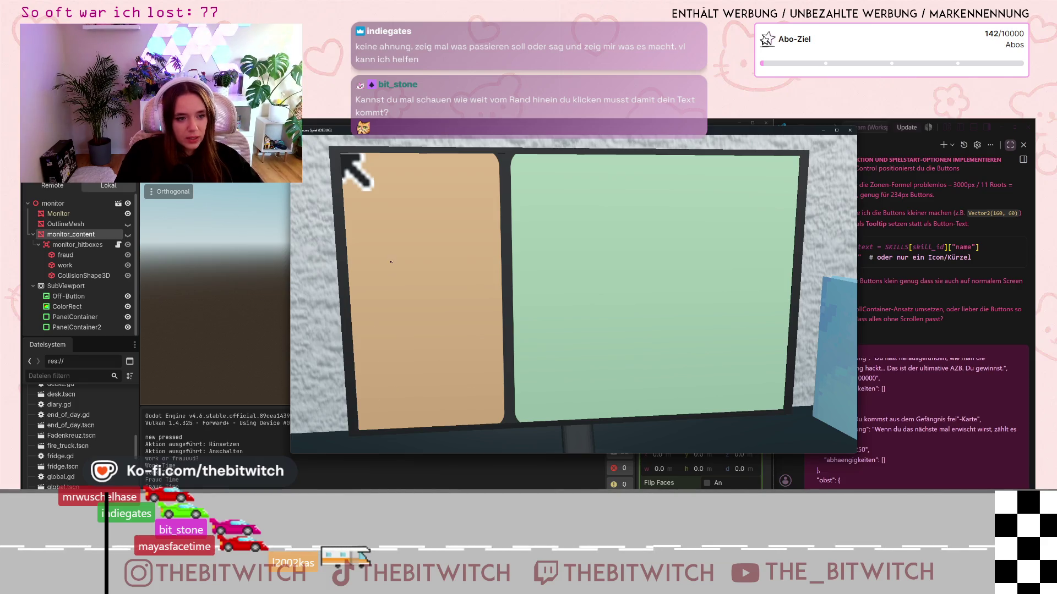
left_click(498, 239)
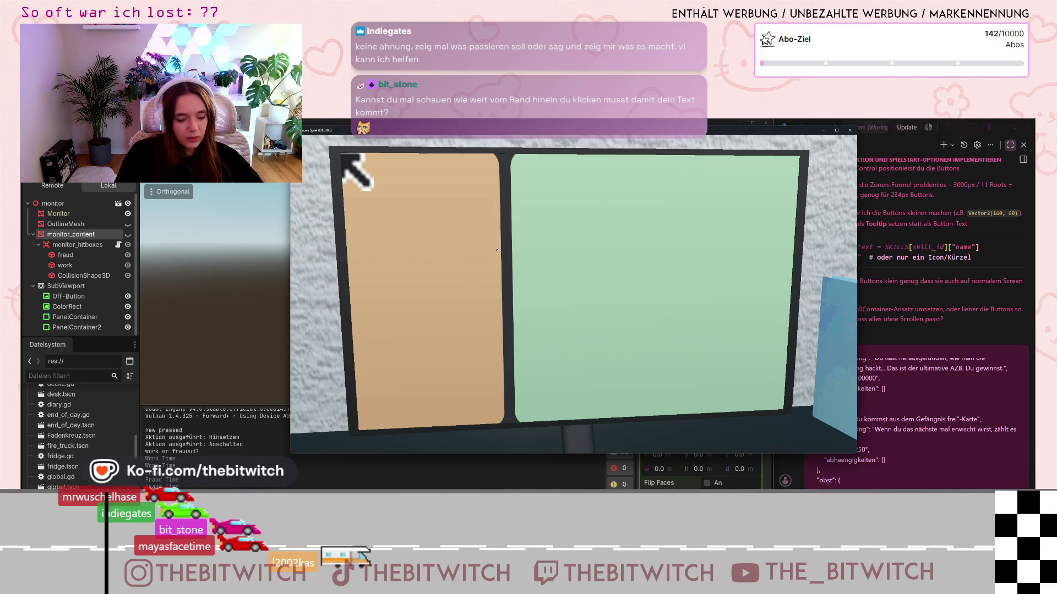
left_click(517, 260)
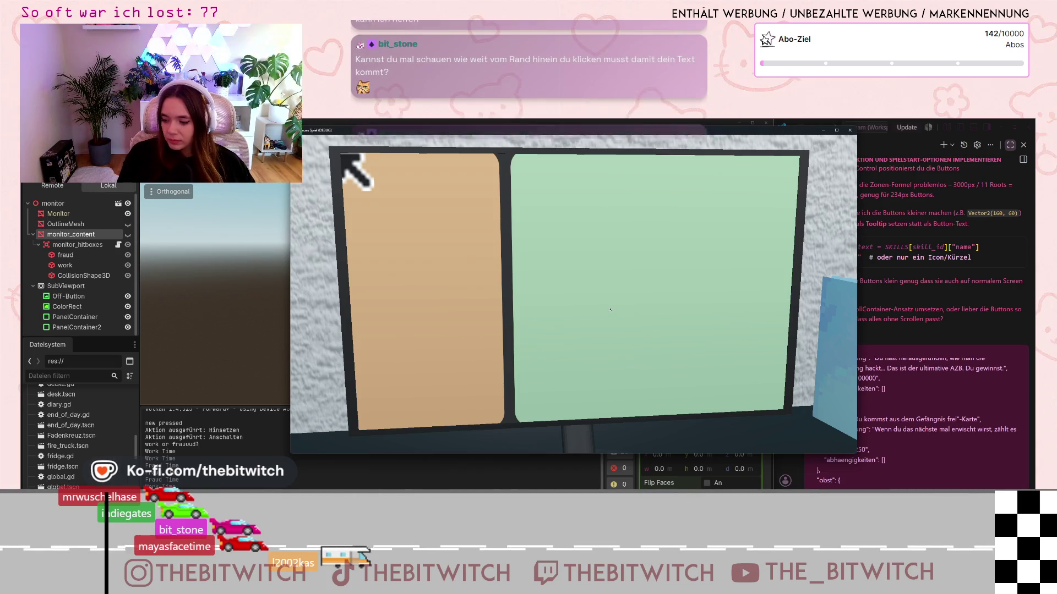
left_click(548, 248)
left_click(593, 266)
left_click(616, 264)
left_click(639, 262)
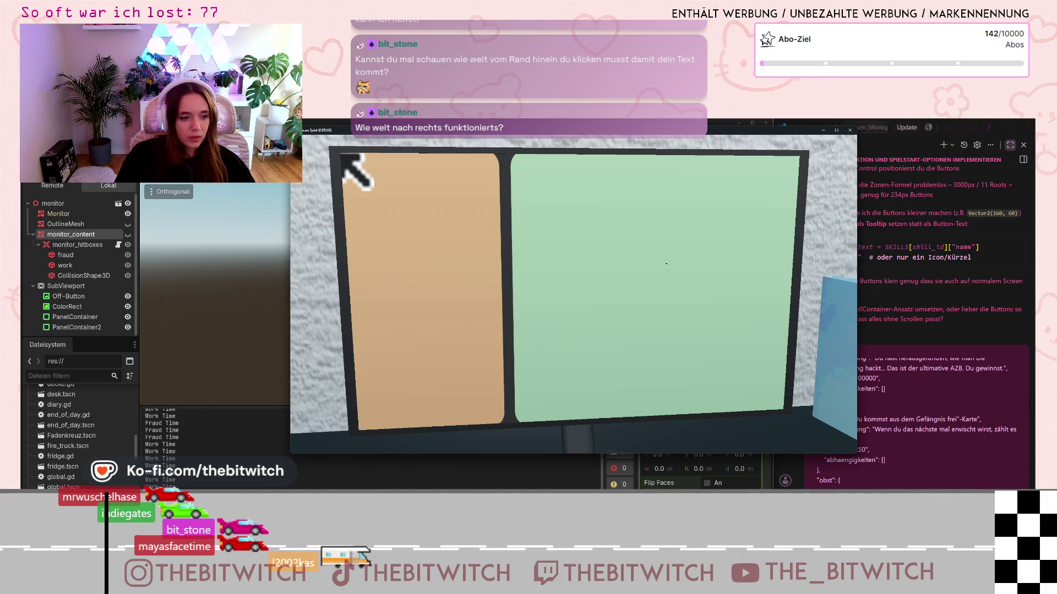
left_click(664, 265)
left_click(679, 263)
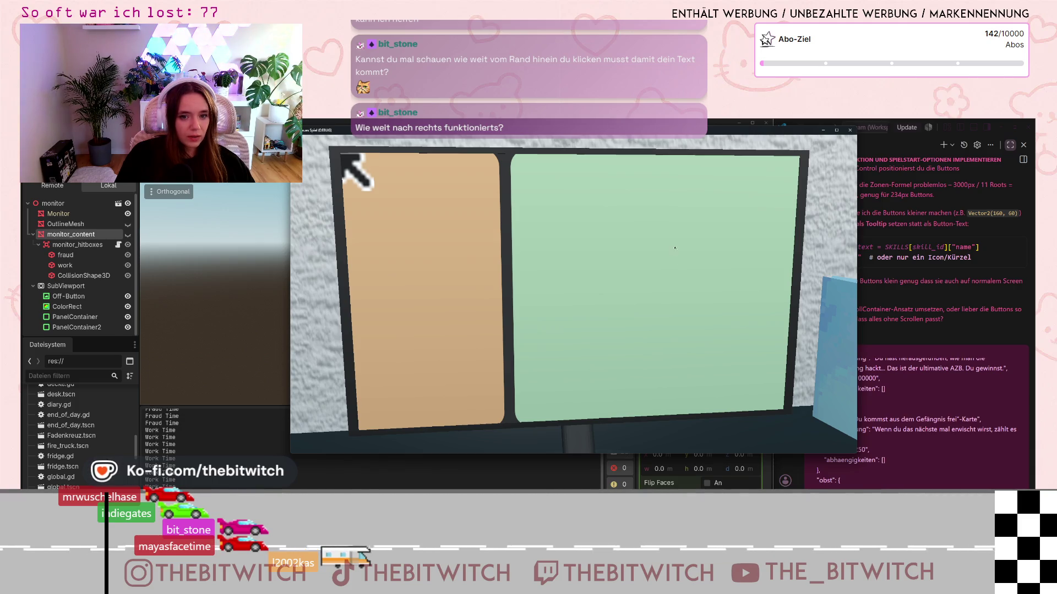
left_click(481, 254)
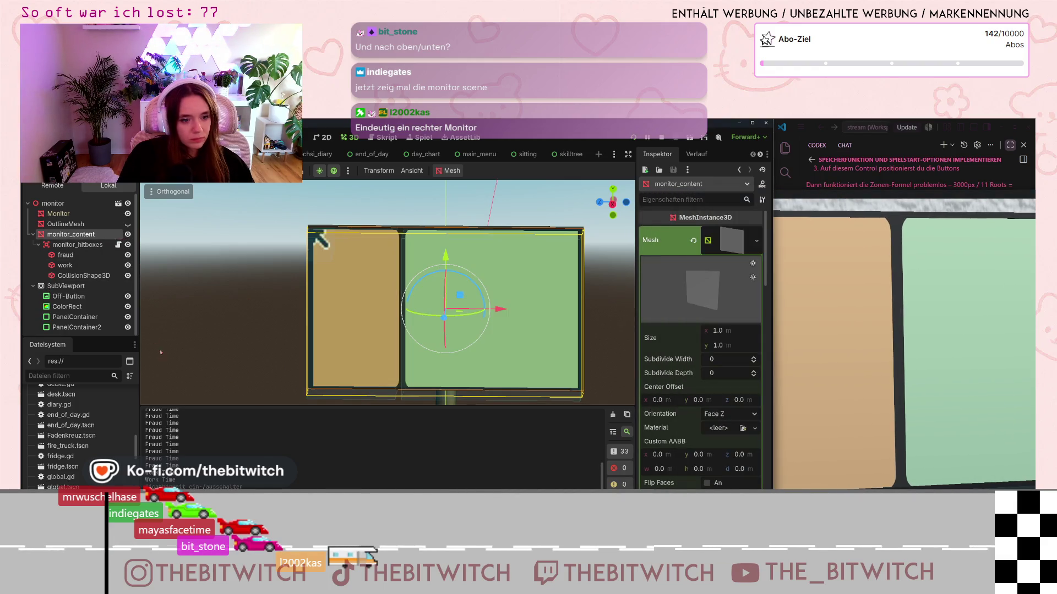
Step: Orbit and zoom around the monitor, ending in a front orthogonal view
mouse_move(372, 301)
left_mouse_down()
mouse_move(480, 394)
mouse_move(391, 316)
mouse_move(322, 365)
mouse_move(443, 381)
left_mouse_up()
scroll(336, 355, "down", 3)
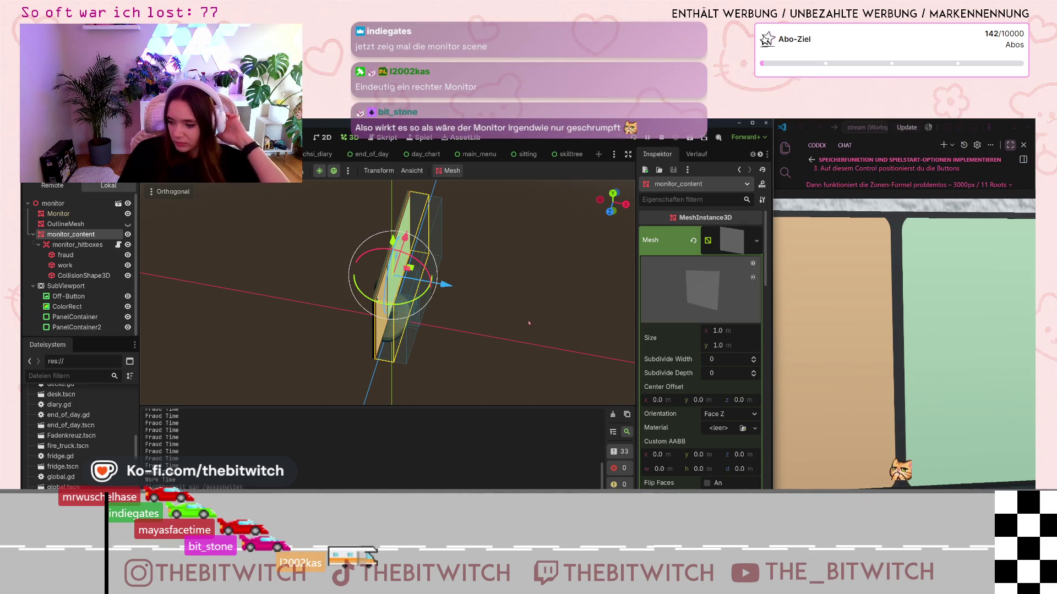
left_click_drag(460, 324, 430, 311)
scroll(430, 312, "up", 3)
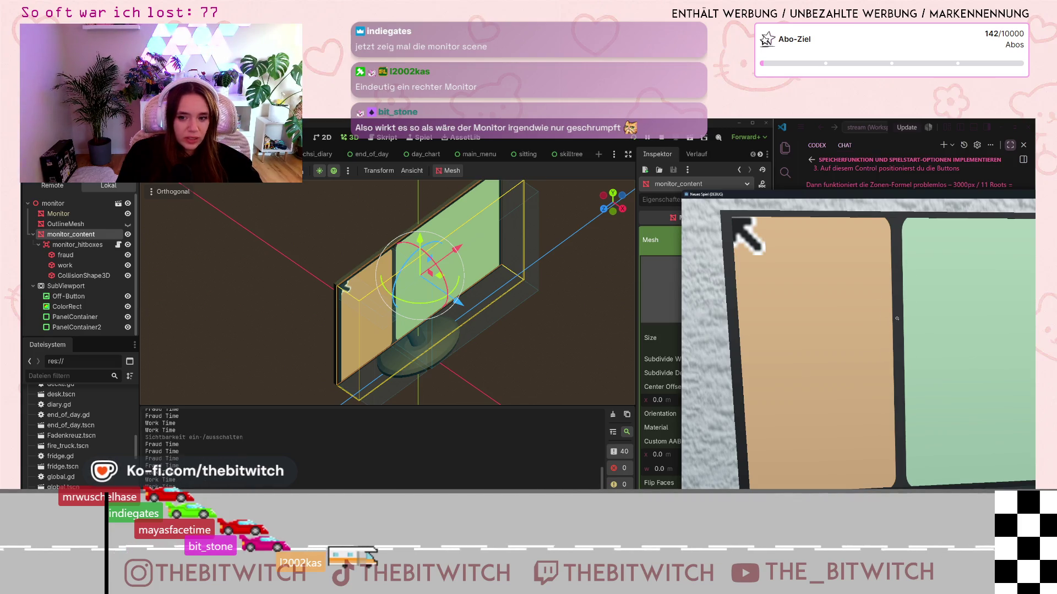
left_click(325, 245)
key("KP_1")
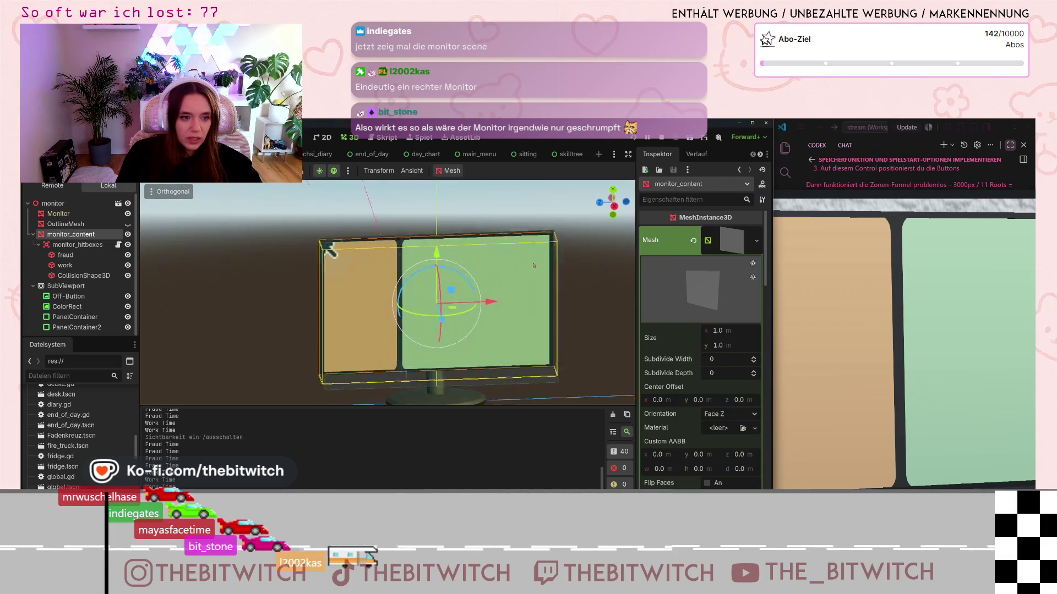
scroll(401, 272, "up", 4)
scroll(401, 272, "down", 6)
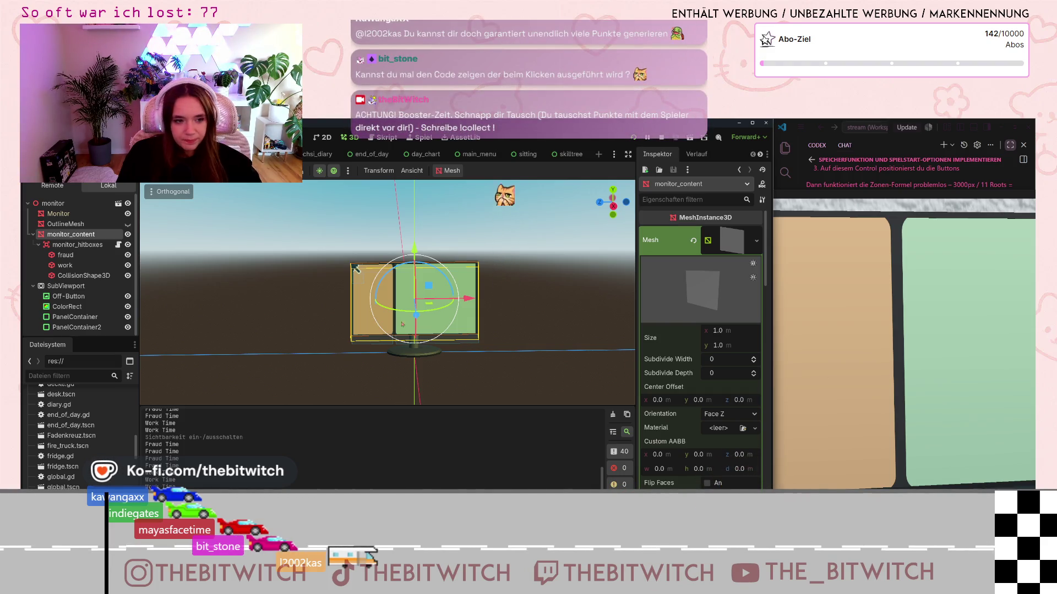
Step: Hide the monitor_content node and open the monitor_hitboxes.gd script
left_click(128, 235)
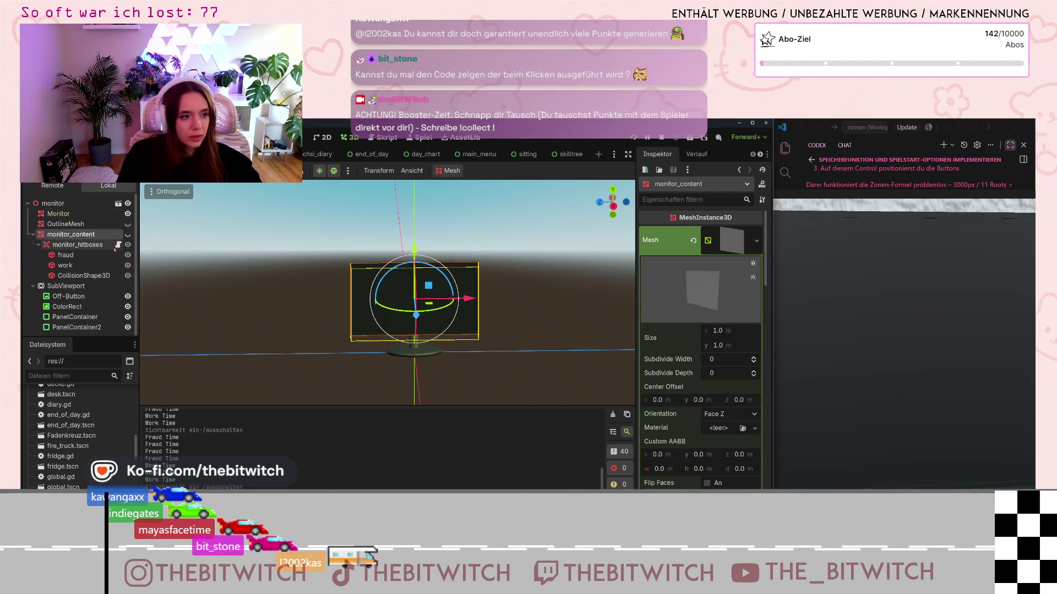
left_click(118, 244)
left_click_drag(444, 300, 287, 221)
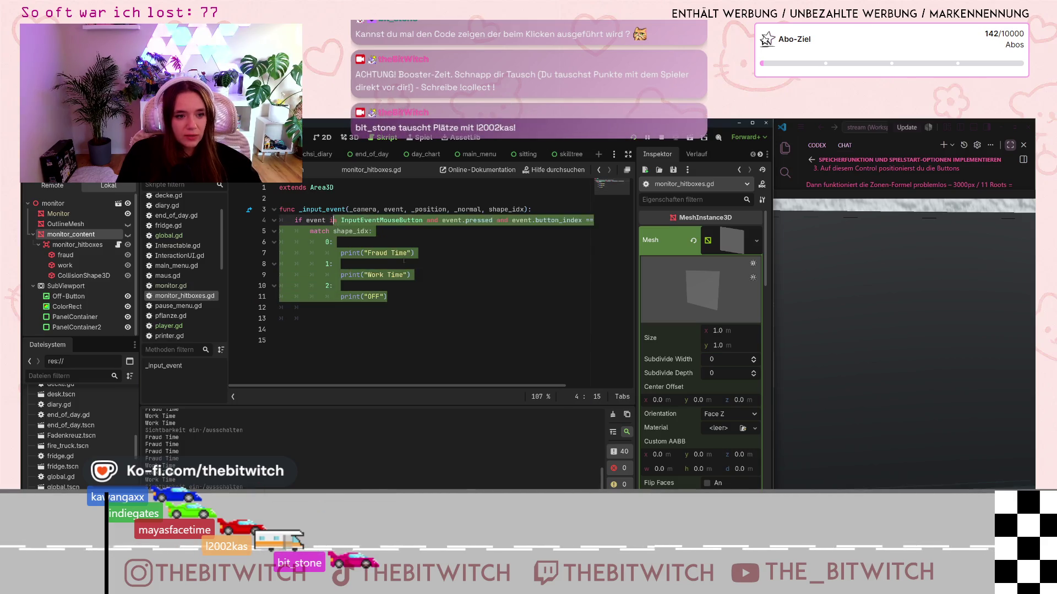
Step: Read the long line 9 of the input handler, then return to 3D and tilt down onto the monitor
left_click(445, 274)
mouse_move(446, 385)
left_mouse_down()
mouse_move(497, 391)
mouse_move(450, 342)
mouse_move(448, 299)
left_mouse_up()
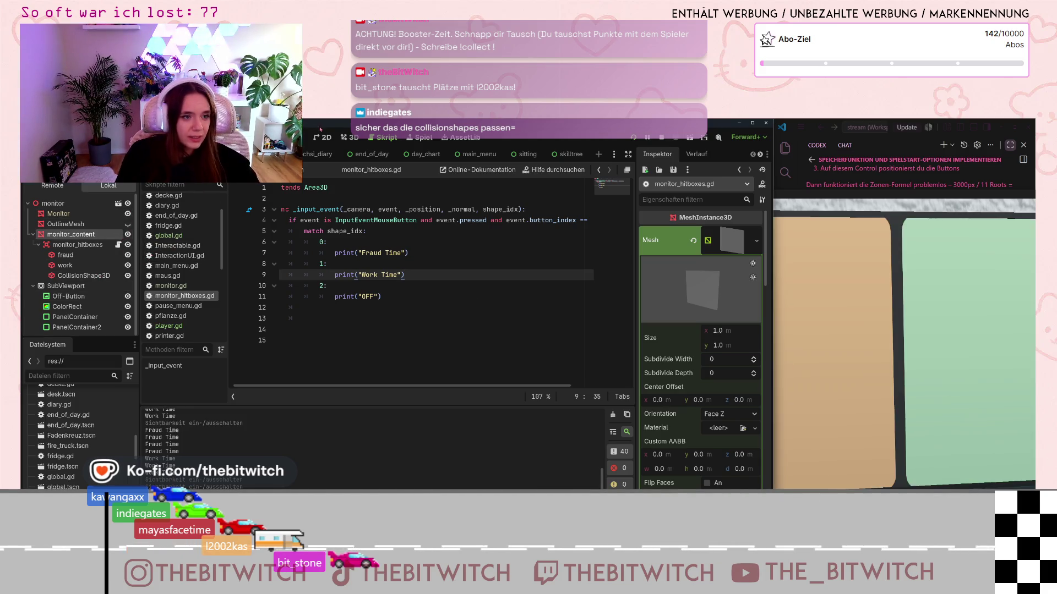
left_click(348, 138)
mouse_move(430, 308)
left_mouse_down()
mouse_move(438, 359)
mouse_move(406, 239)
mouse_move(456, 322)
left_mouse_up()
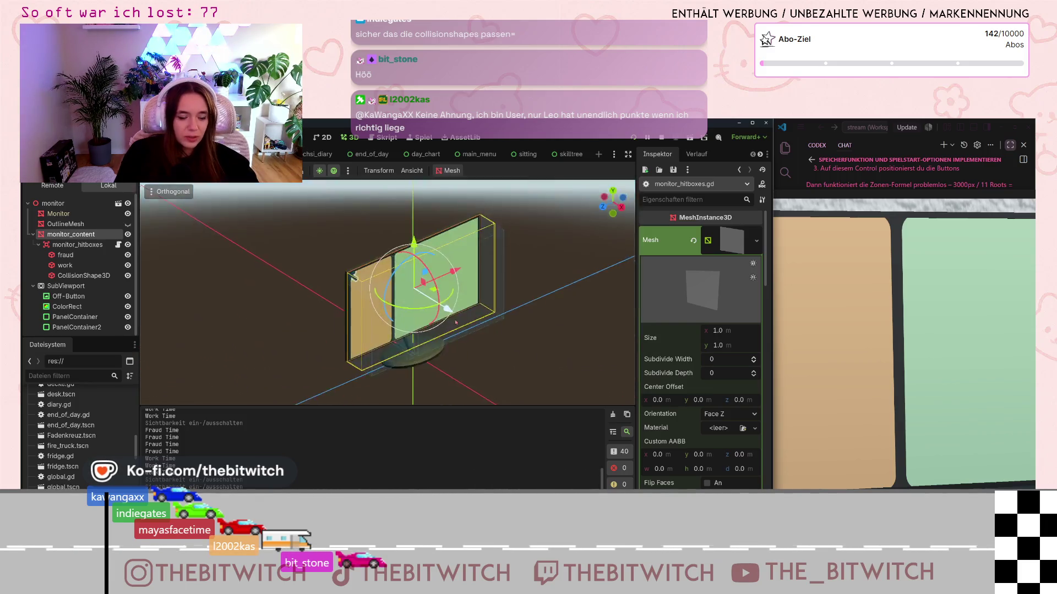
Step: Orbit and zoom around the monitor's hitboxes, then deselect and snap to a side view
scroll(456, 322, "up", 3)
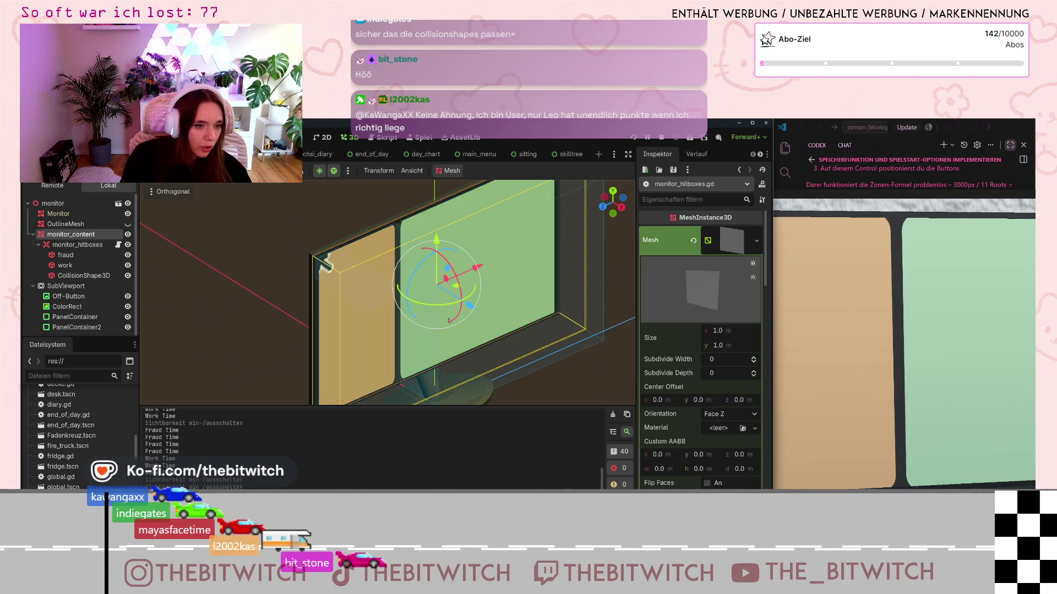
left_click_drag(449, 320, 427, 233)
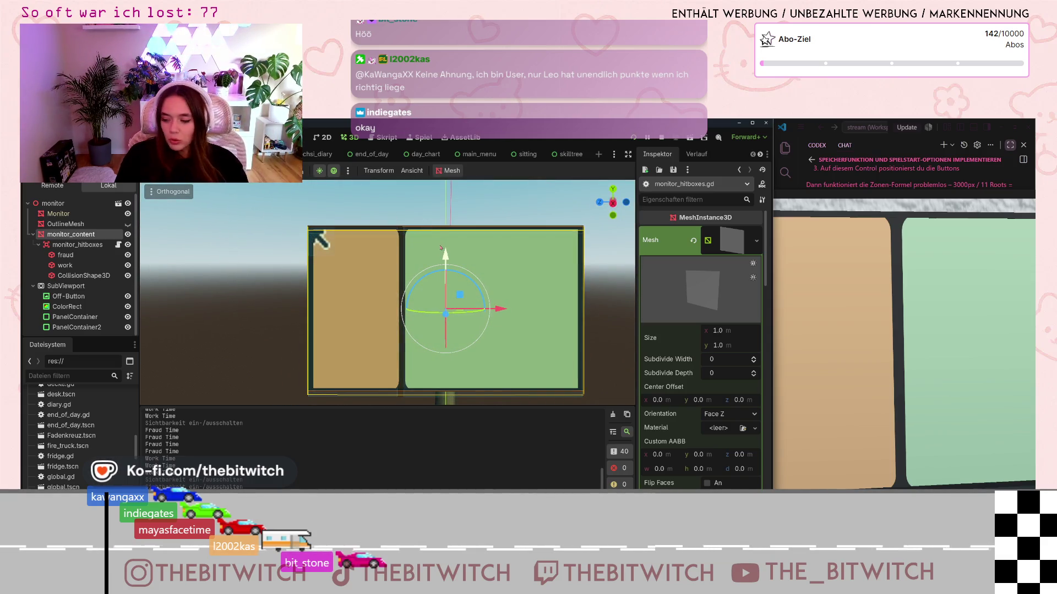
scroll(436, 254, "up", 2)
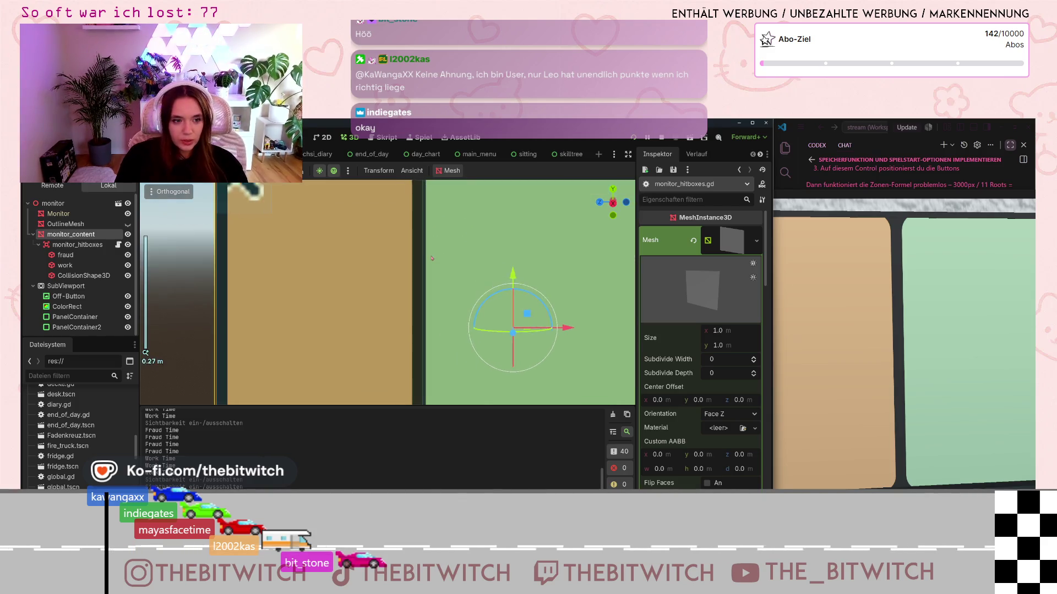
mouse_move(437, 254)
left_mouse_down()
mouse_move(472, 255)
mouse_move(499, 372)
mouse_move(430, 356)
left_mouse_up()
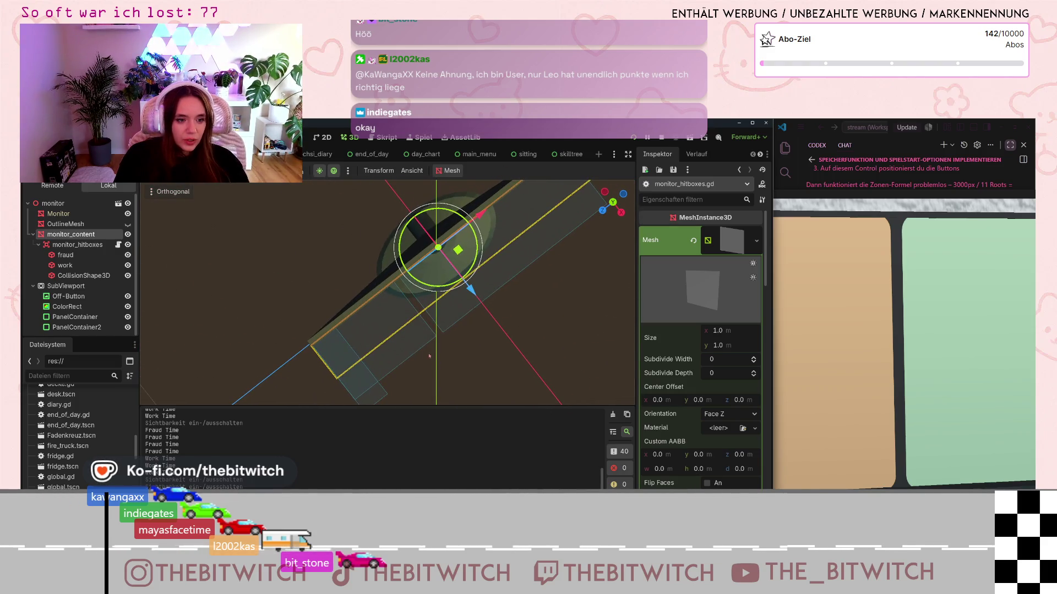
left_click(454, 315)
key("KP_3")
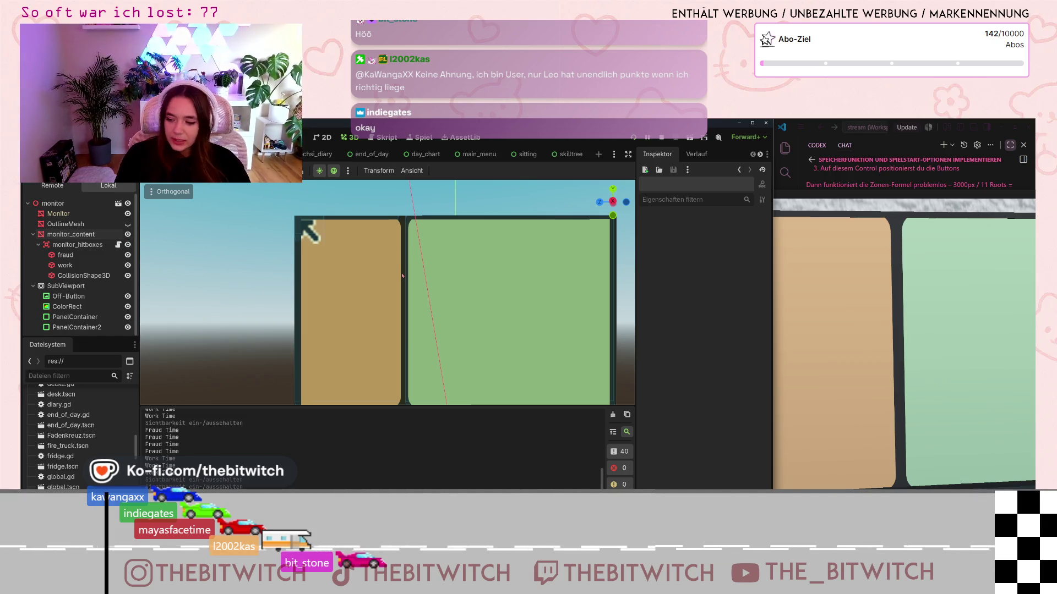
Step: Orbit from the side to an angled view and hide monitor_content
scroll(400, 277, "down", 3)
scroll(400, 277, "up", 2)
left_click_drag(400, 277, 156, 274)
left_click(128, 235)
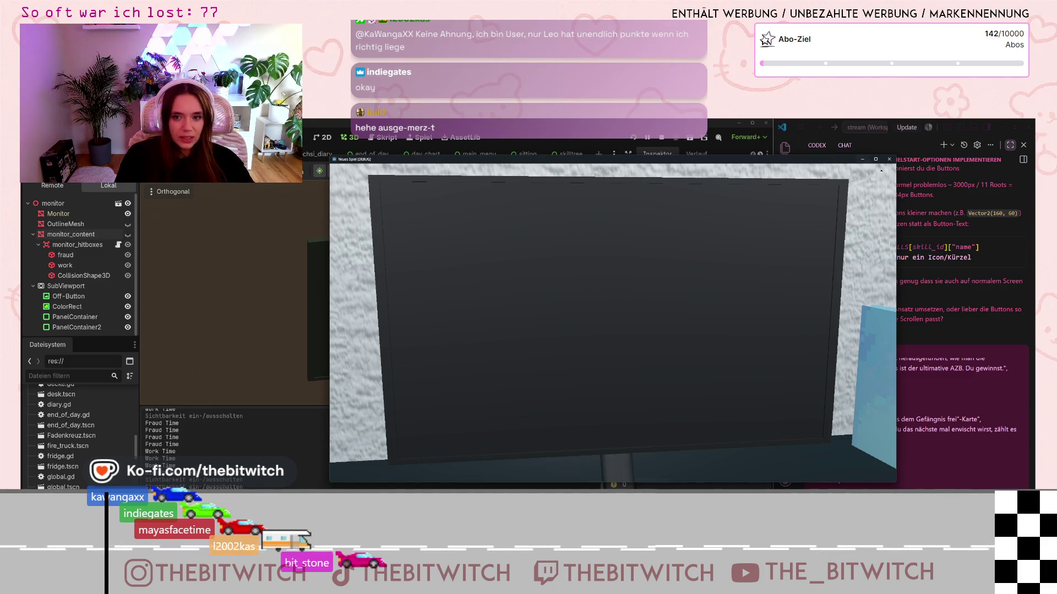
Step: Focus the in-game view on the monitor and toggle fullscreen on and off with F11
left_click(613, 326)
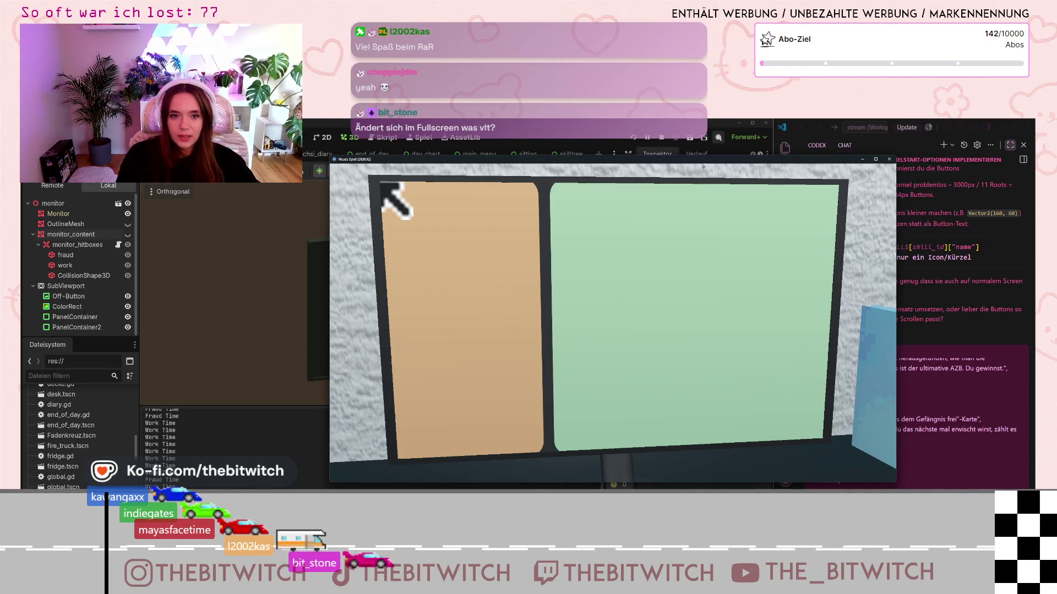
key("F11")
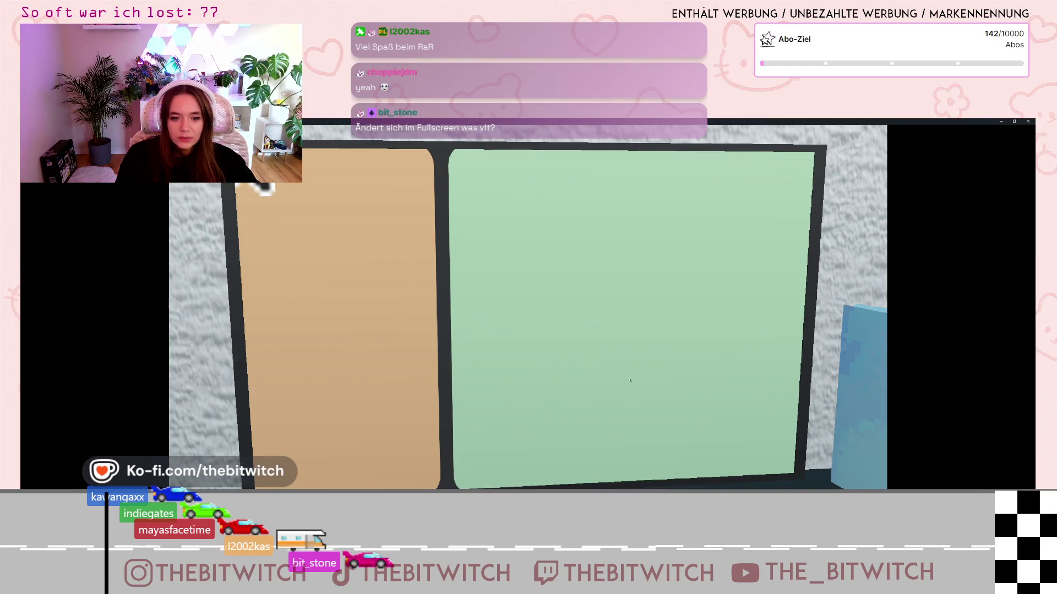
key("F11")
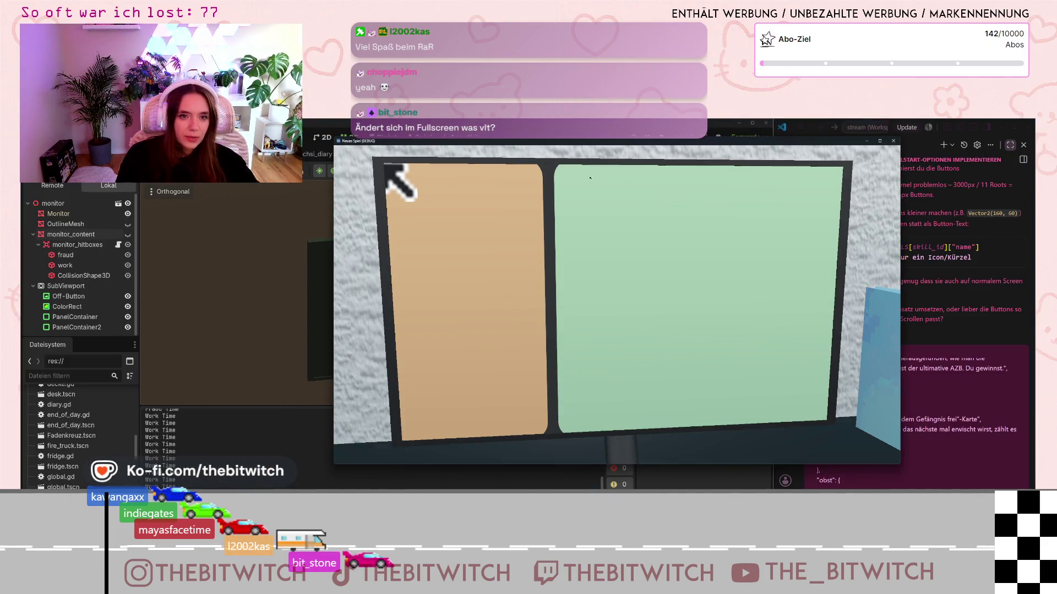
Step: Maximize and restore the game window, leaving it windowed, and reopen monitor_hitboxes.gd
double_click(603, 143)
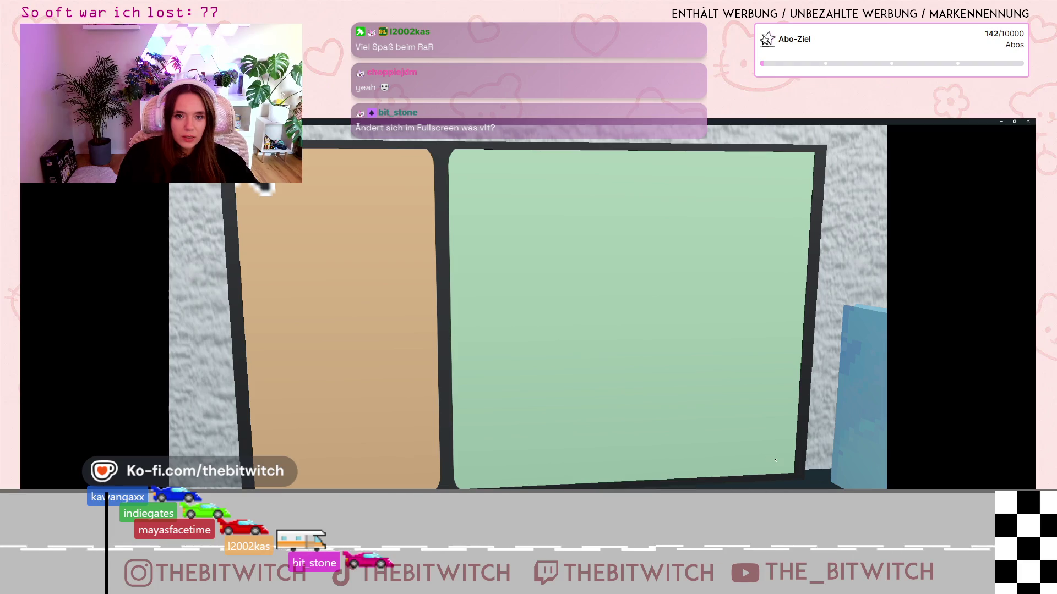
double_click(740, 122)
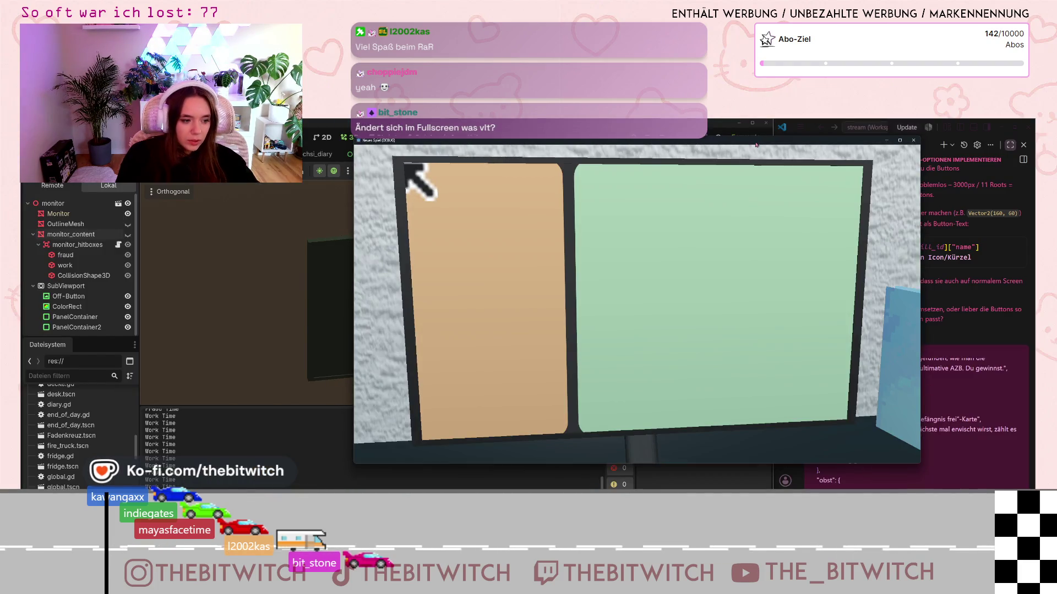
double_click(756, 142)
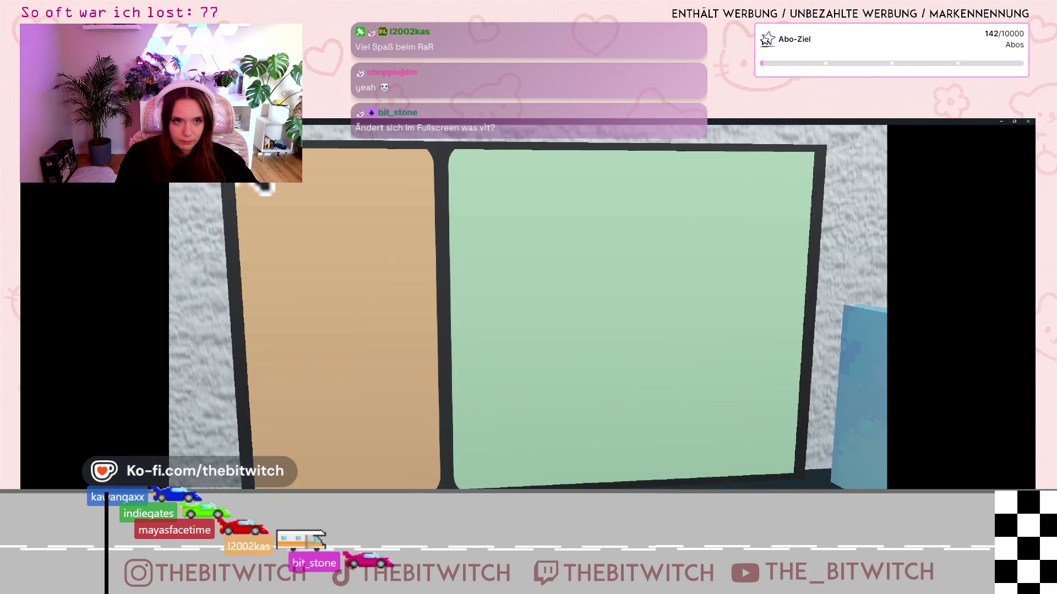
key("super+Down")
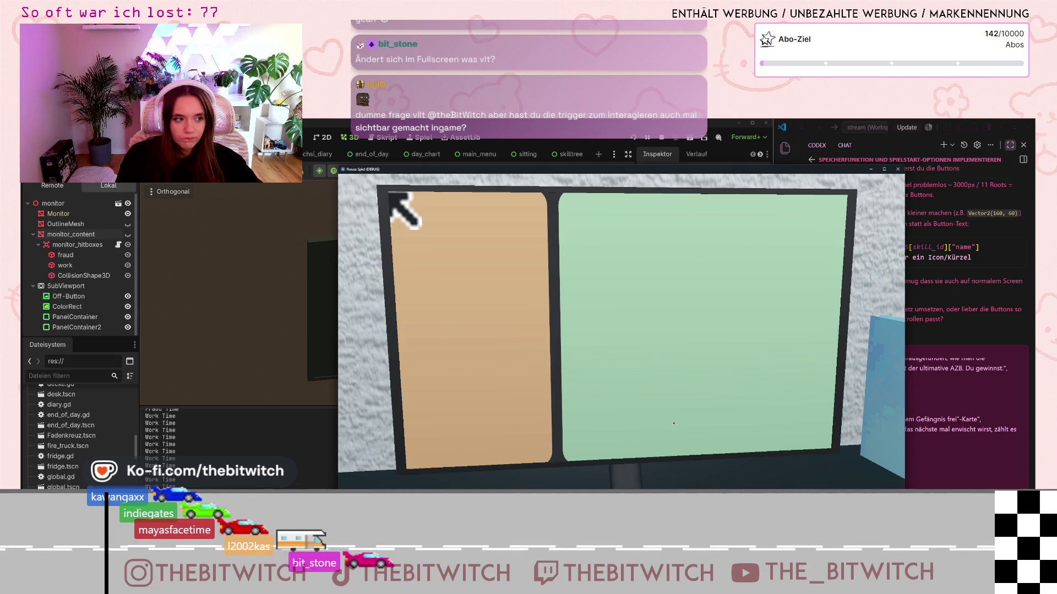
left_click(118, 245)
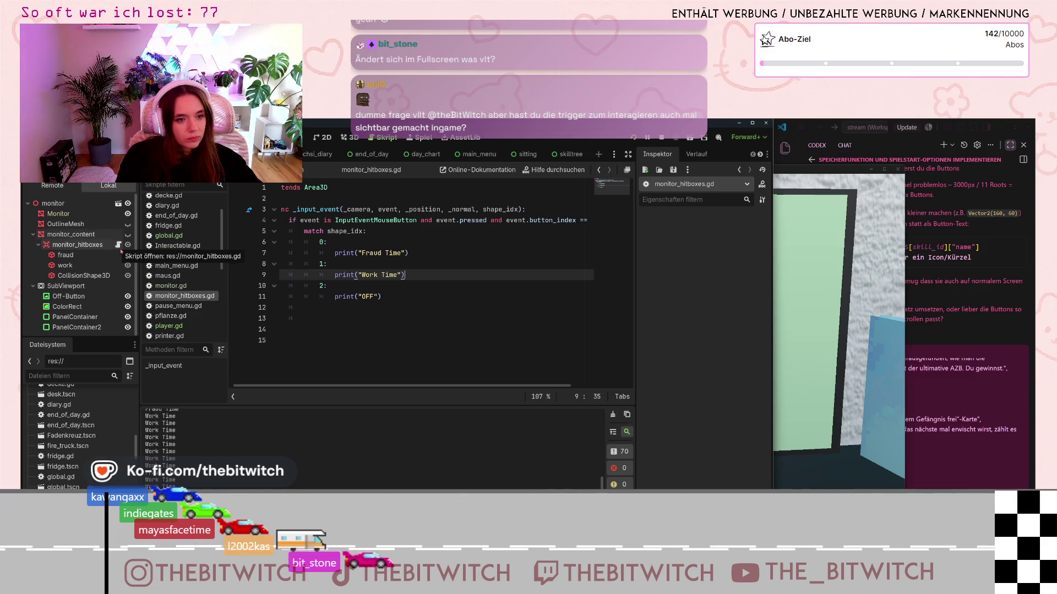
Step: Check the script's input condition and match cases, then expand the fraud hitbox's Transform
triple_click(592, 220)
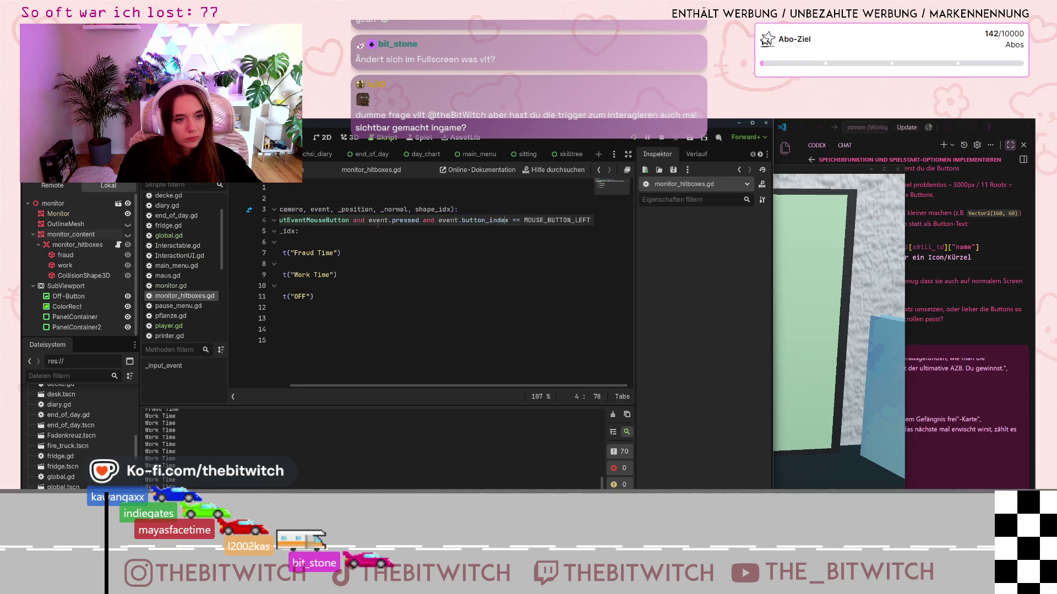
left_click(476, 242)
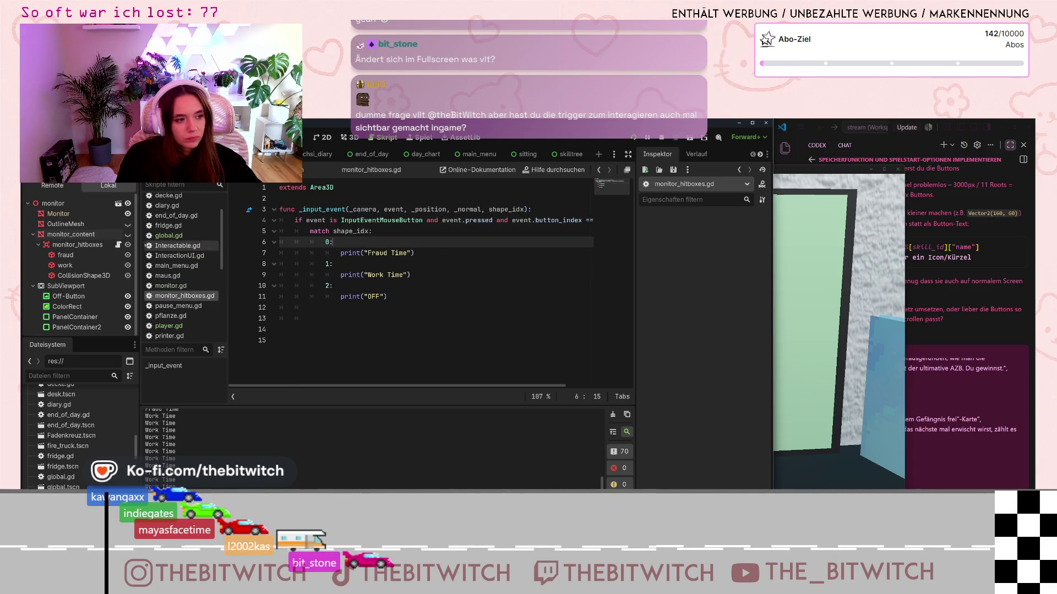
left_click(77, 255)
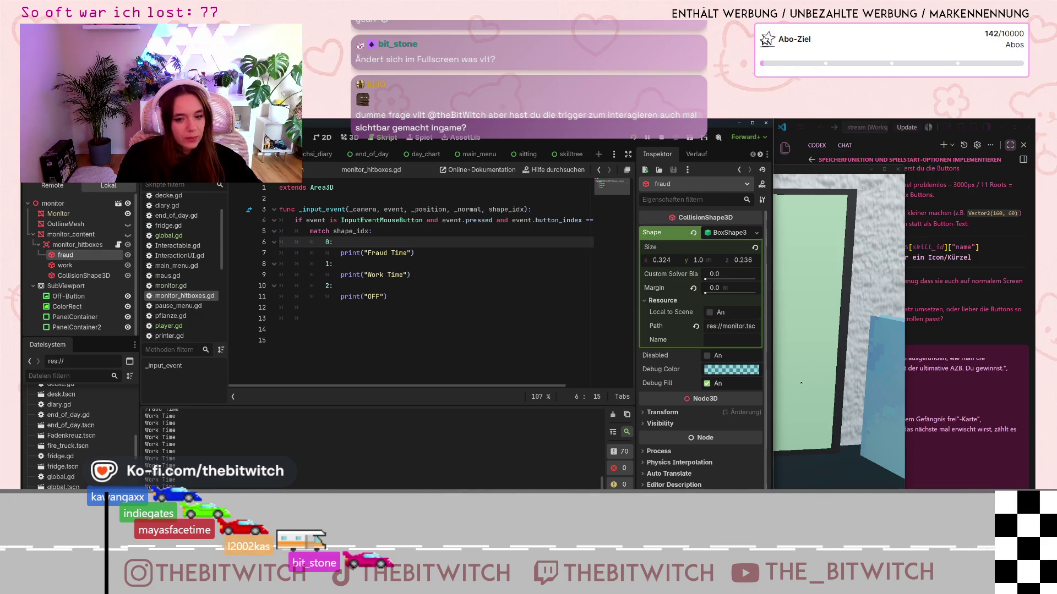
left_click(645, 414)
scroll(707, 412, "down", 3)
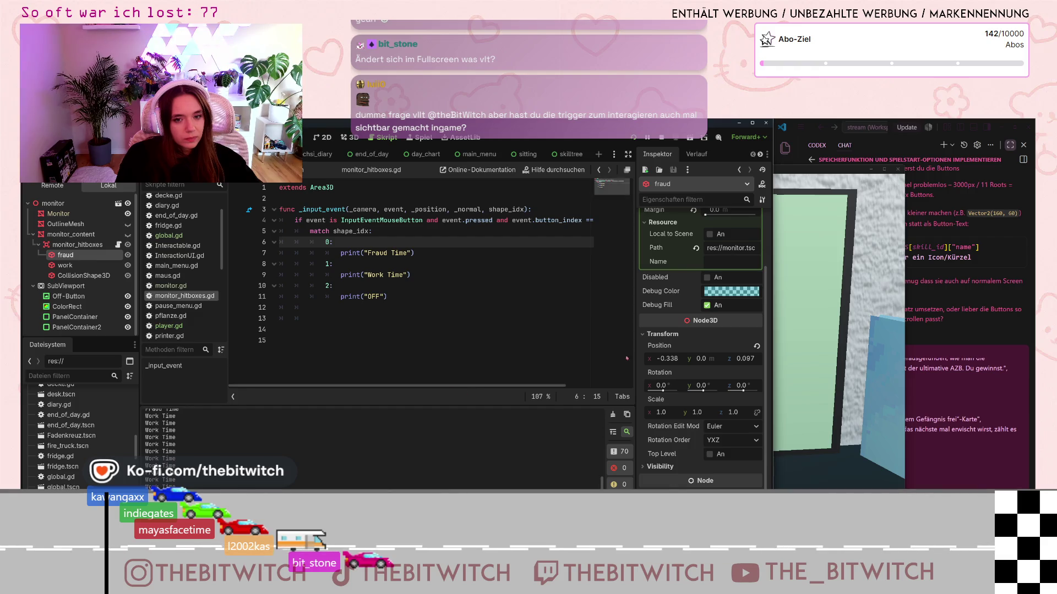
scroll(673, 379, "up", 3)
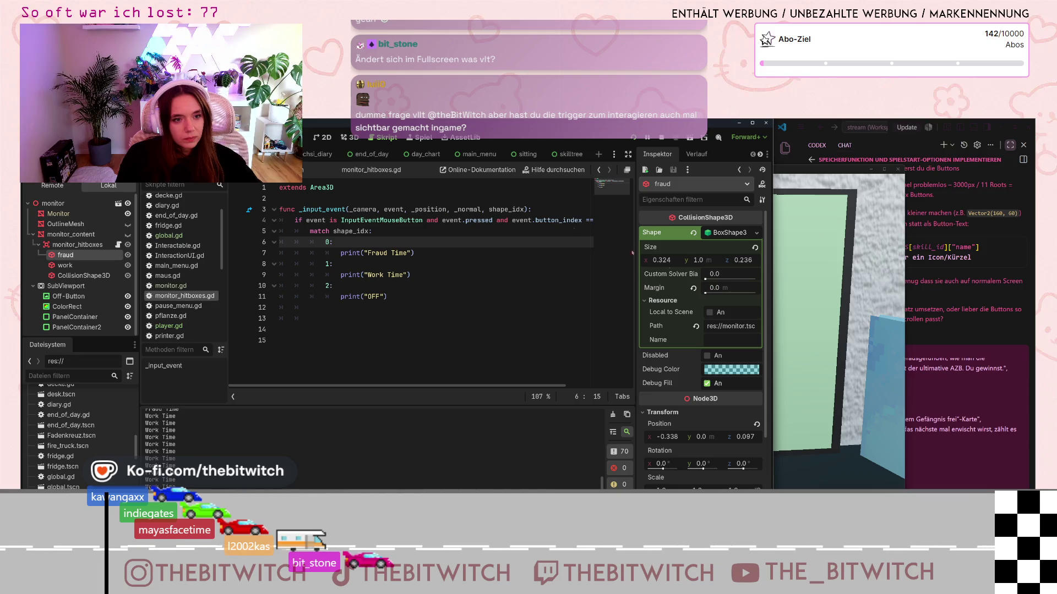
key("ctrl+F2")
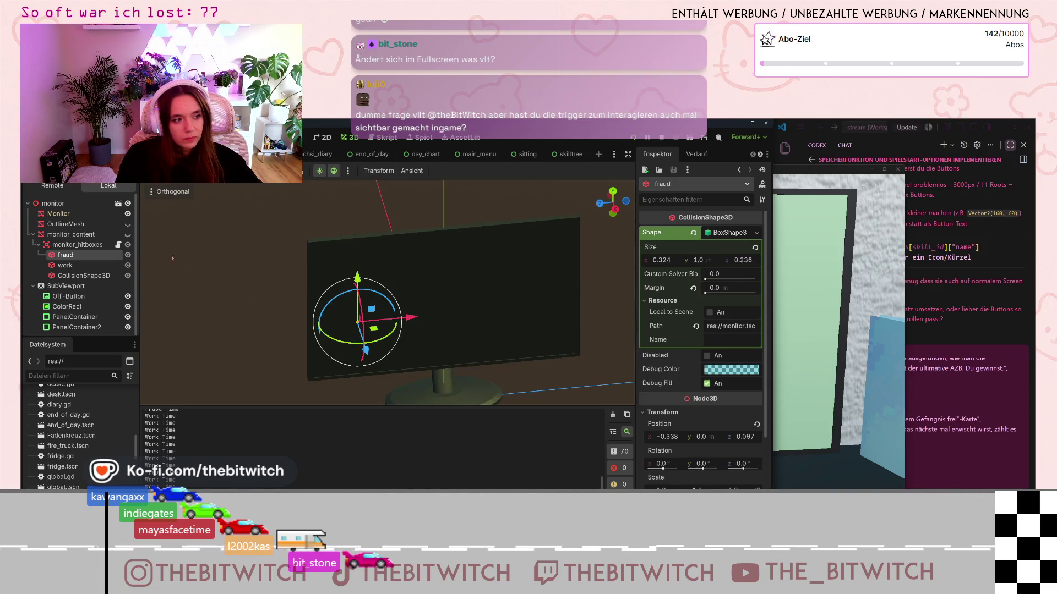
Step: Show monitor_content, raise the fraud and work hitbox margins to about 6.07 m and 3.52 m, and save
left_click(127, 235)
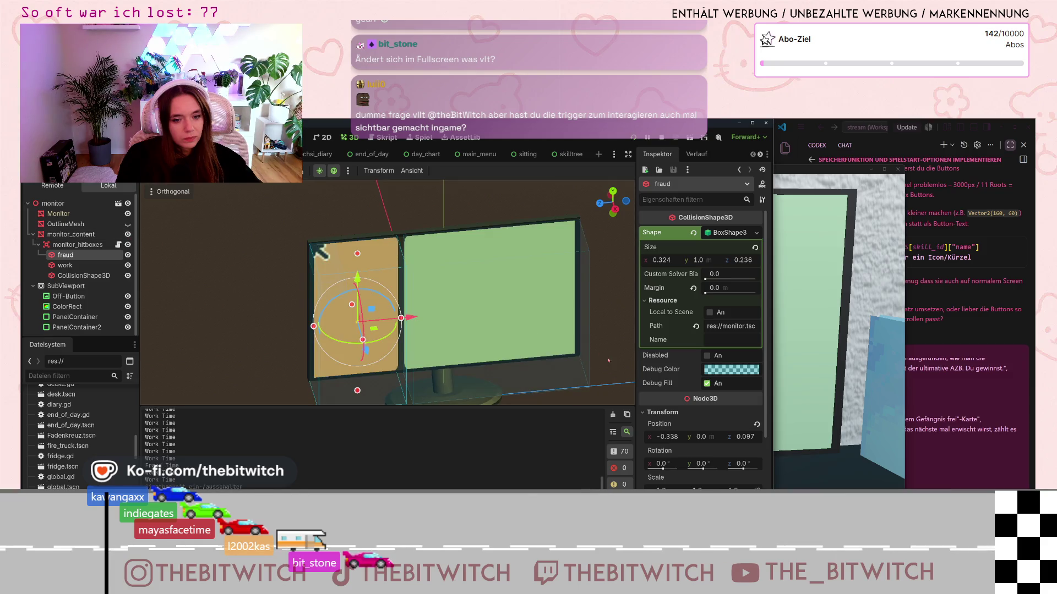
mouse_move(705, 292)
left_mouse_down()
mouse_move(737, 296)
mouse_move(711, 293)
mouse_move(726, 293)
left_mouse_up()
left_click(72, 266)
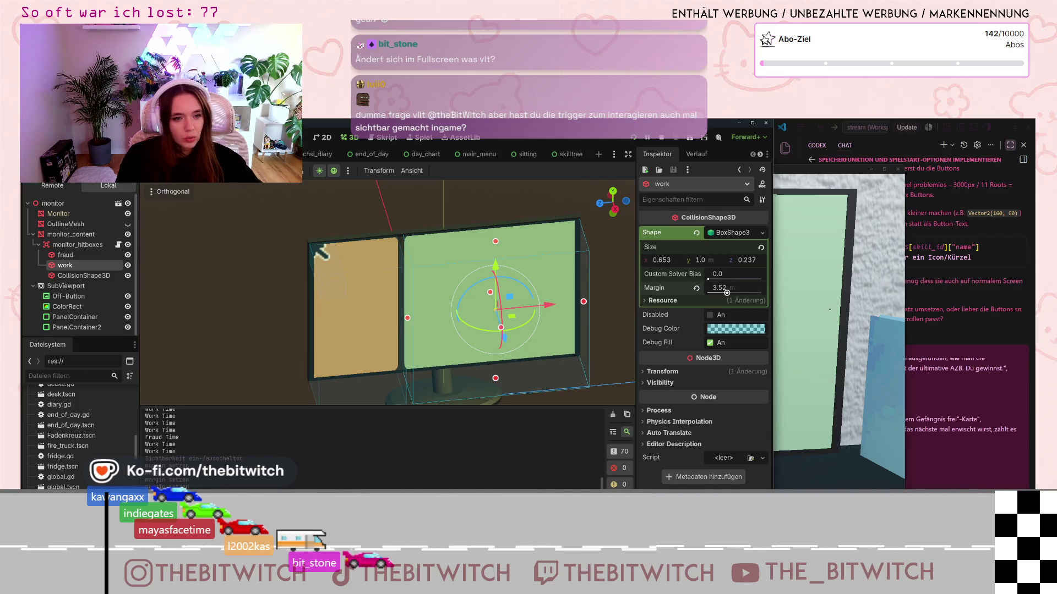
left_click(830, 310)
left_click(902, 170)
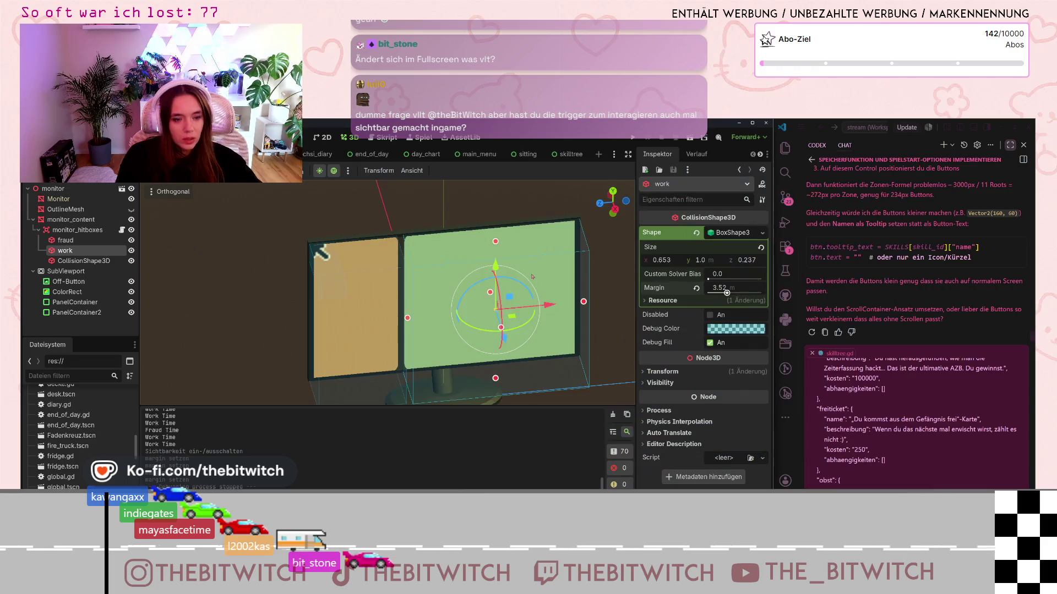
key("ctrl+s")
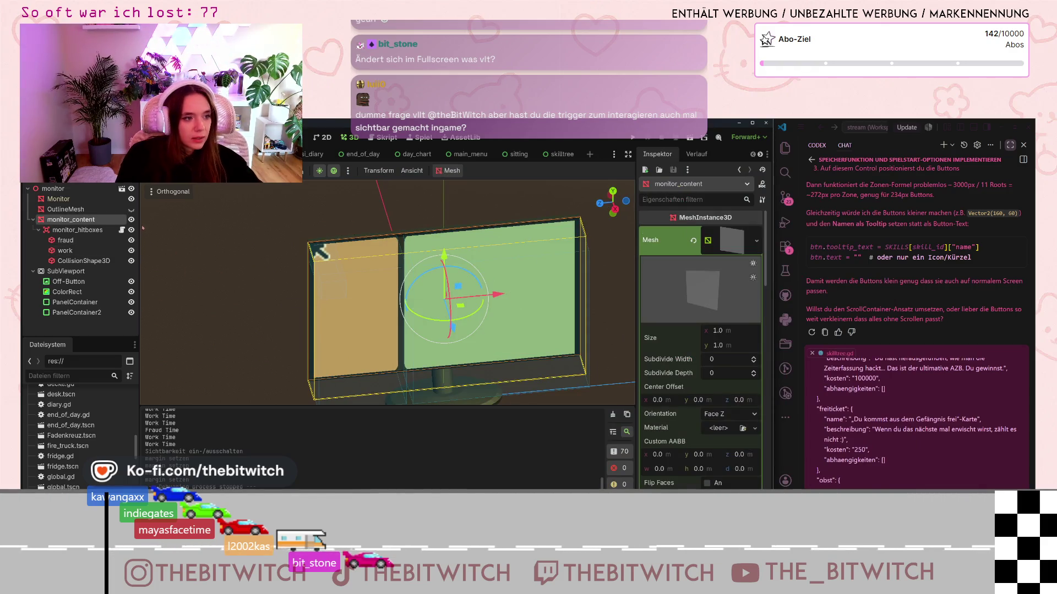
left_click(417, 245)
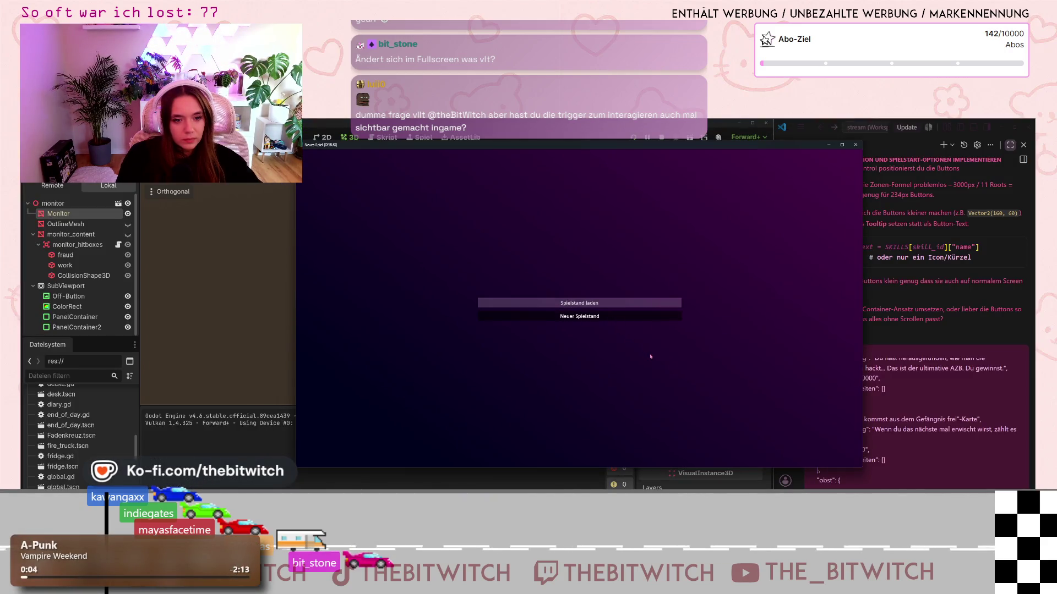
Step: Choose 'Neuer Spielstand', walk to the desk chair, and sit to switch on the monitor
left_click(579, 316)
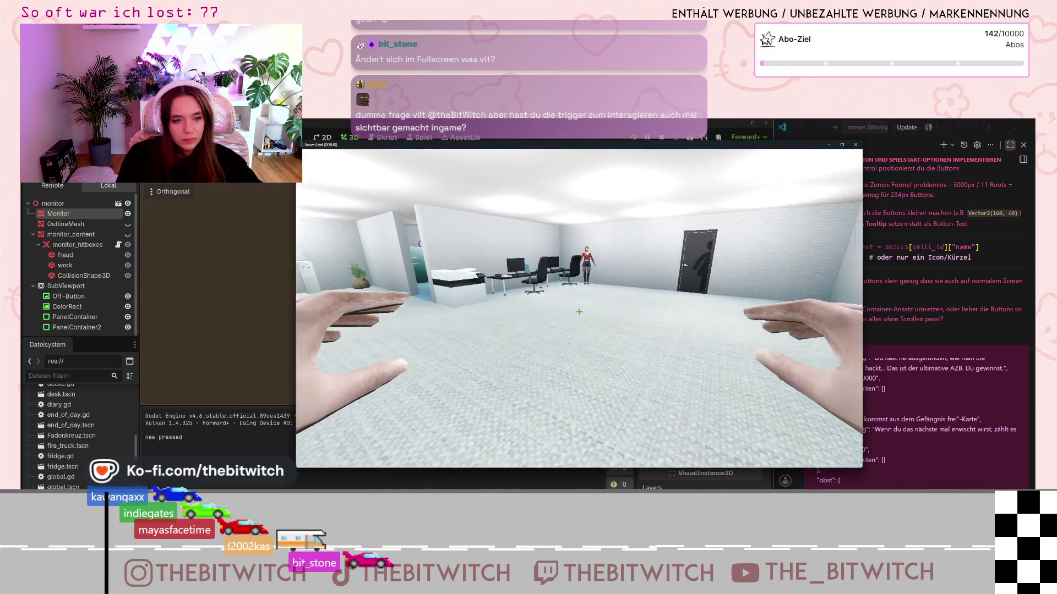
key("w")
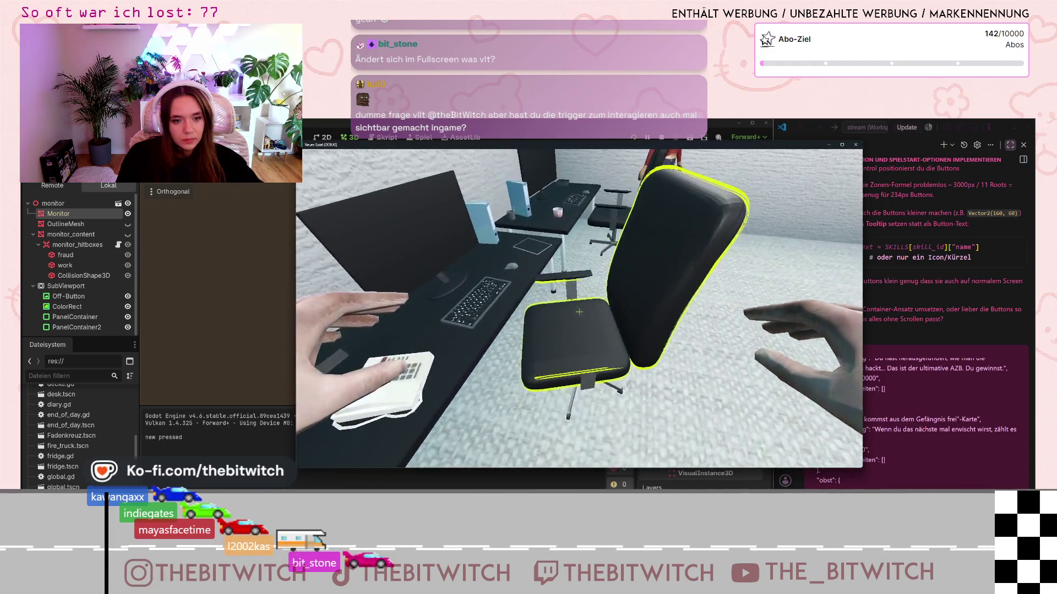
key("e")
key("e")
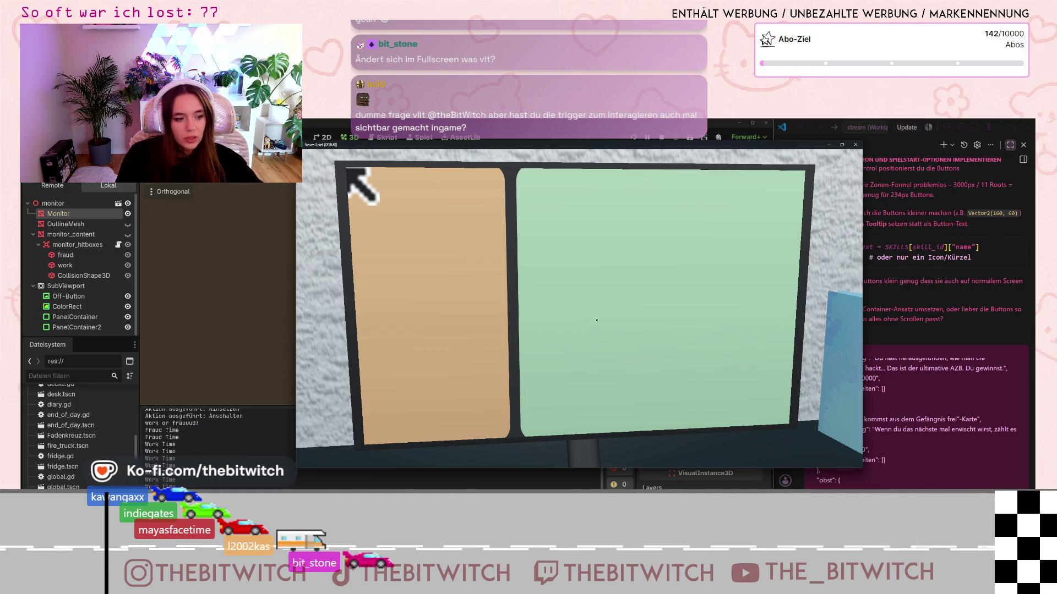
Step: Close the game, set the fraud and work hitbox margins to 0.0, and show monitor_content
left_click(855, 144)
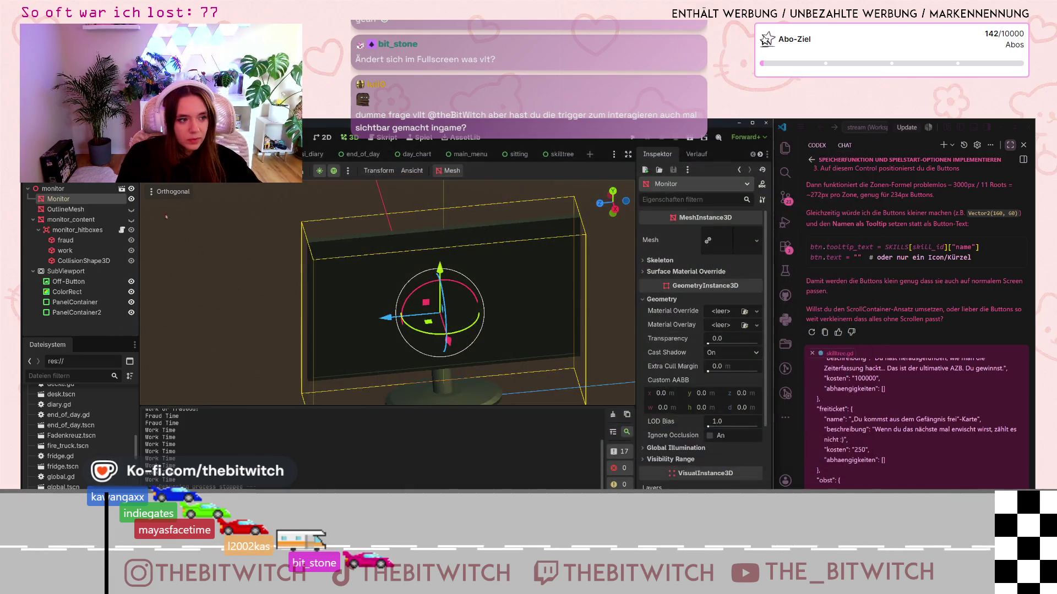
left_click(76, 242)
left_click_drag(736, 299, 675, 288)
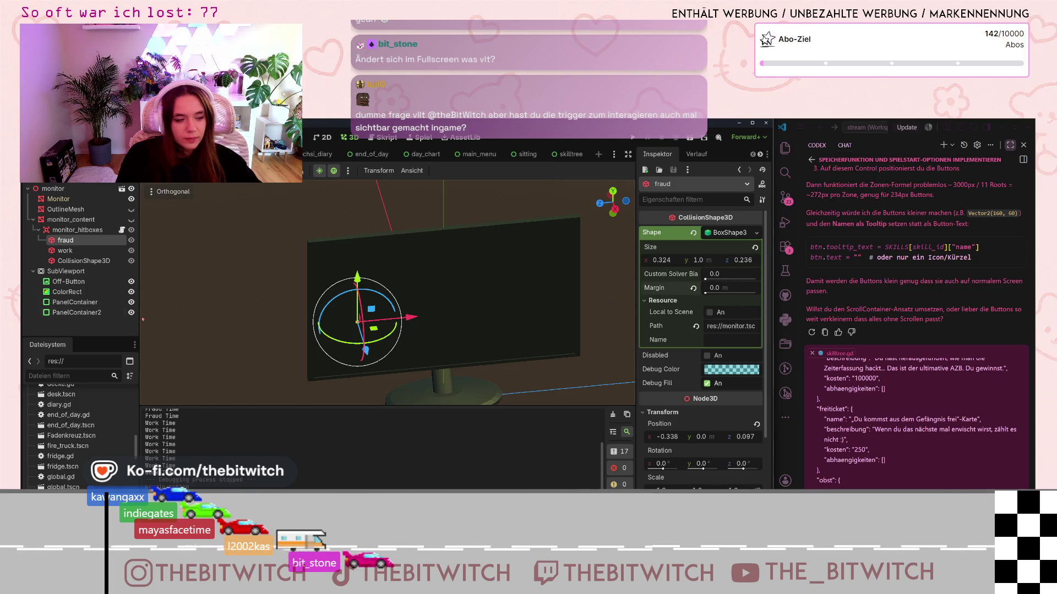
left_click(65, 250)
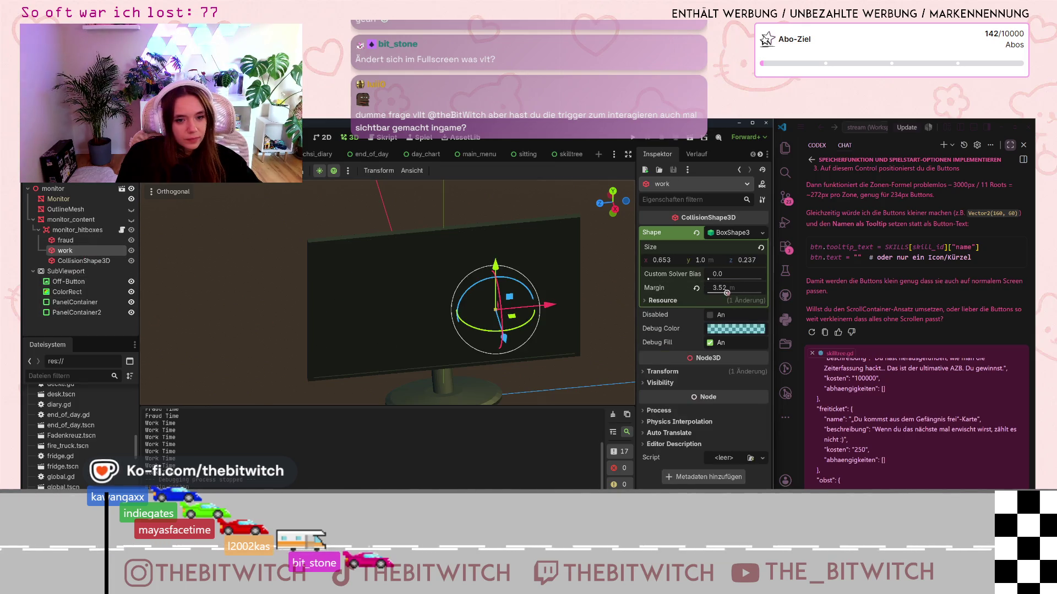
left_click_drag(733, 293, 677, 293)
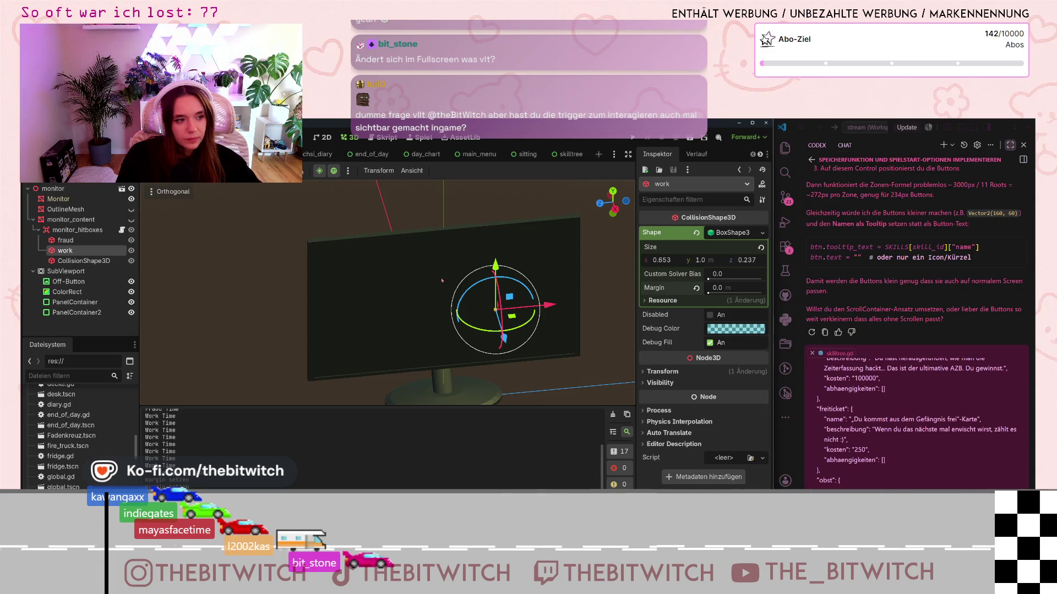
left_click(131, 219)
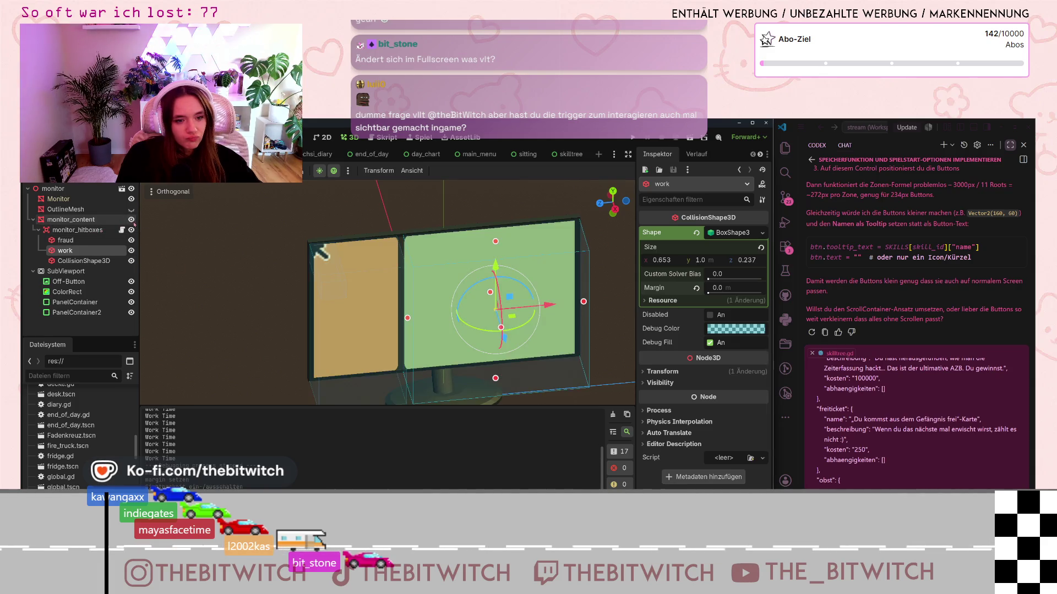
Step: Zoom and orbit to a front view of the monitor, then deselect the work hitbox
scroll(512, 329, "up", 4)
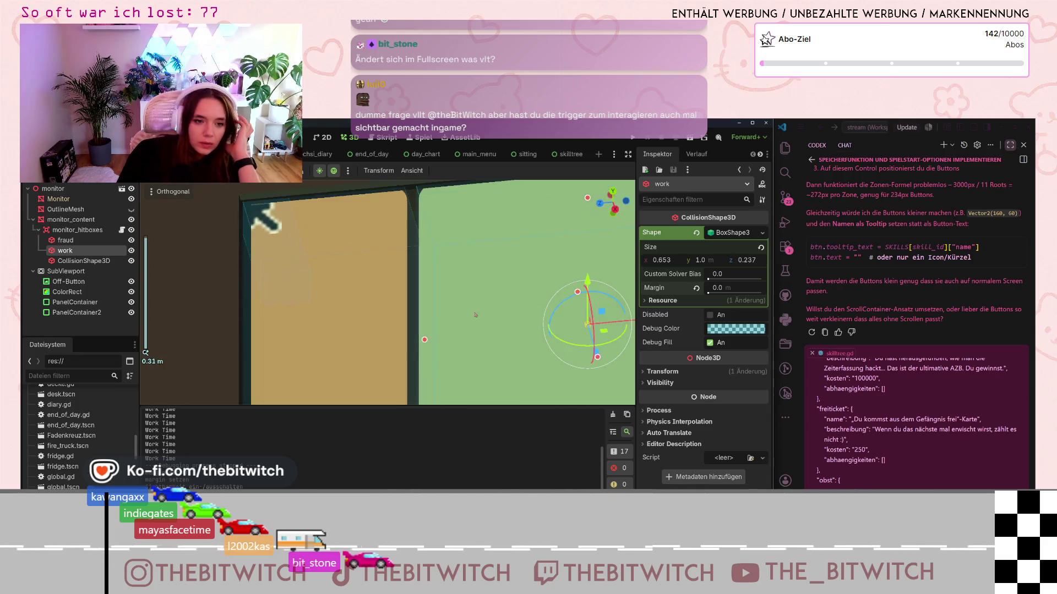
scroll(512, 329, "down", 2)
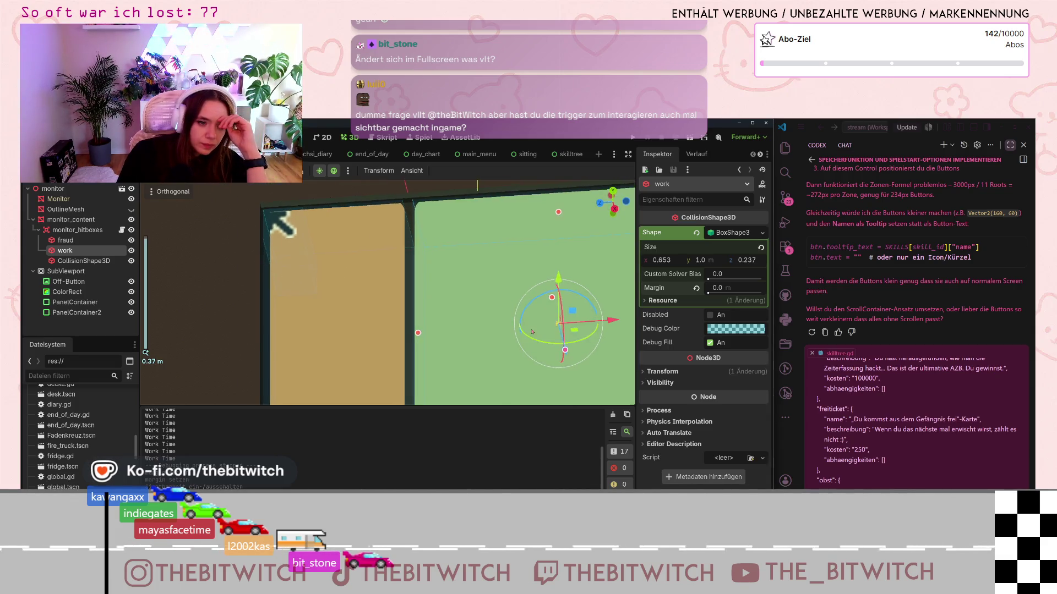
scroll(522, 304, "down", 4)
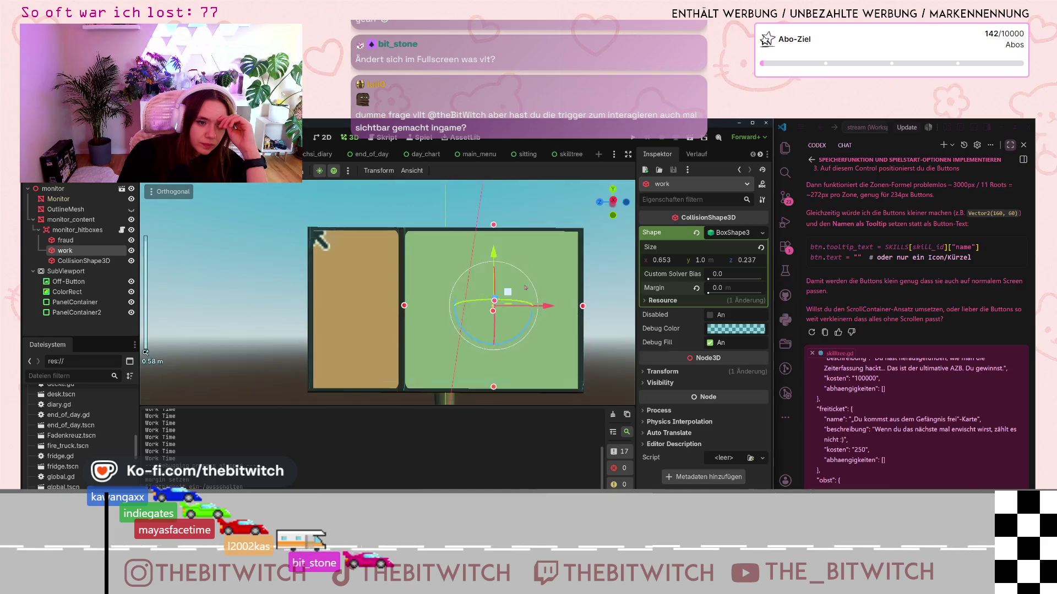
scroll(523, 287, "down", 13)
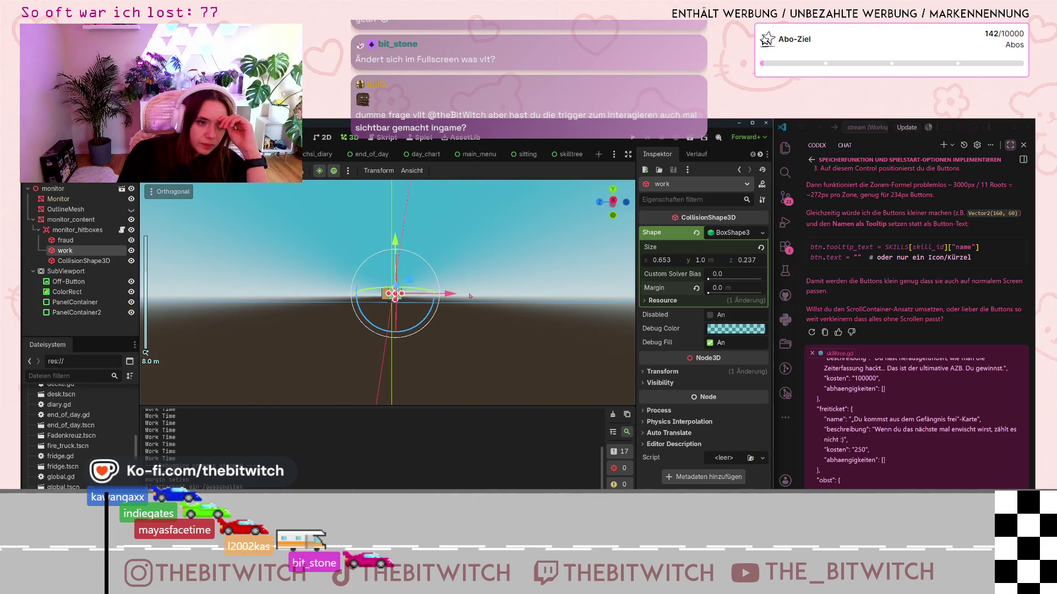
scroll(345, 259, "up", 12)
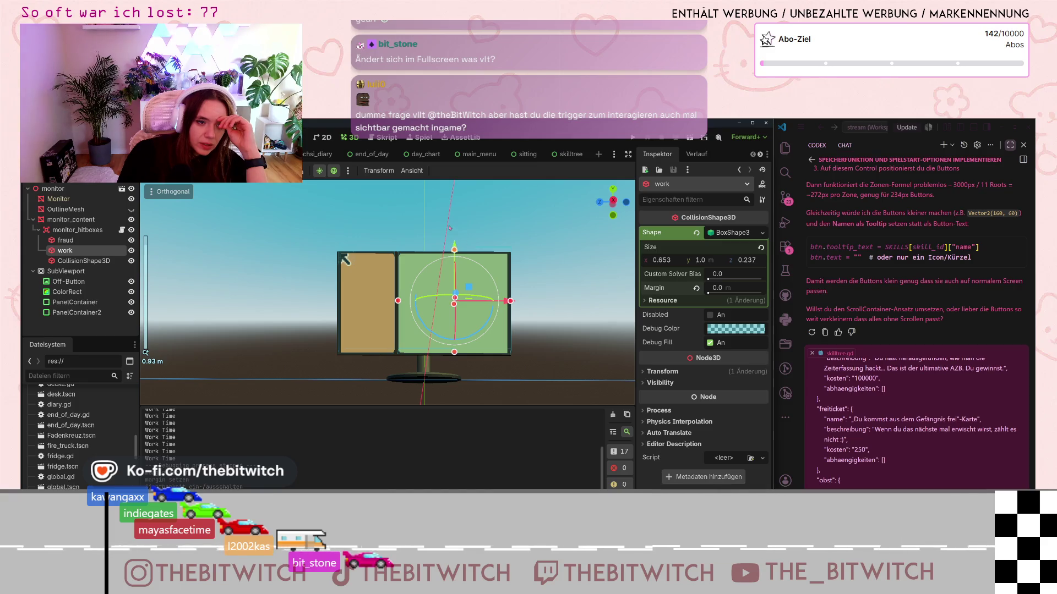
mouse_move(345, 259)
left_mouse_down()
mouse_move(345, 242)
mouse_move(345, 260)
left_mouse_up()
left_click_drag(442, 344, 455, 383)
key("KP_1")
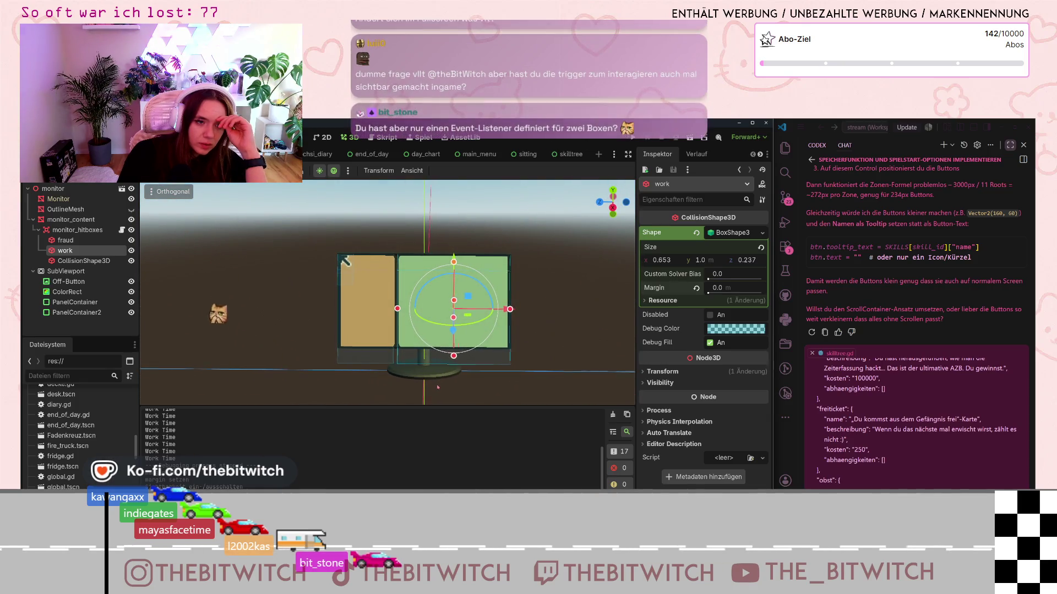
scroll(438, 385, "up", 5)
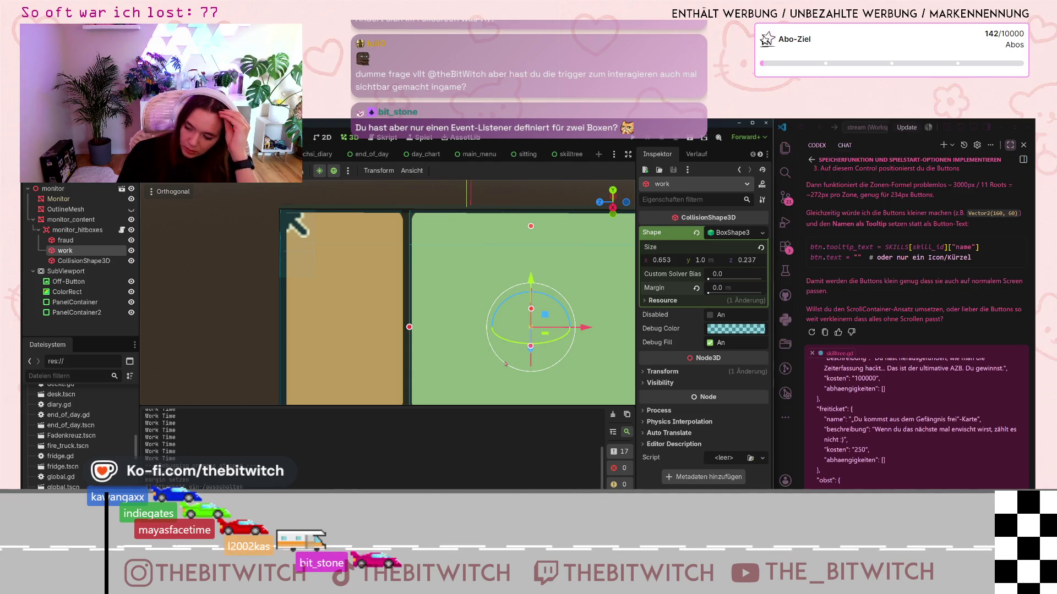
scroll(489, 380, "down", 5)
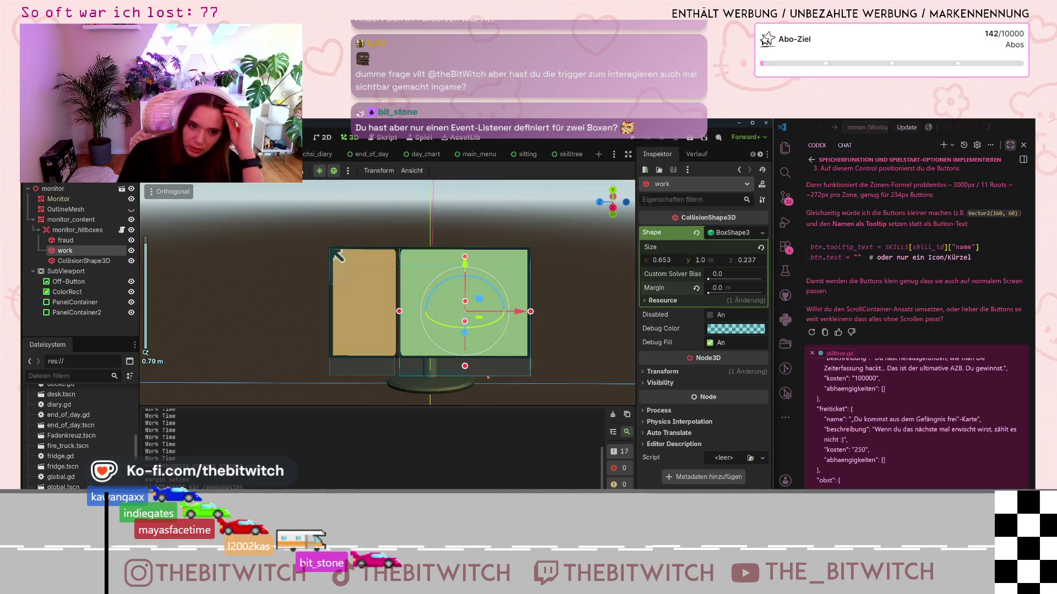
left_click(407, 346)
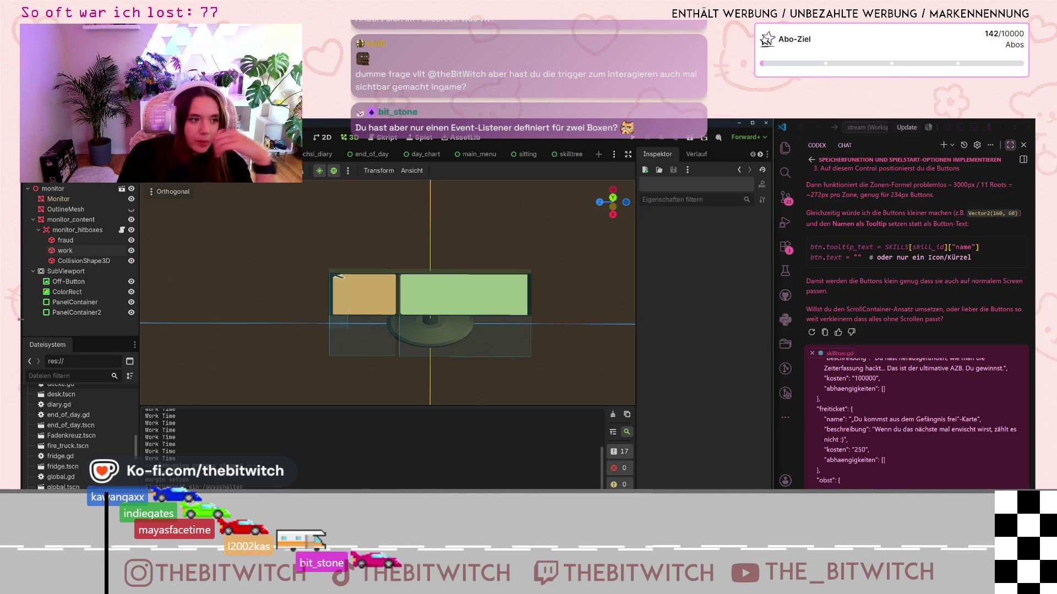
left_click(122, 230)
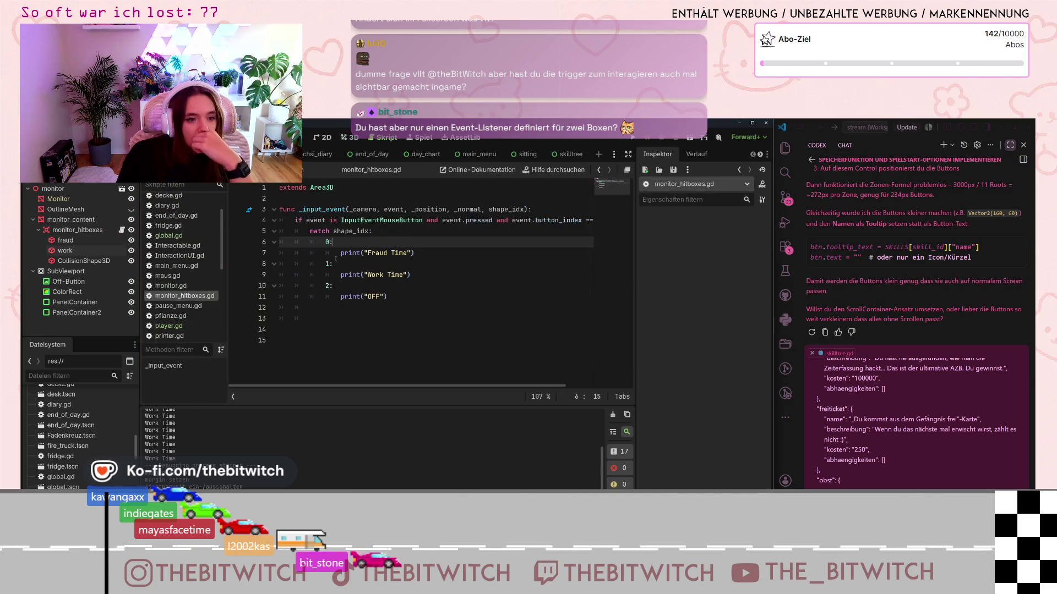
left_click_drag(290, 220, 385, 231)
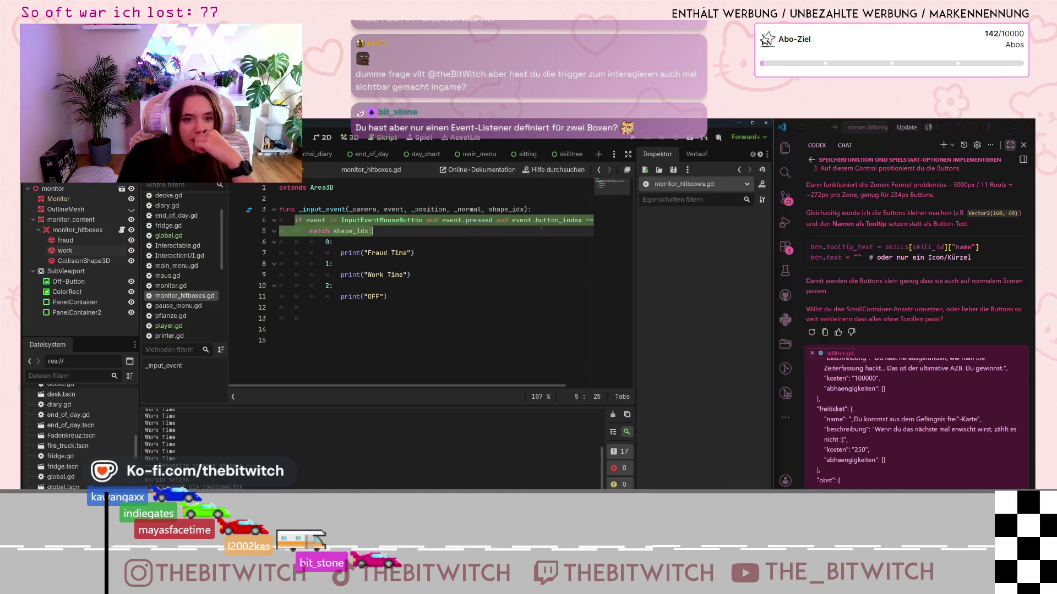
left_click(418, 231)
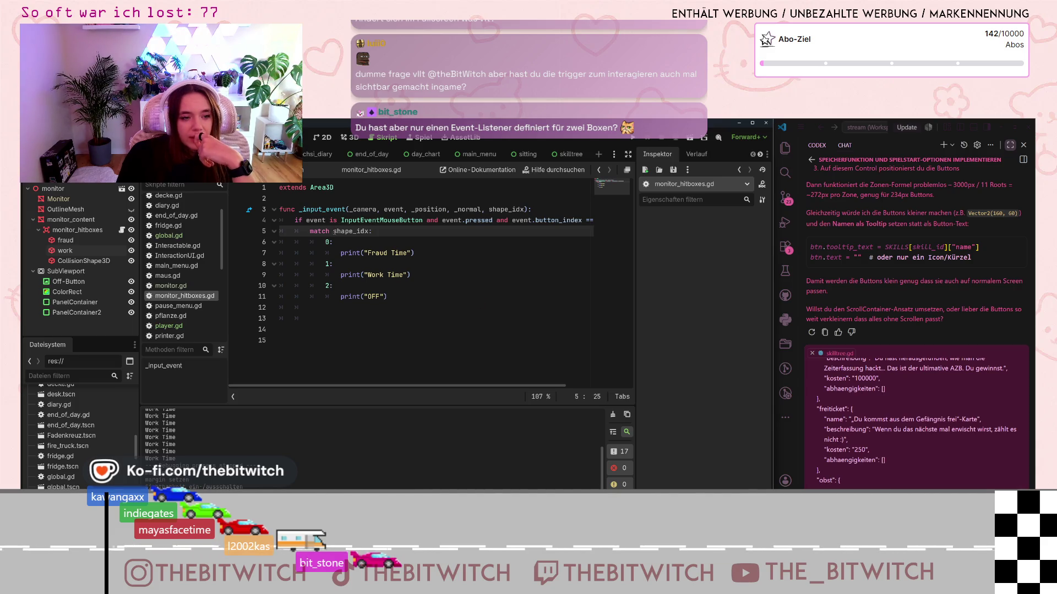
left_click(334, 243)
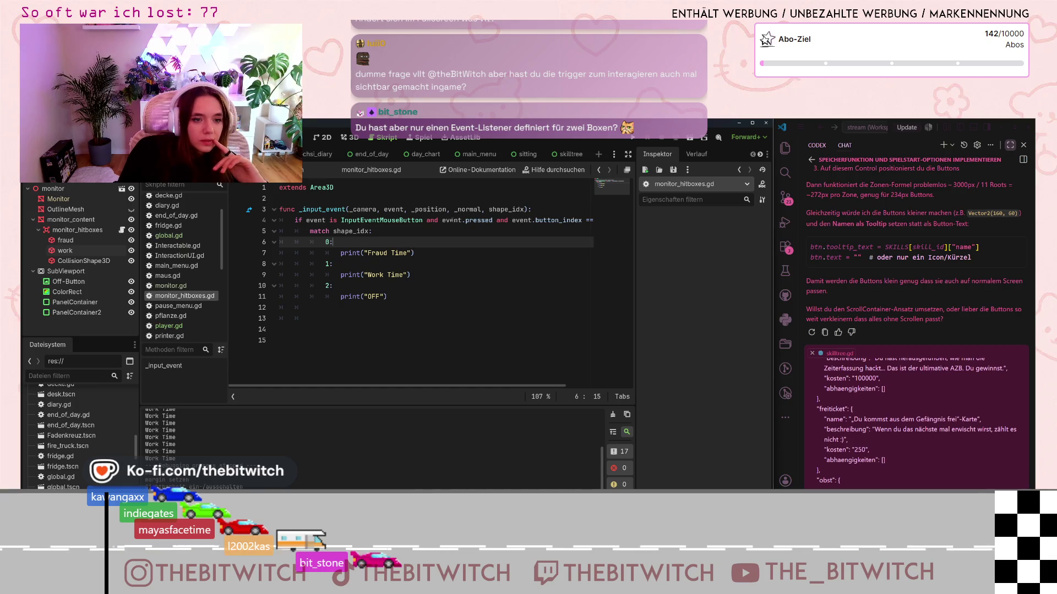
left_click_drag(461, 220, 594, 221)
left_click(563, 214)
key("Home")
left_click(425, 266)
key("Up")
key("Up")
key("Down")
key("Down")
key("Down")
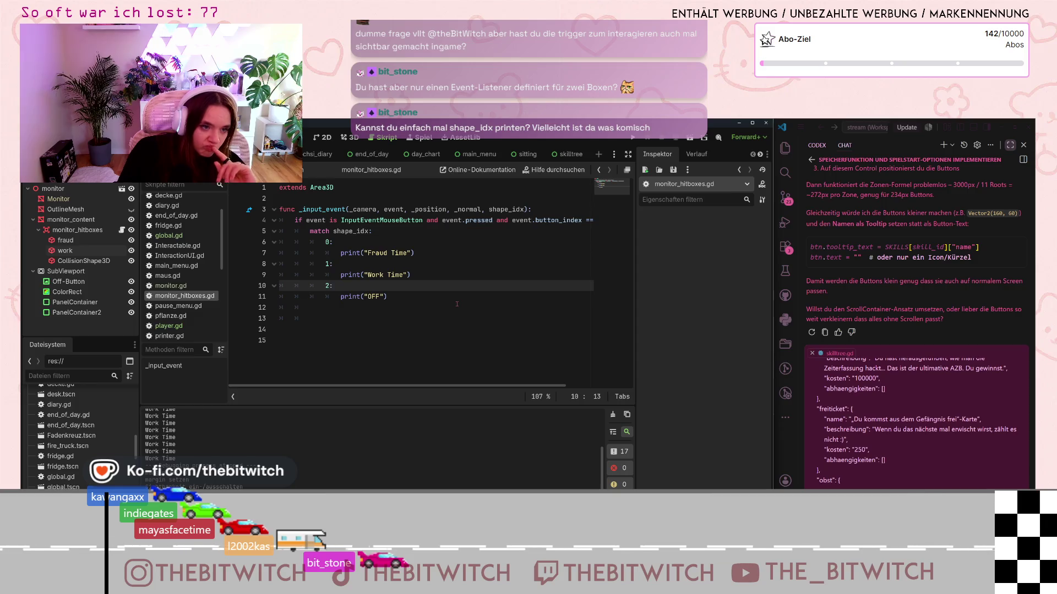
left_click(426, 252)
Step: Write a print(shape_idx) line under the Fraud Time print and cut it for reuse
key("Return")
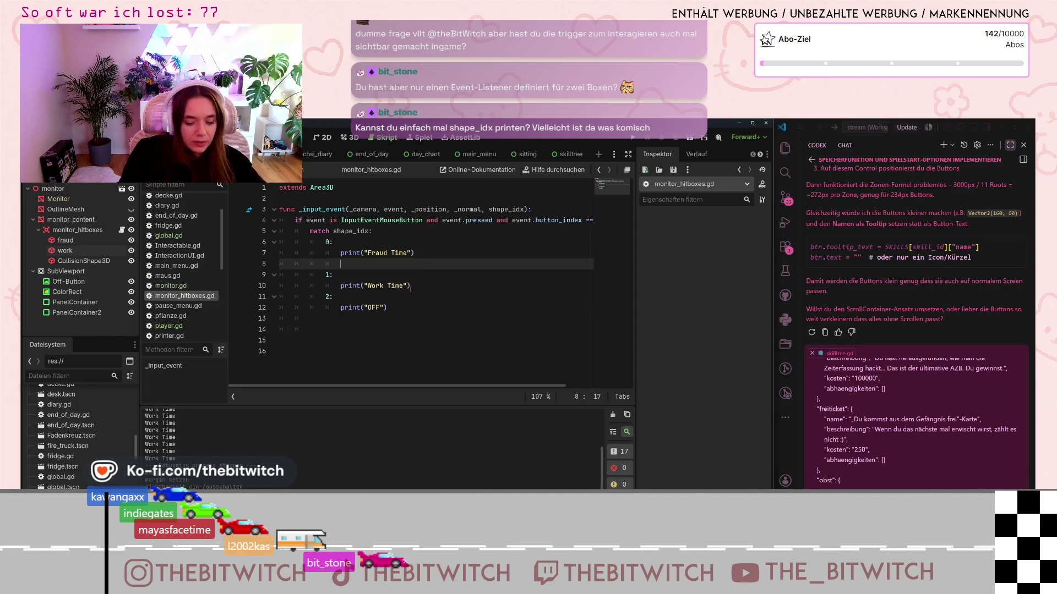
type("print")
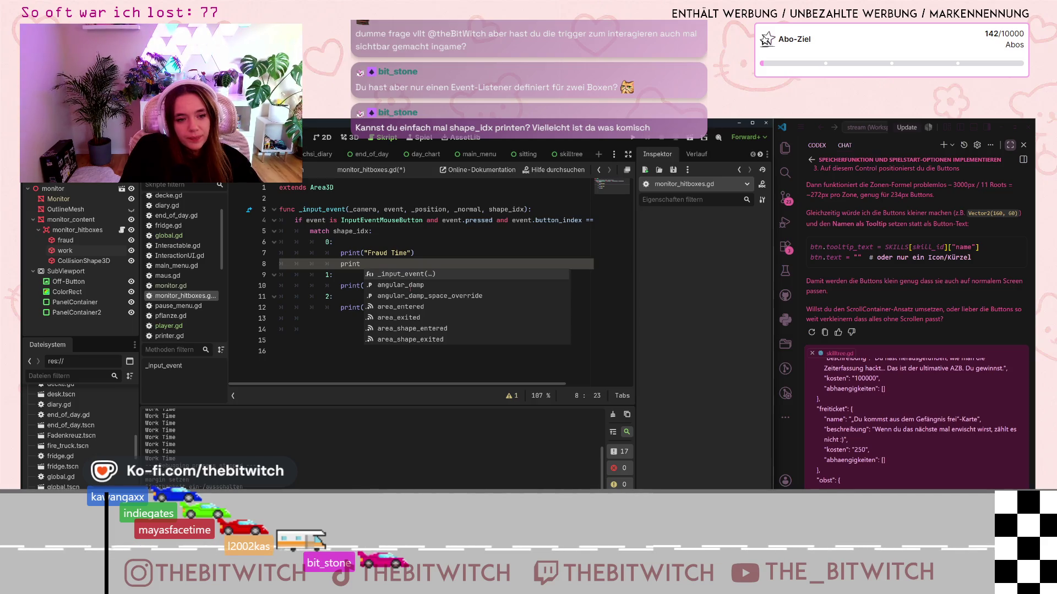
key("BackSpace")
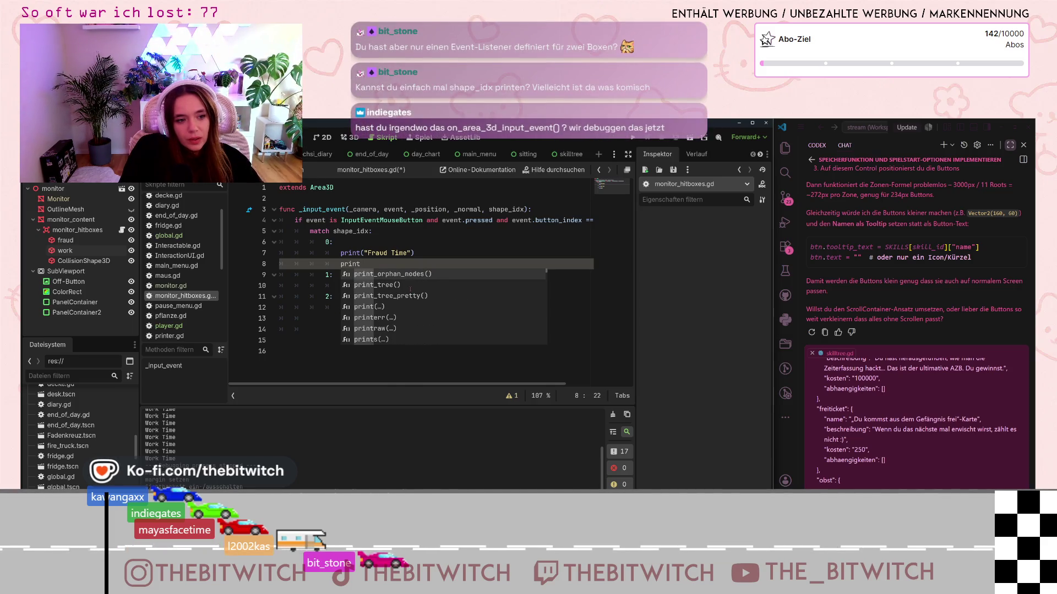
type("(shap")
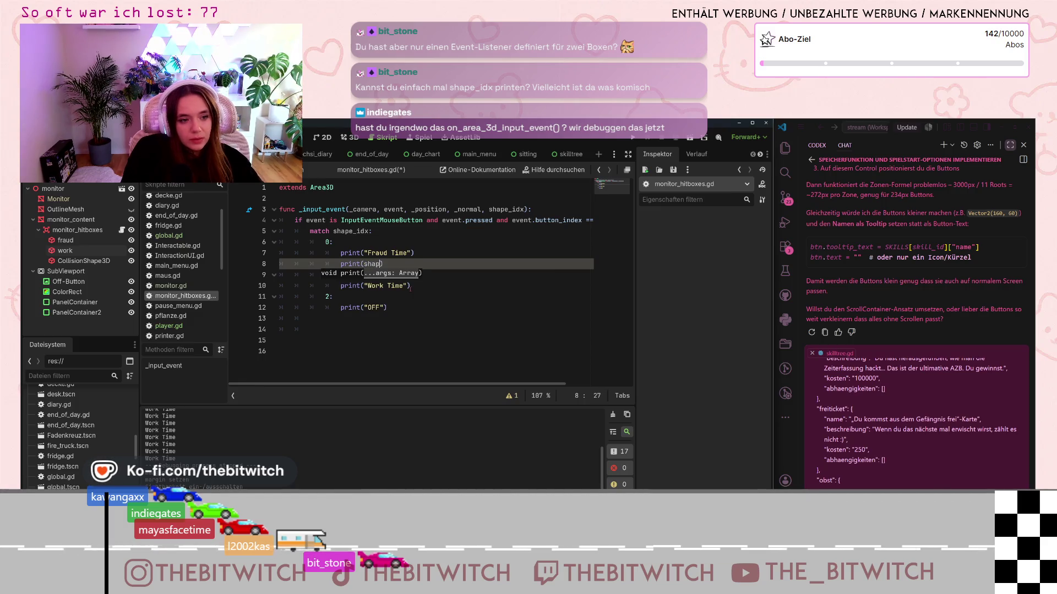
type("_iu")
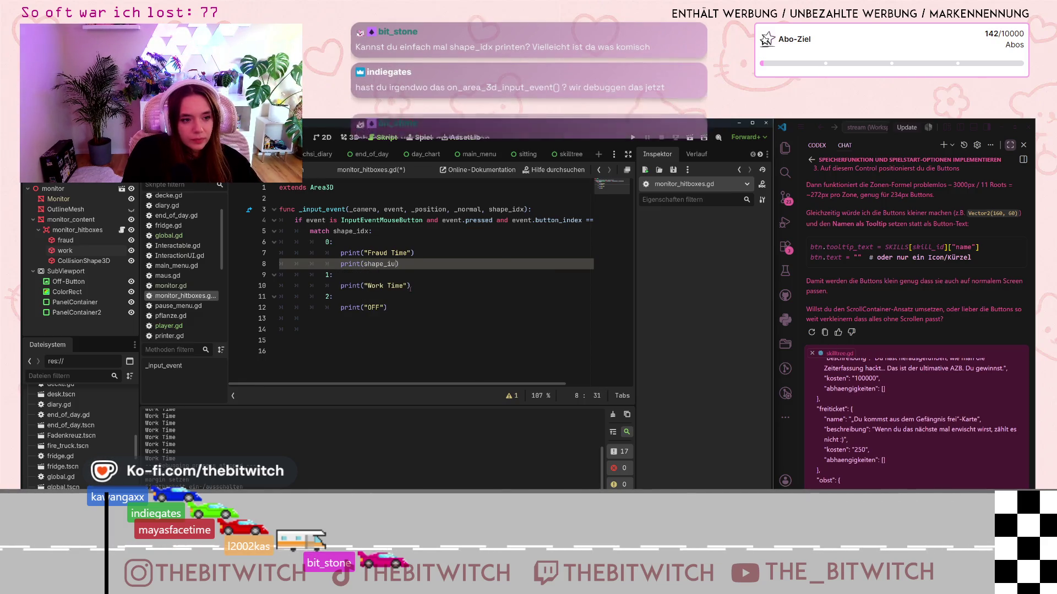
key("BackSpace")
type("dx")
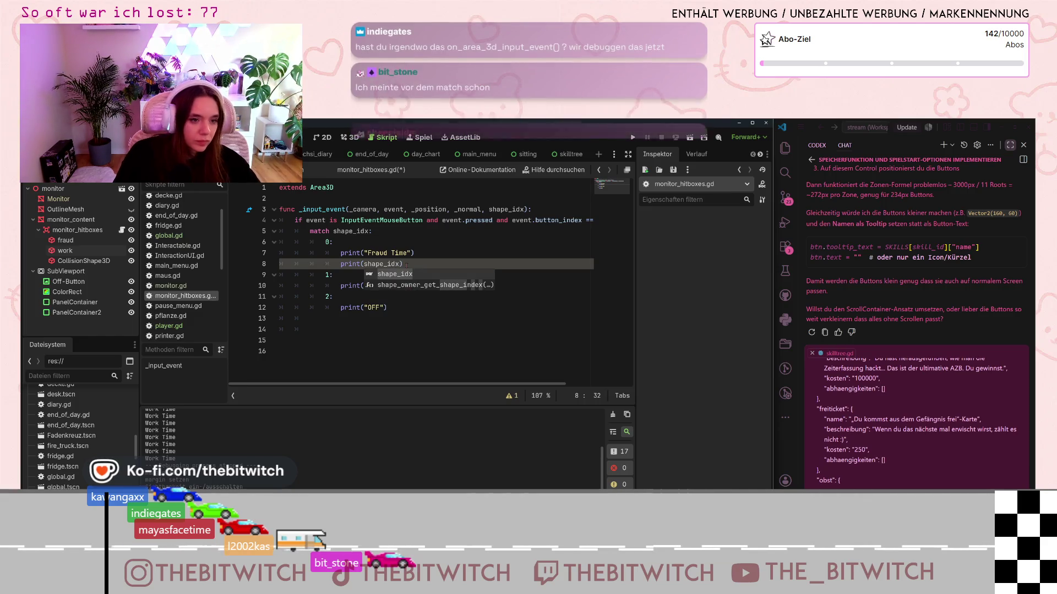
key("Escape")
key("ctrl+shift+Left")
key("ctrl+shift+Left")
key("ctrl+shift+Left")
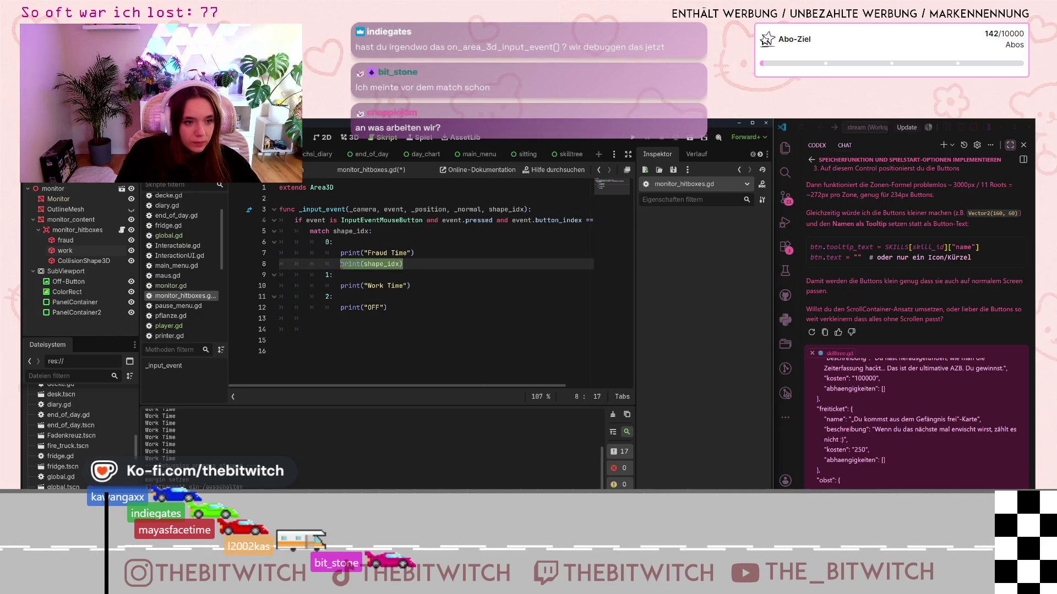
key("ctrl+x")
Step: Paste print(shape_idx) under the Fraud Time, Work Time and OFF prints, then save
left_click(423, 285)
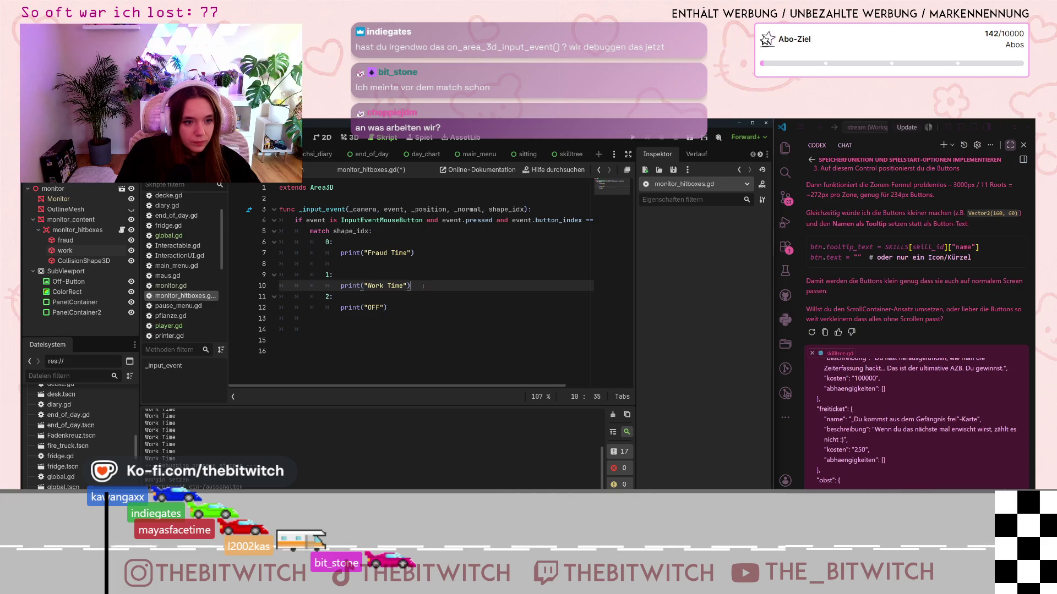
left_click(373, 268)
key("ctrl+v")
left_click(421, 287)
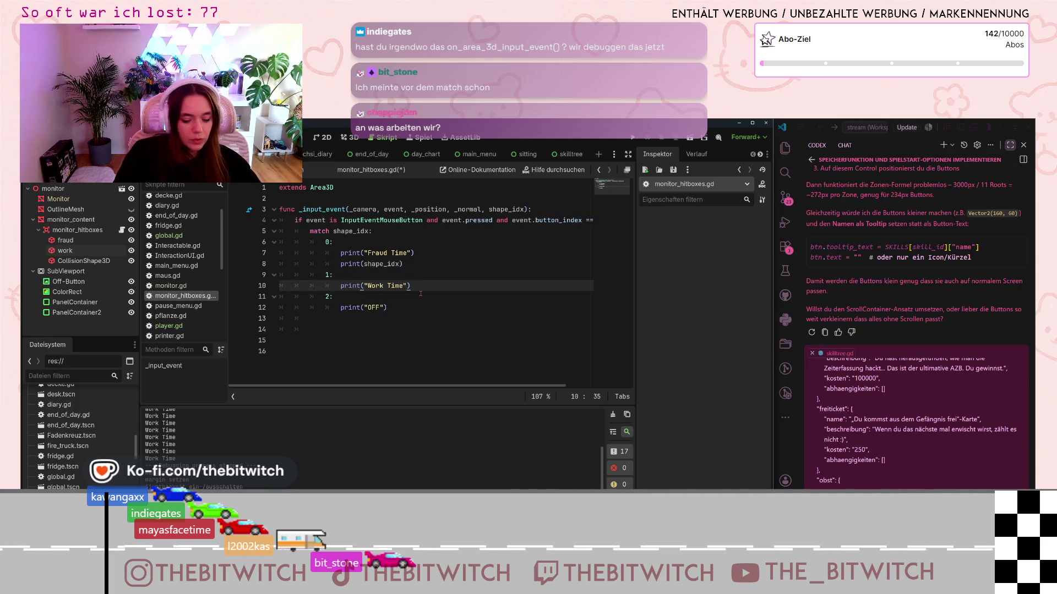
key("Return")
key("ctrl+v")
left_click(430, 319)
key("Return")
key("ctrl+v")
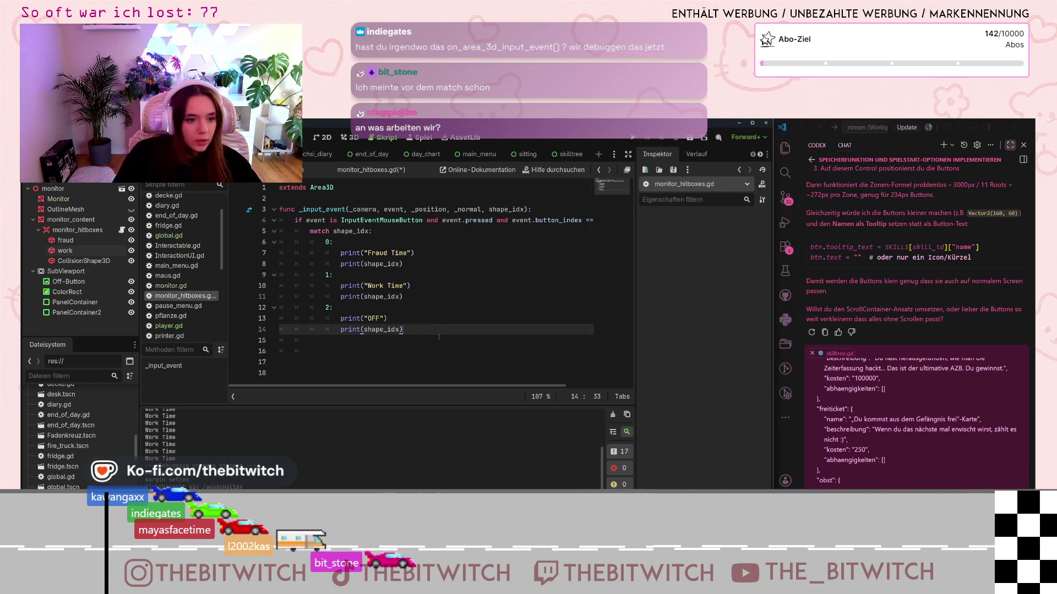
left_click(452, 308)
key("ctrl+s")
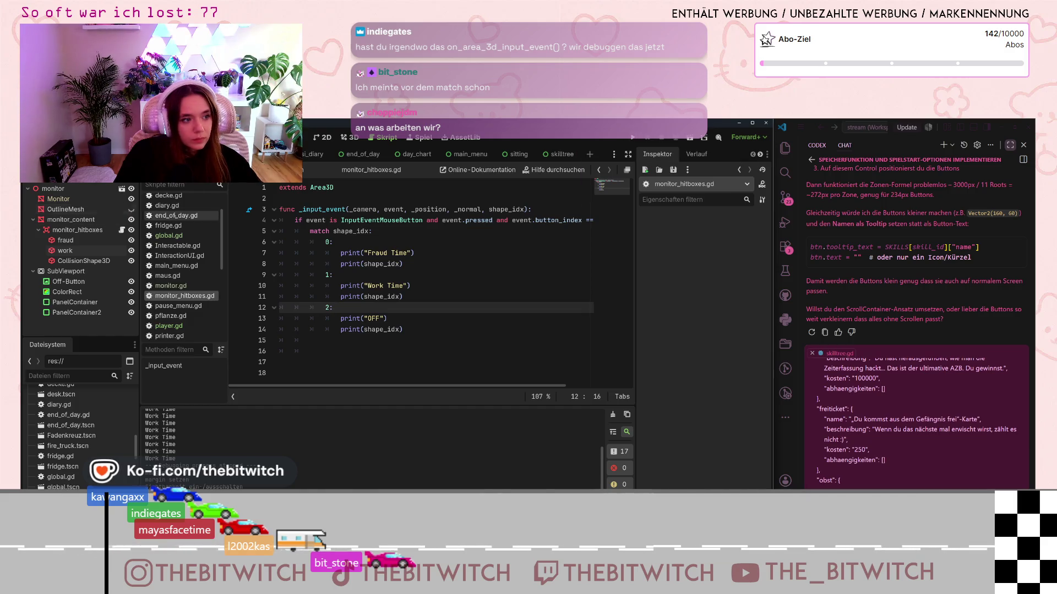
Step: Run the project, look over the Fraud Time print lines, and relaunch the game
left_click(633, 140)
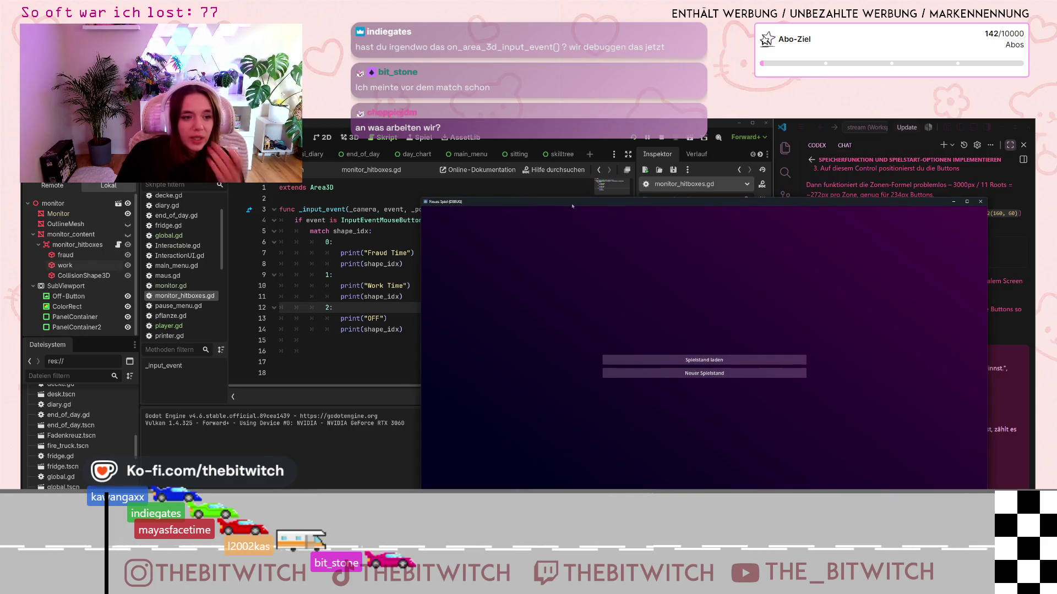
left_click(398, 275)
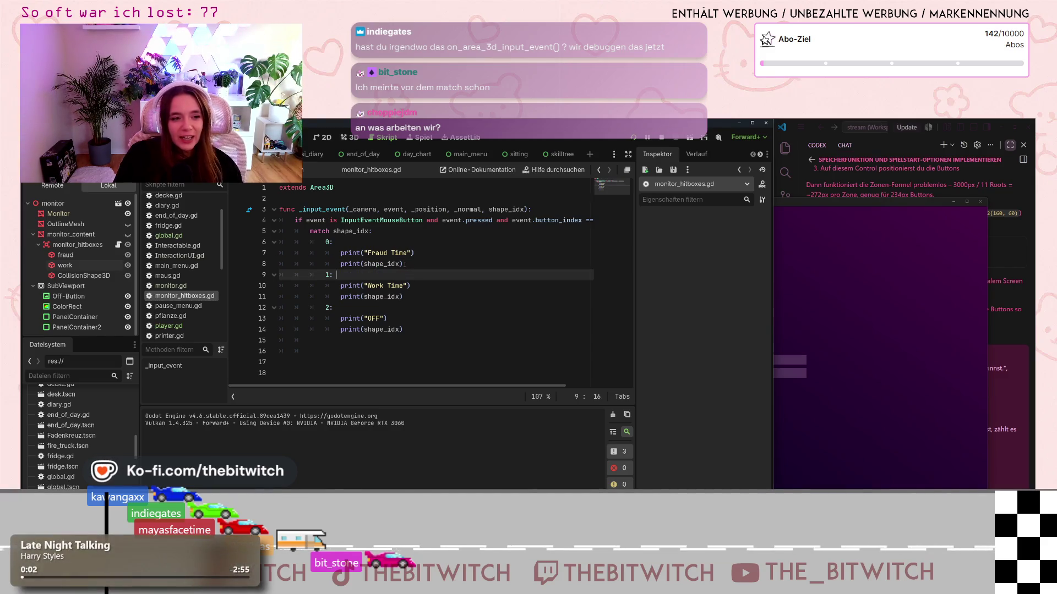
left_click_drag(405, 264, 426, 253)
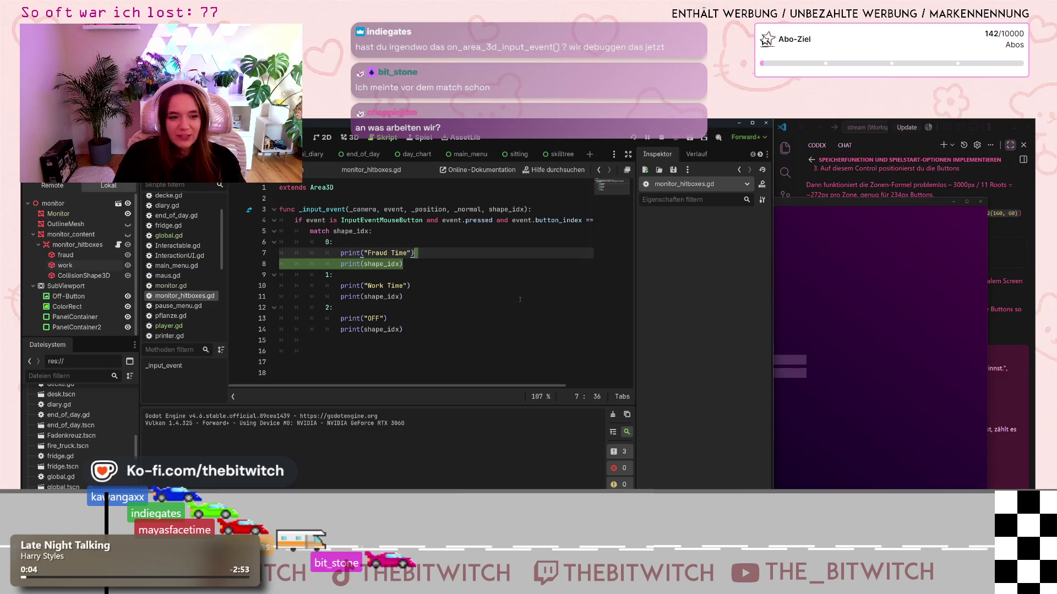
left_click(519, 300)
key("F5")
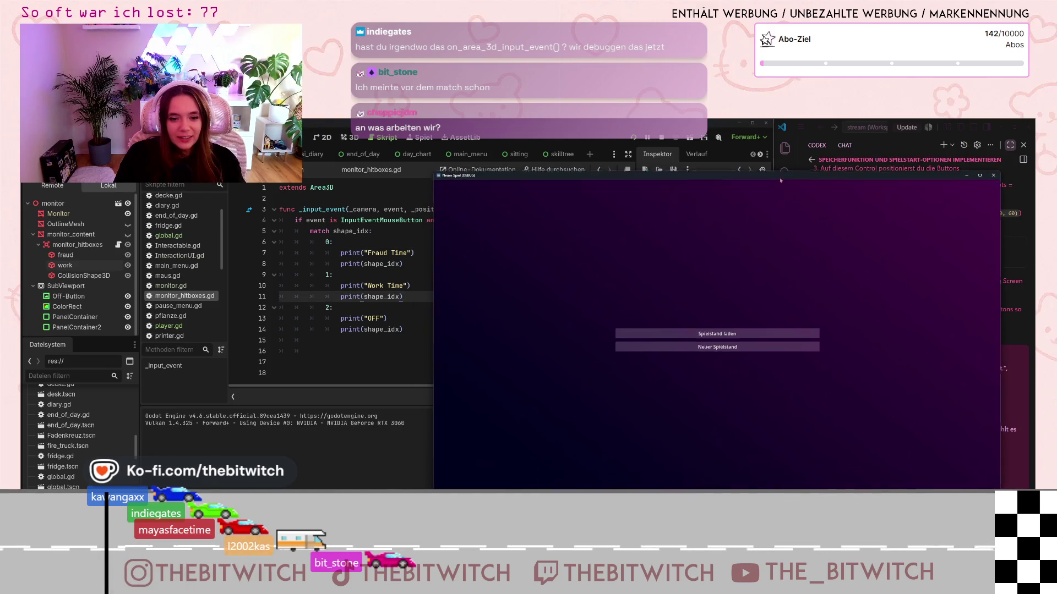
Step: Start a new save, sit at the desk, click the monitor's tan Fraud panel, then close the game
left_click(717, 347)
key("w")
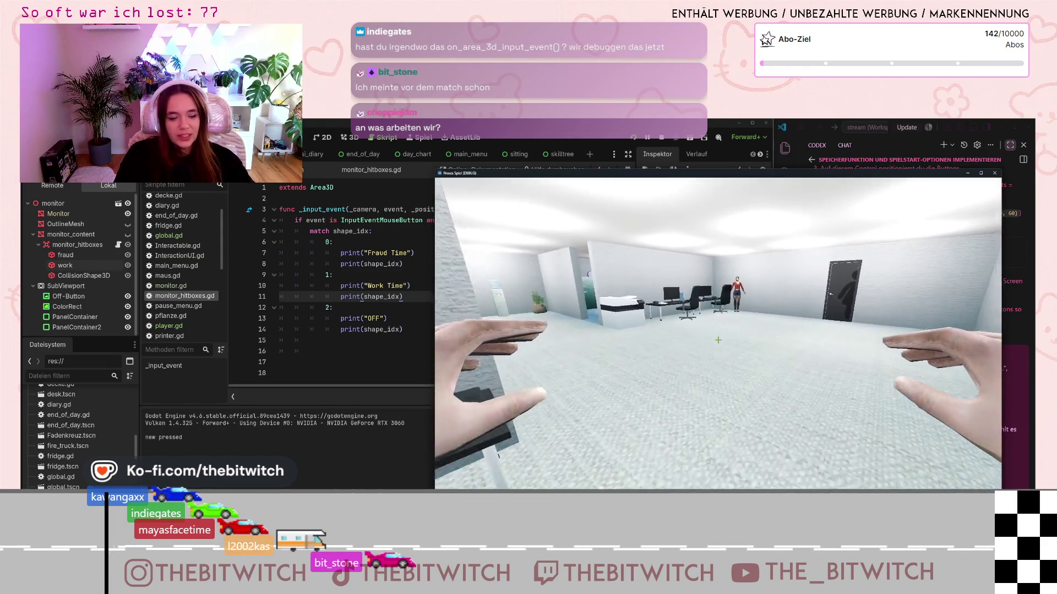
key("w")
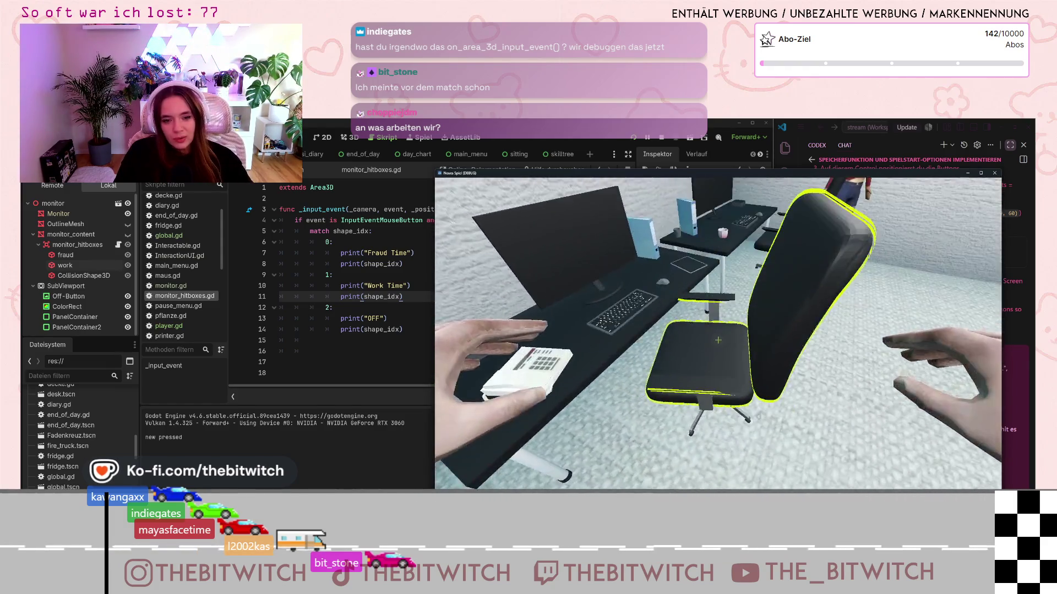
key("e")
key("e")
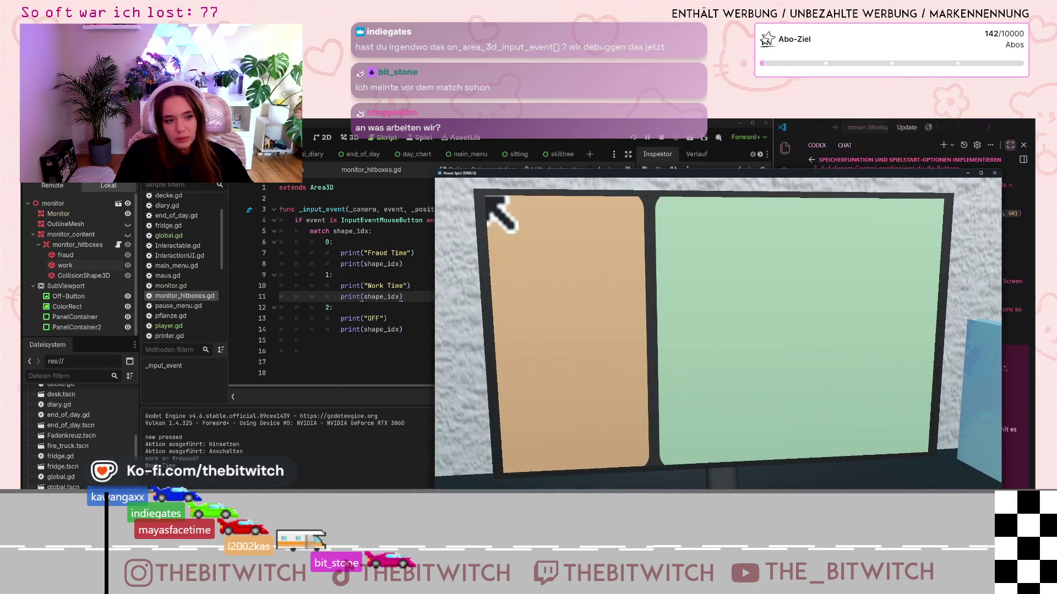
left_click(621, 315)
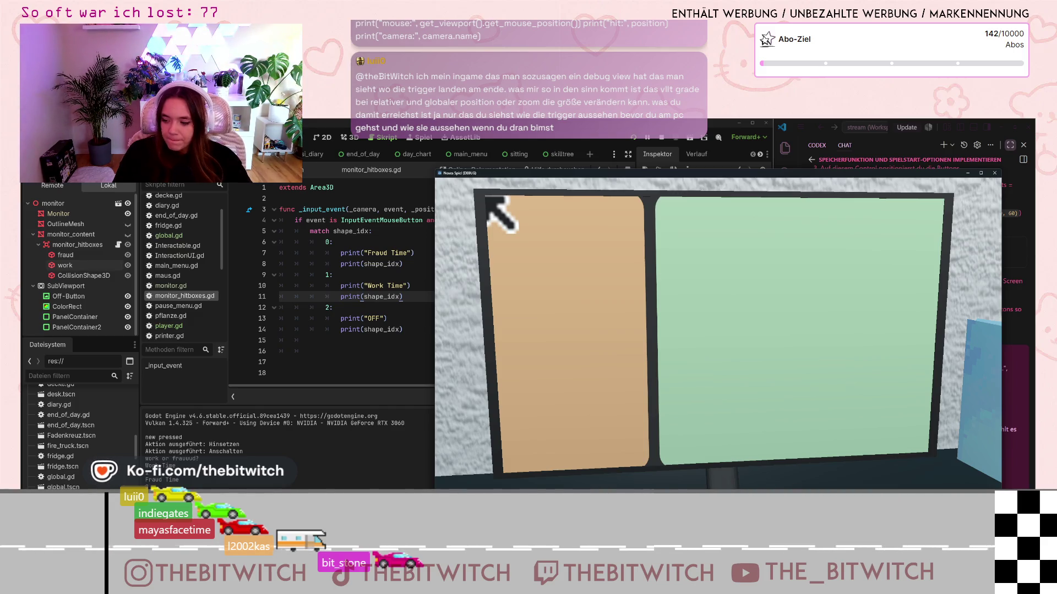
mouse_move(895, 173)
left_mouse_down()
mouse_move(820, 175)
mouse_move(887, 182)
mouse_move(876, 183)
left_mouse_up()
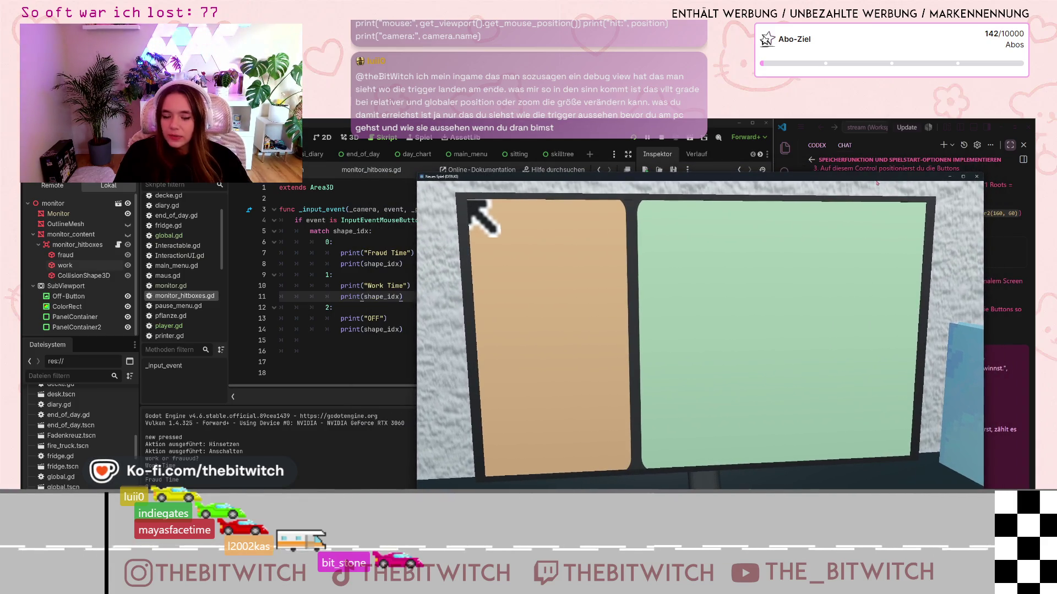
left_click(978, 177)
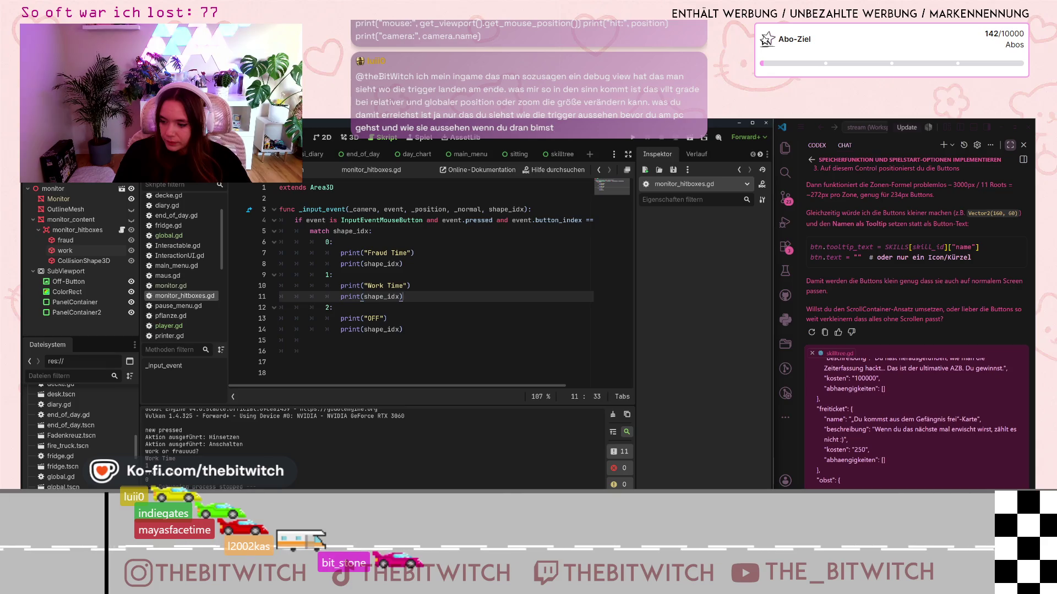
Step: Remove the print(shape_idx) lines from the Work Time, Fraud Time and OFF branches of the match
key("shift+Home")
key("BackSpace")
key("BackSpace")
key("BackSpace")
left_click(415, 264)
key("shift+Up")
key("shift+Home")
key("BackSpace")
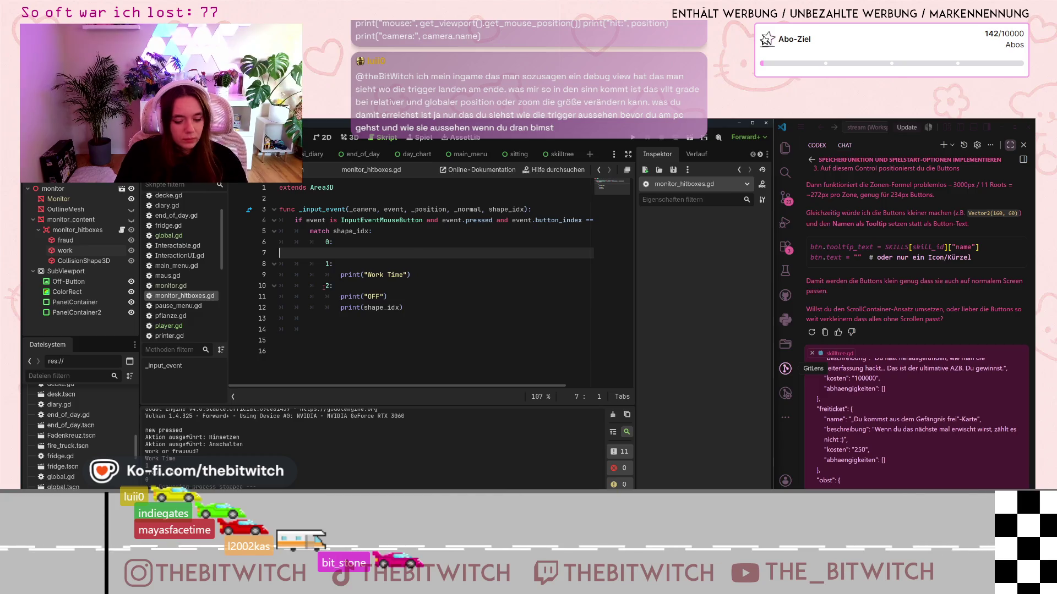
key("ctrl+z")
left_click(416, 252)
key("shift+Down")
key("shift+End")
key("BackSpace")
left_click_drag(406, 308, 341, 308)
key("BackSpace")
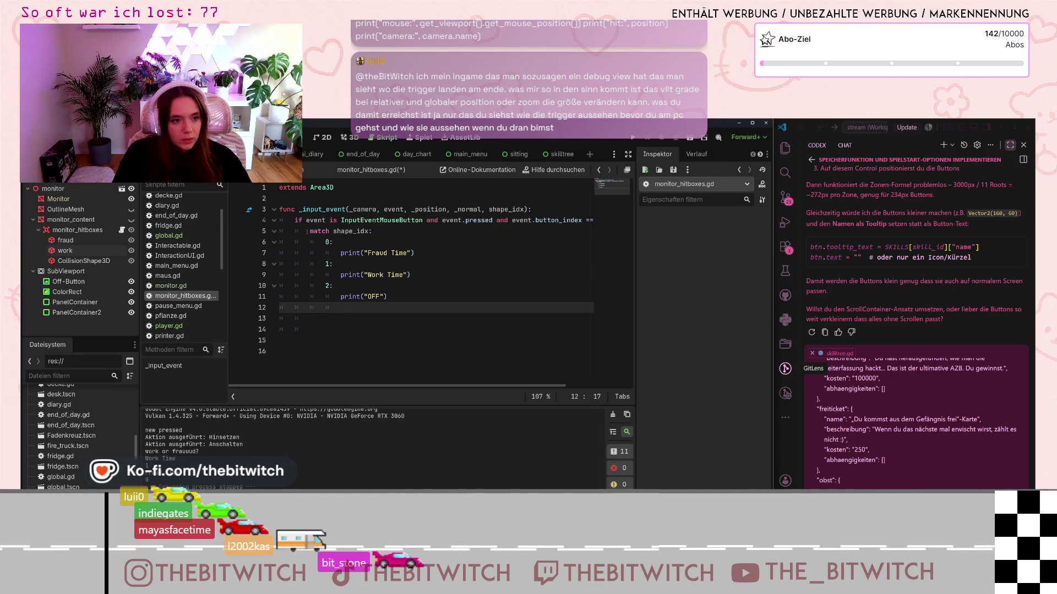
Step: Add a single print(shape_idx) line above 'match shape_idx:', then save and run the game
left_click(308, 232)
key("Return")
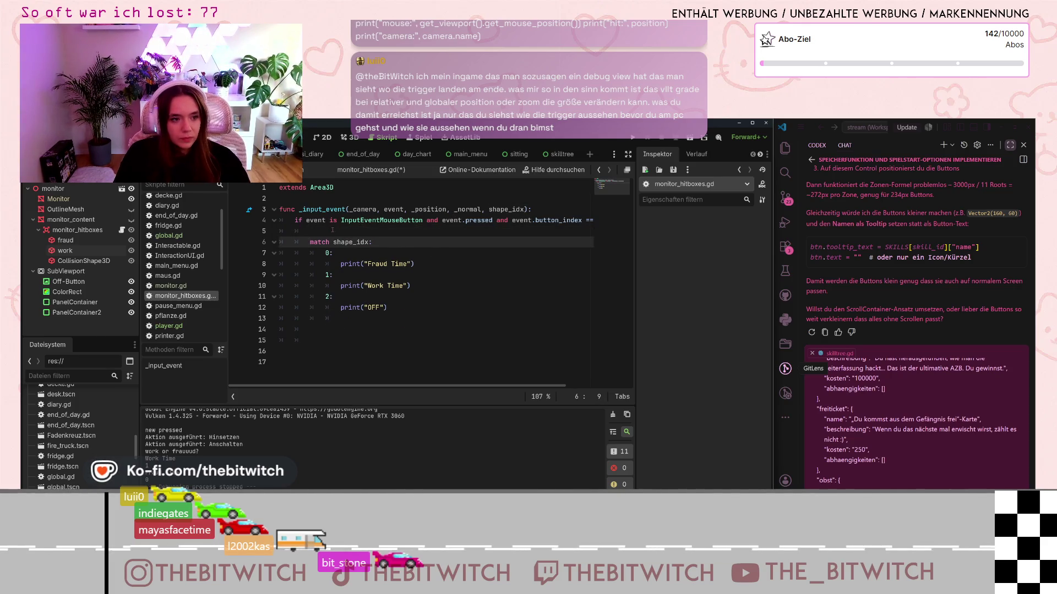
left_click(332, 230)
left_click(475, 278)
key("ctrl+s")
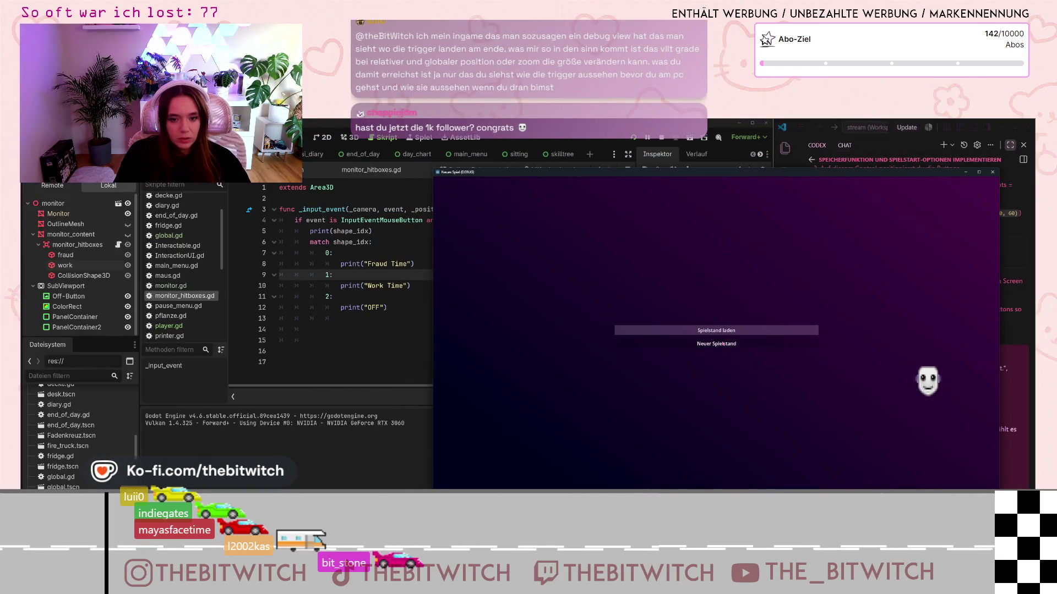
Step: Start a new save game, walk to the office desk, sit down and switch on the monitor
left_click(722, 349)
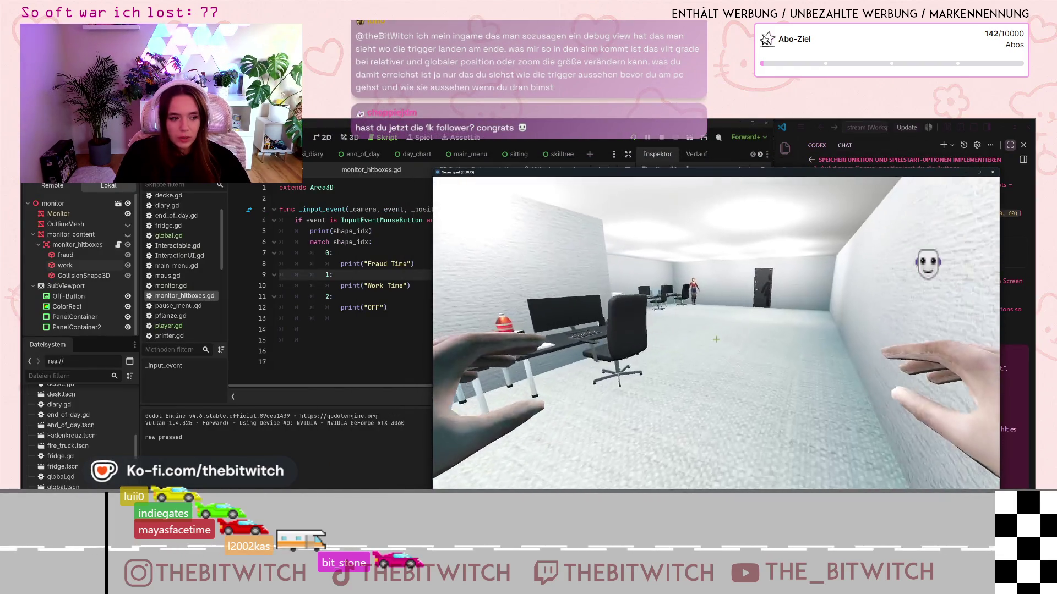
key("w")
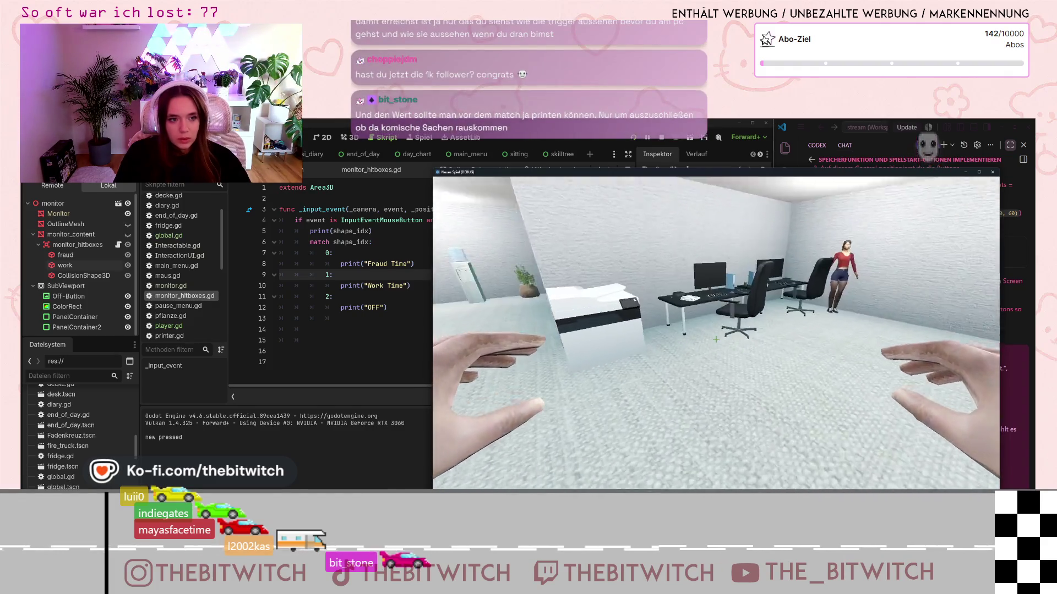
key("e")
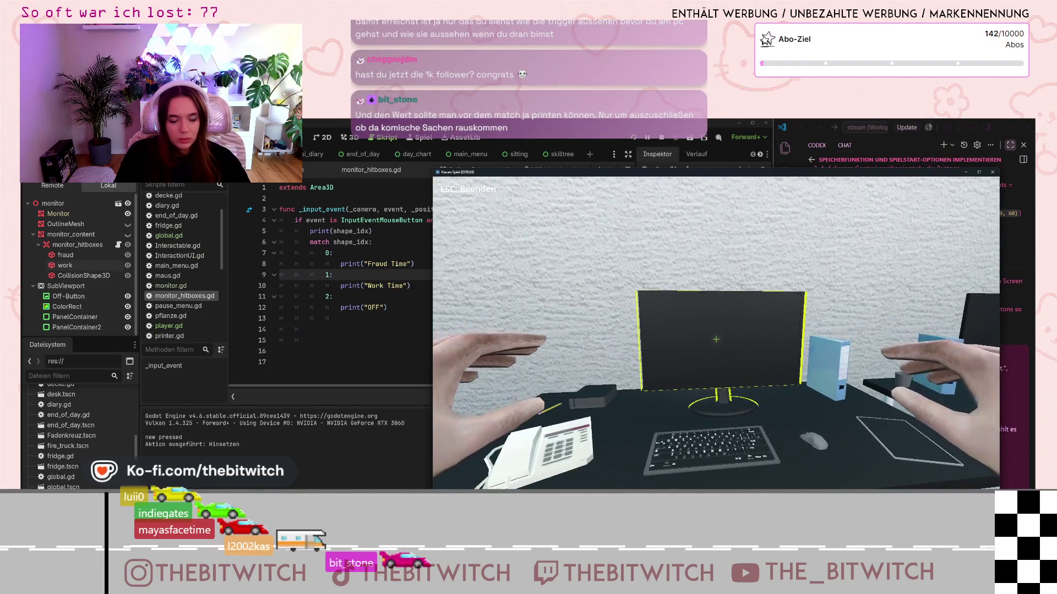
key("e")
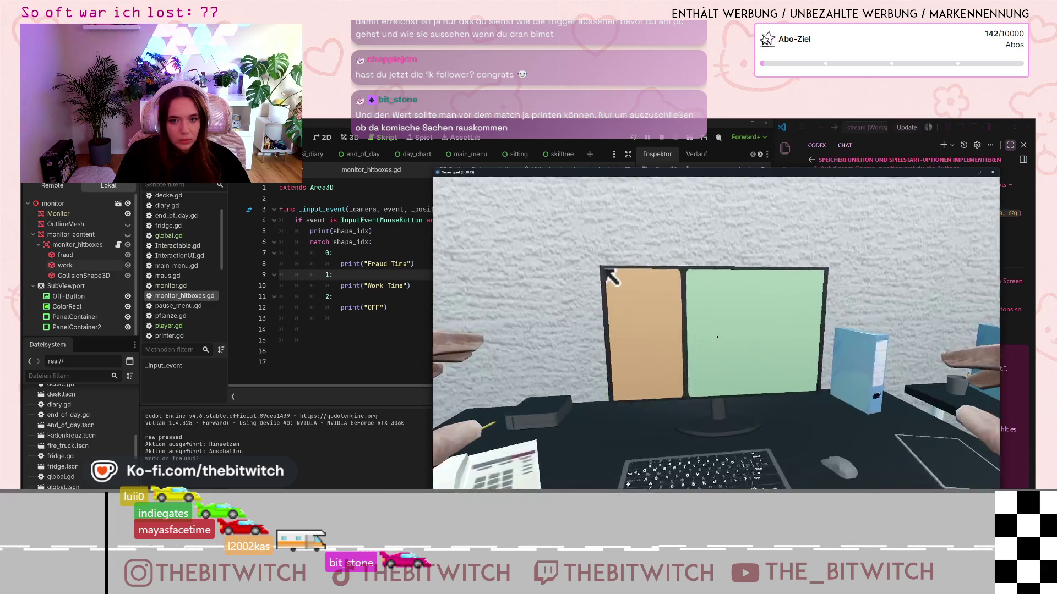
Step: Click the work and Fraud Time monitor panels to check their printed shape indices, then close the game with F8
left_click(721, 433)
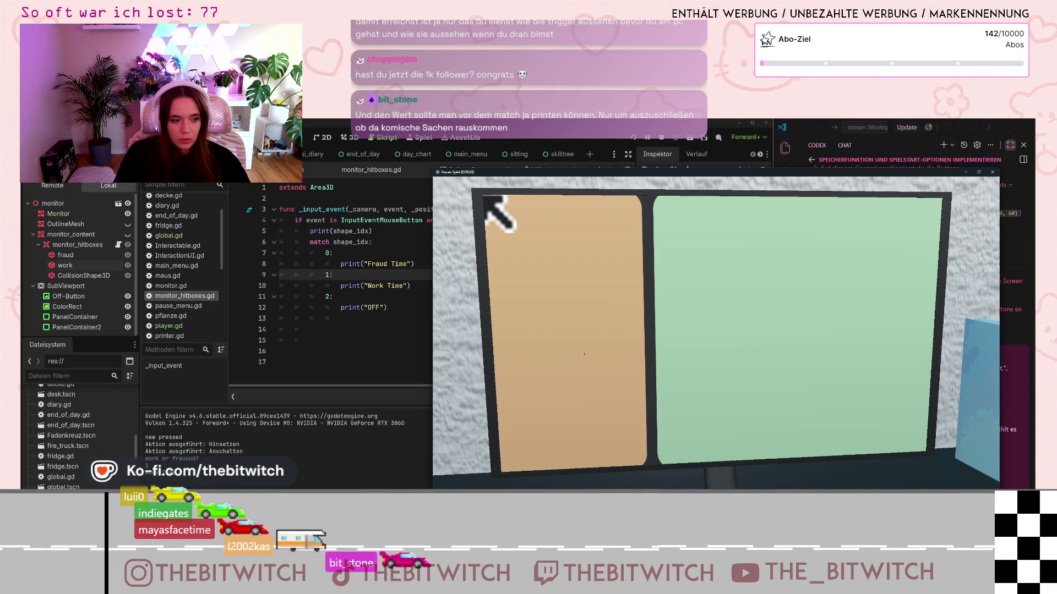
left_click(653, 319)
left_click(648, 325)
left_click(644, 330)
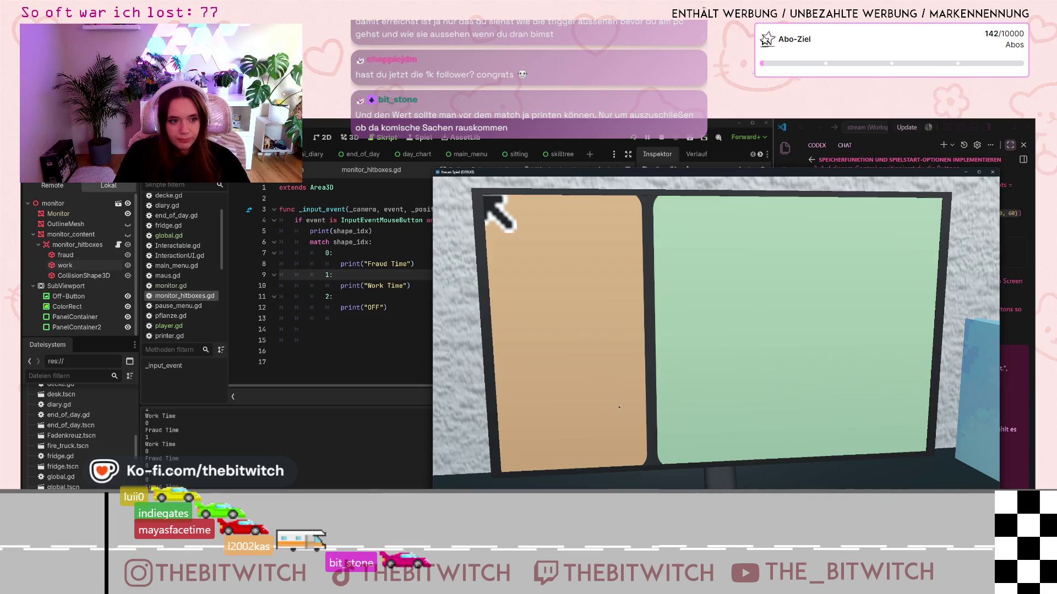
left_click(637, 325)
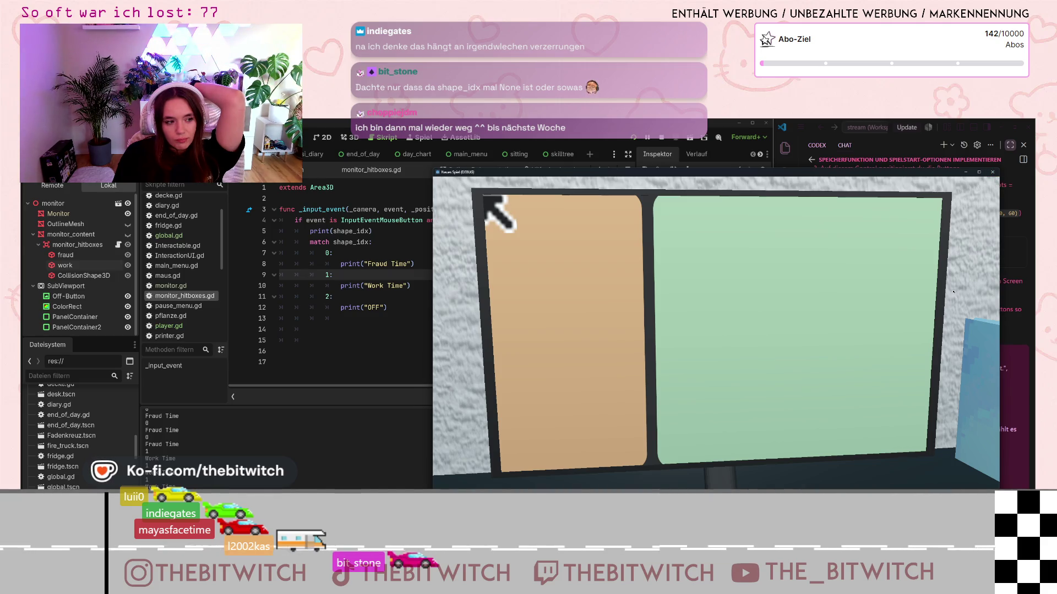
key("F8")
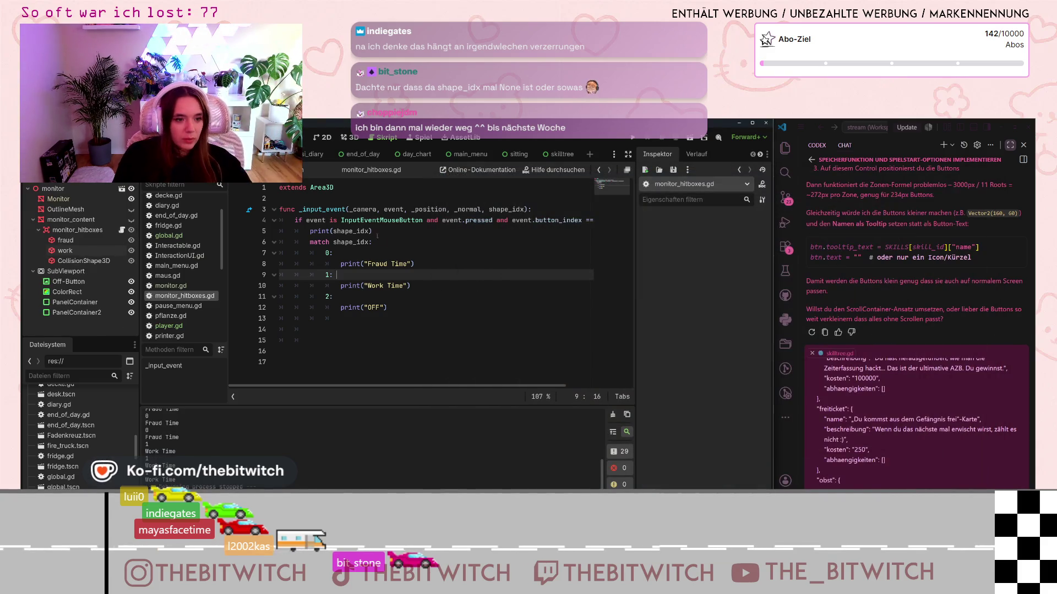
Step: Delete the print(shape_idx) debug line from monitor_hitboxes.gd
left_click(372, 241)
left_click_drag(373, 231, 279, 231)
key("BackSpace")
key("BackSpace")
left_click(385, 257)
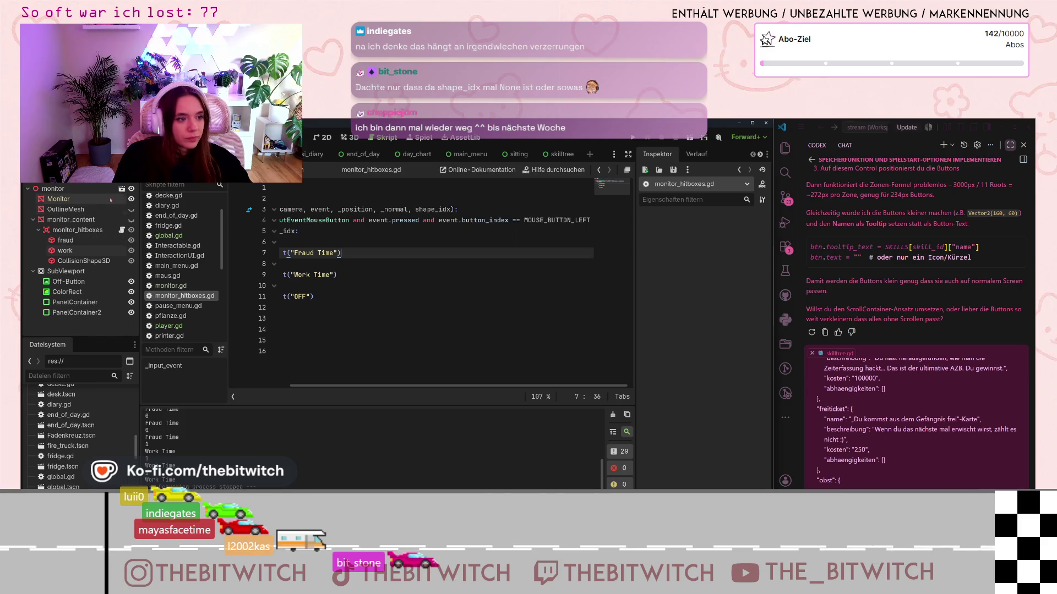
Step: View the skilltree scene's 2D canvas, then return to the monitor scene
left_click(549, 155)
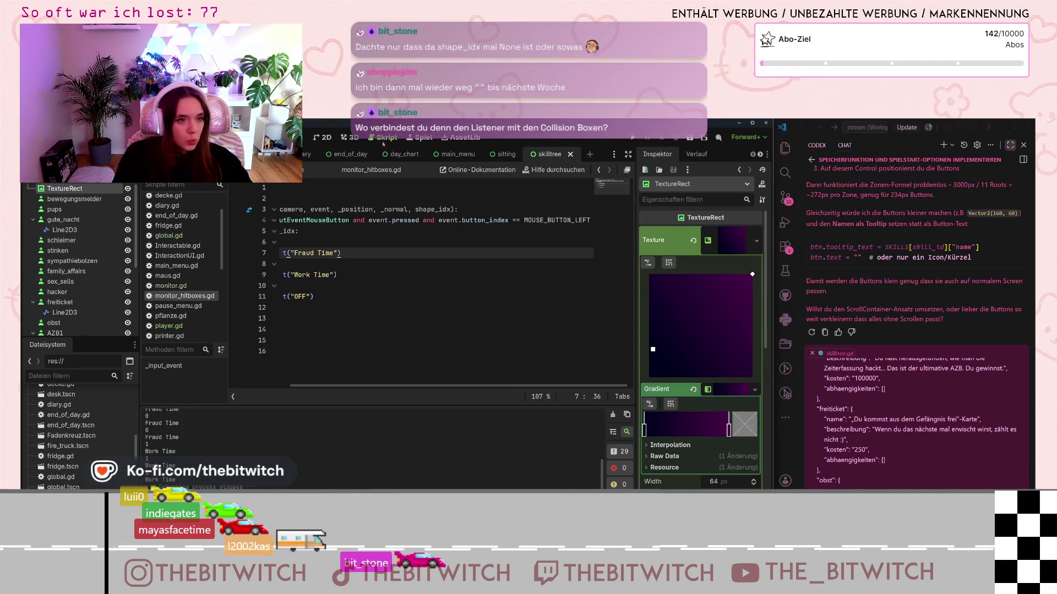
left_click(325, 139)
scroll(504, 307, "up", 1)
scroll(517, 330, "right", 3)
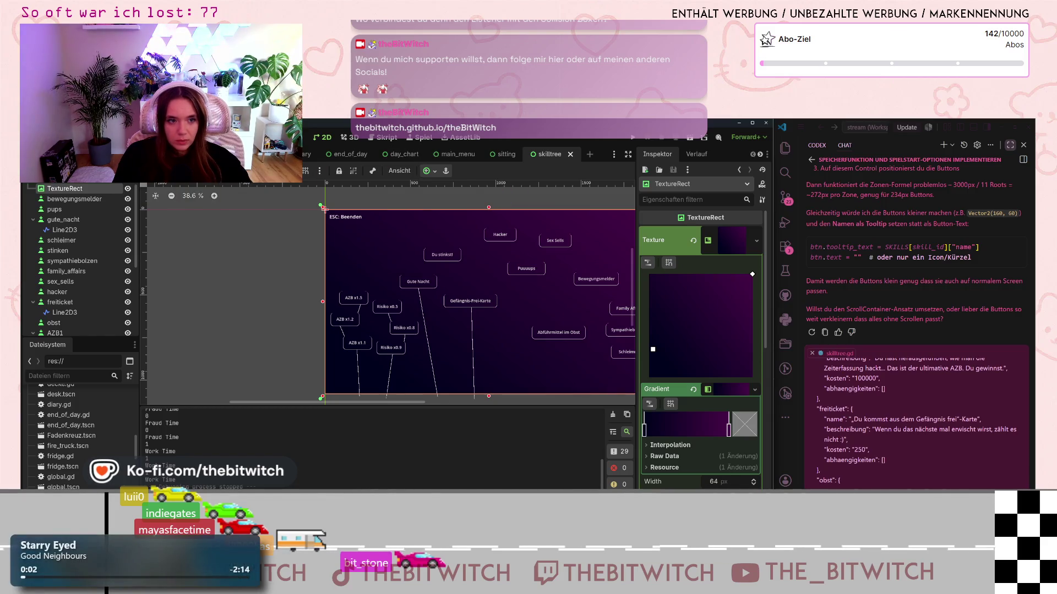
left_click(226, 154)
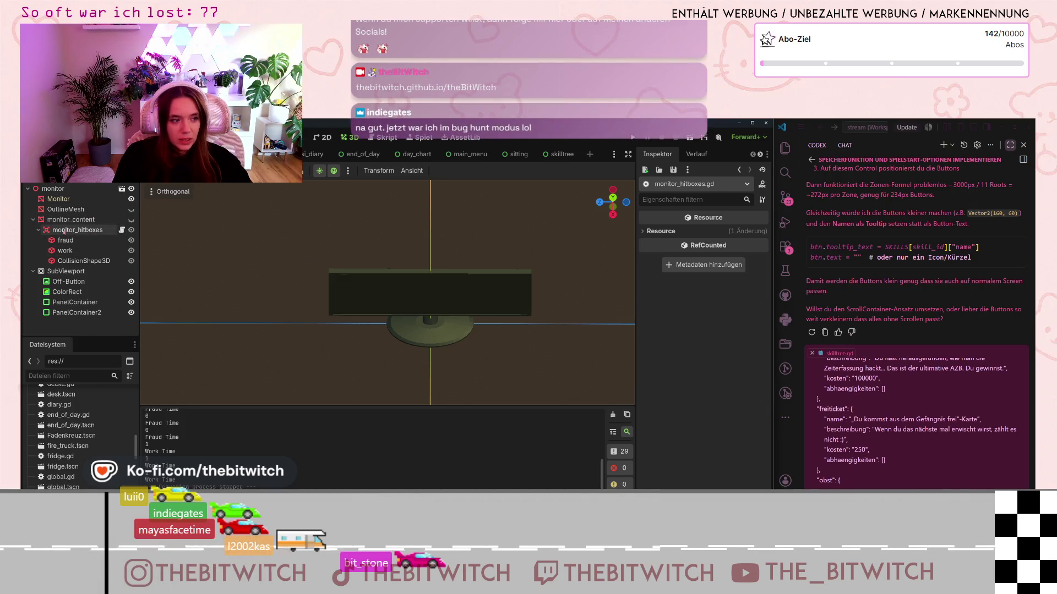
Step: Open monitor_hitboxes.gd in the script editor and put the caret on the 0: case
left_click(121, 230)
left_click(352, 285)
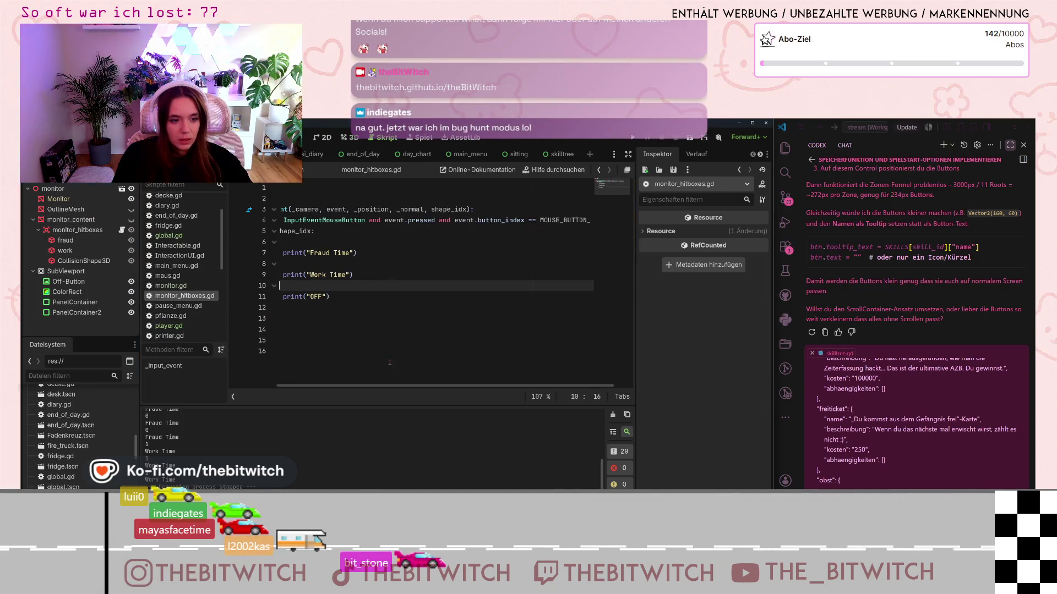
left_click_drag(354, 386, 306, 386)
left_click(328, 242)
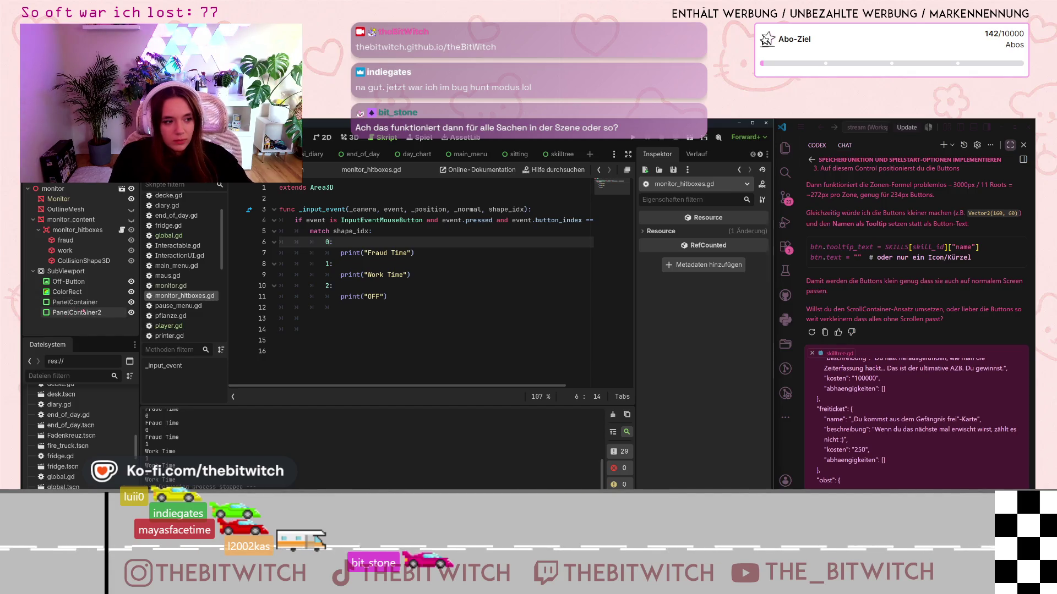
Step: Inspect the PanelContainer2, SubViewport and monitor_hitboxes nodes of the monitor scene
left_click(90, 313)
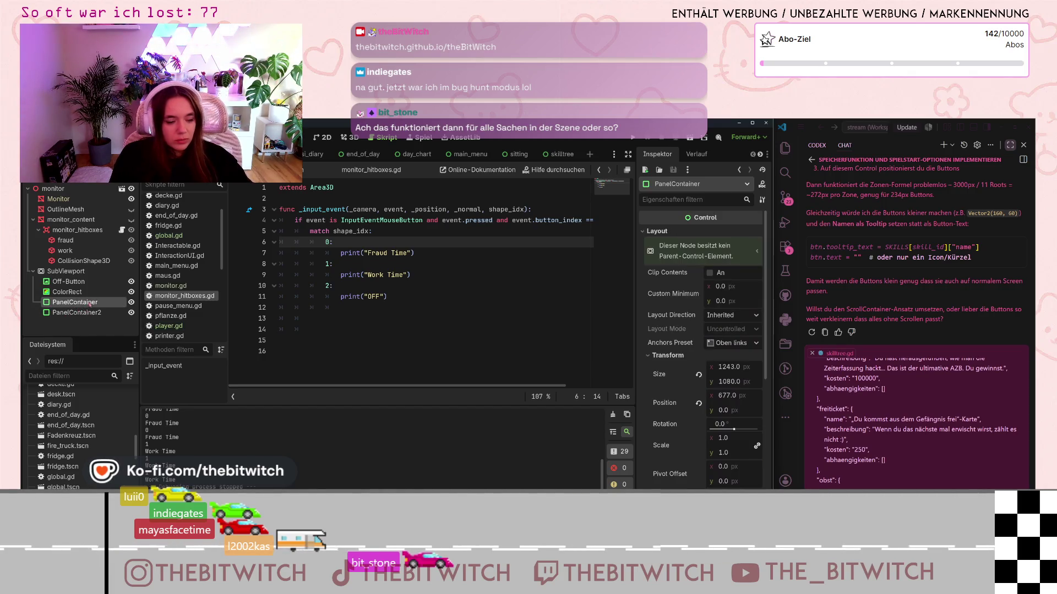
left_click(67, 272)
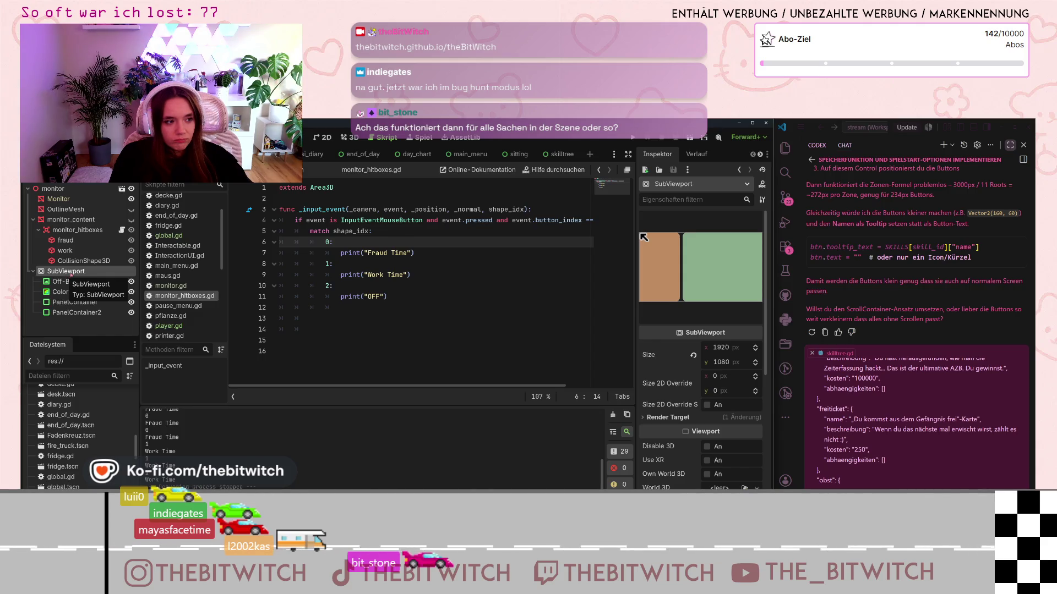
left_click(34, 220)
left_click(34, 220)
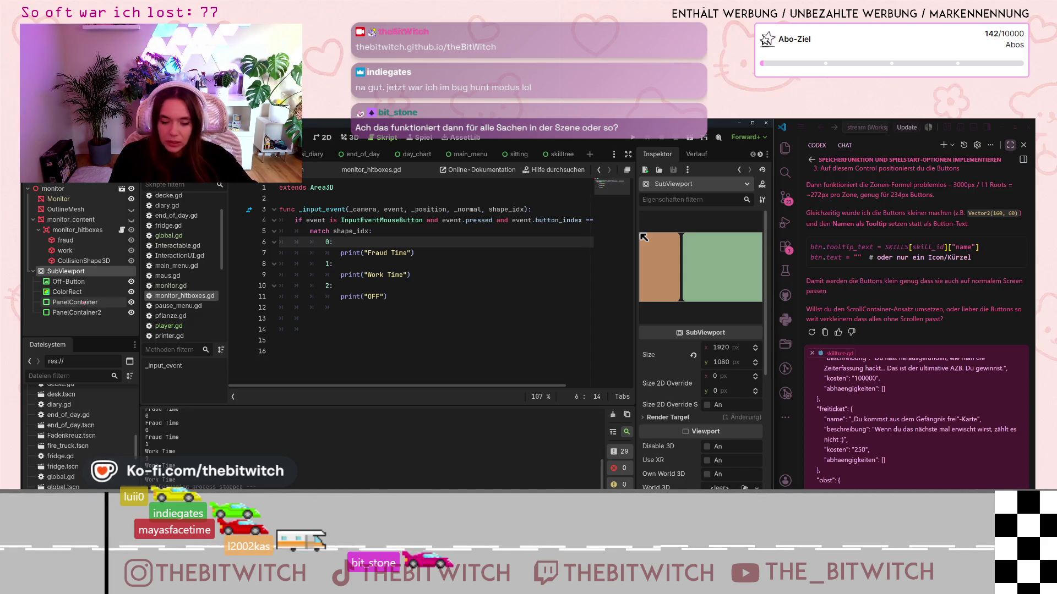
left_click(81, 231)
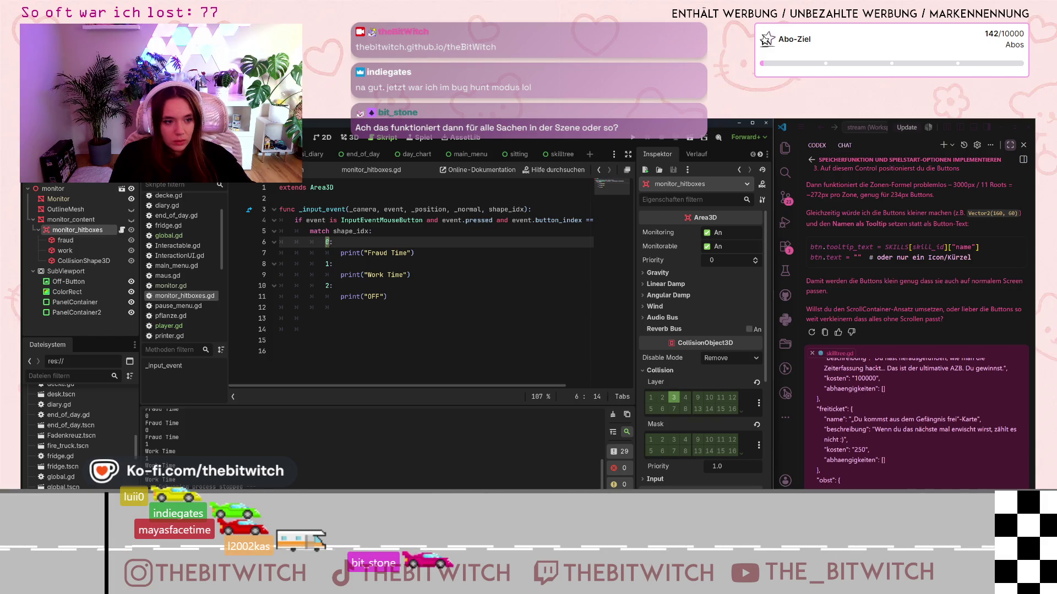
Step: Compare the fraud collision box's size and position with the shape_idx handler code, then show the skilltree canvas
left_click(370, 231)
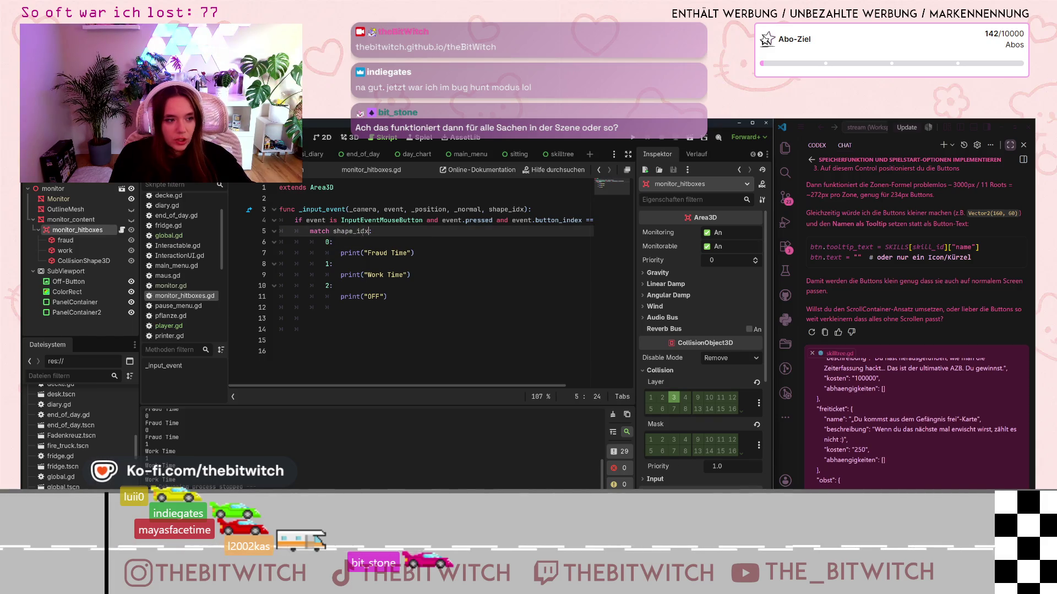
left_click(84, 244)
left_click(442, 220)
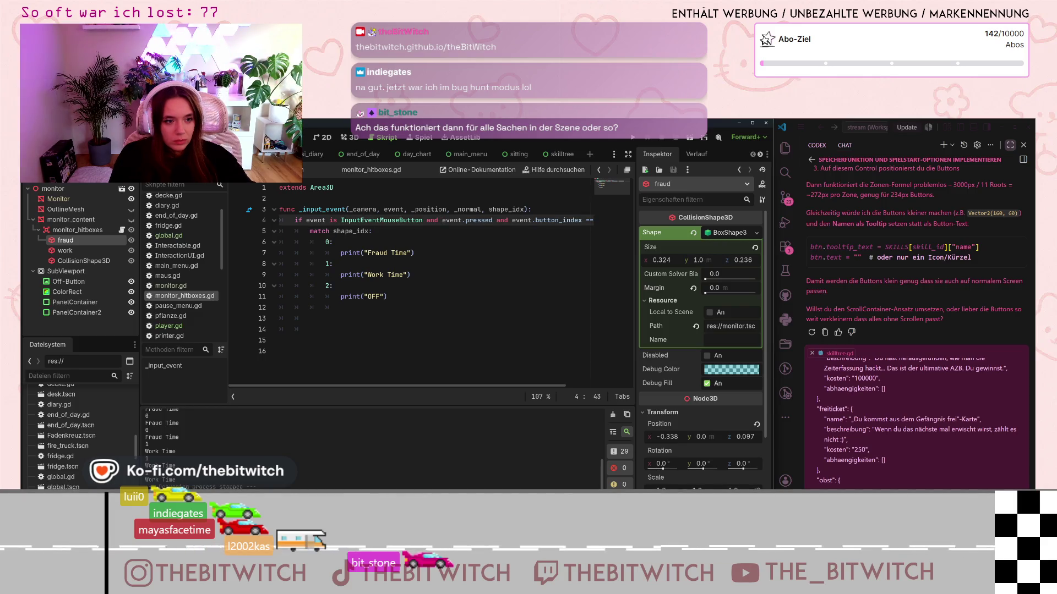
left_click(373, 231)
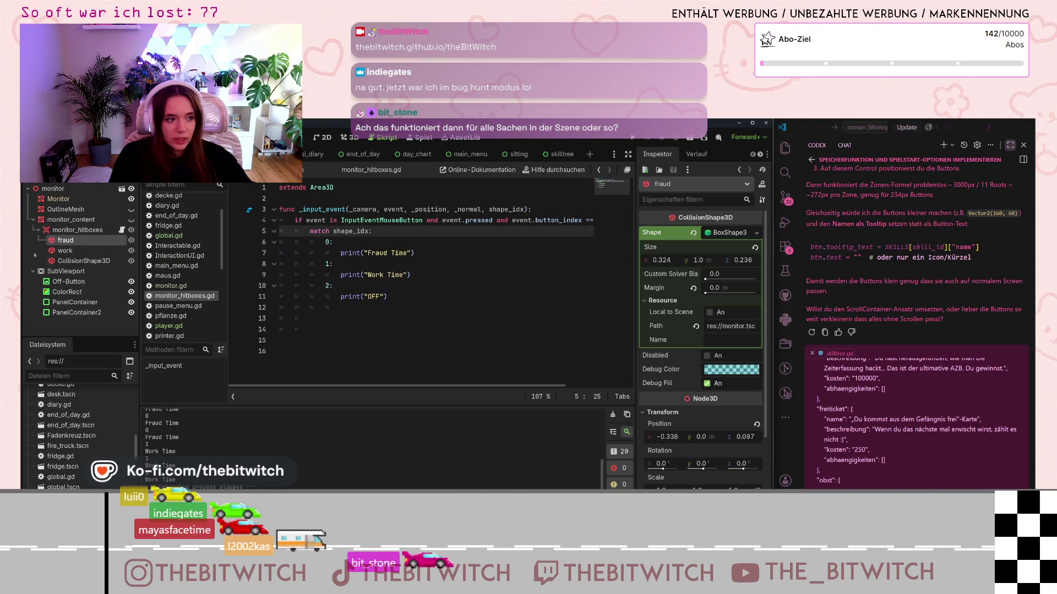
left_click(67, 230)
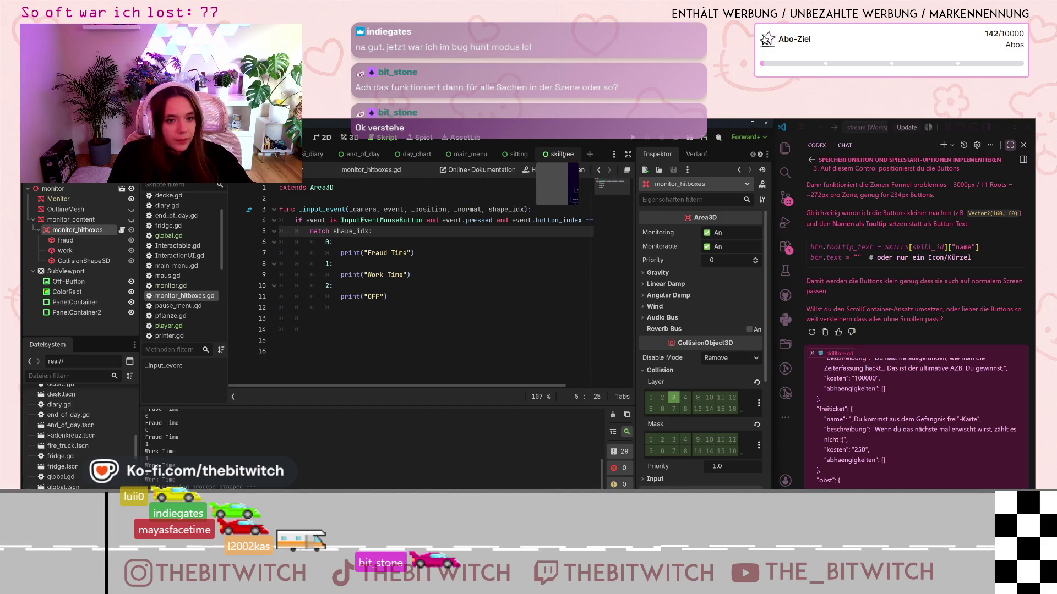
left_click(562, 154)
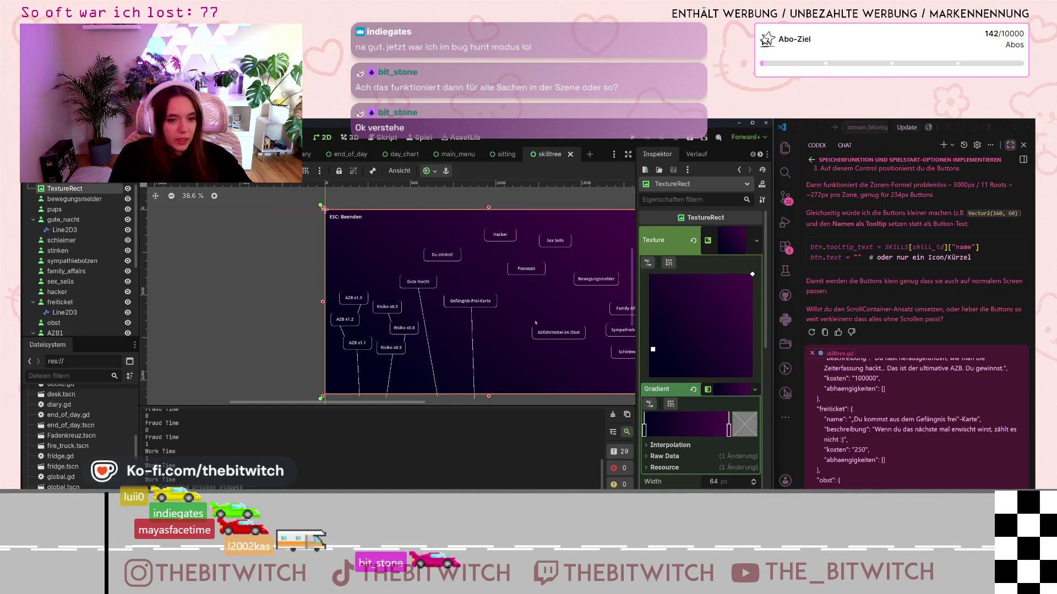
Step: Reparent the Line2D3 connector under stinken, moving its top end left and extending its bottom end down
scroll(535, 323, "up", 2)
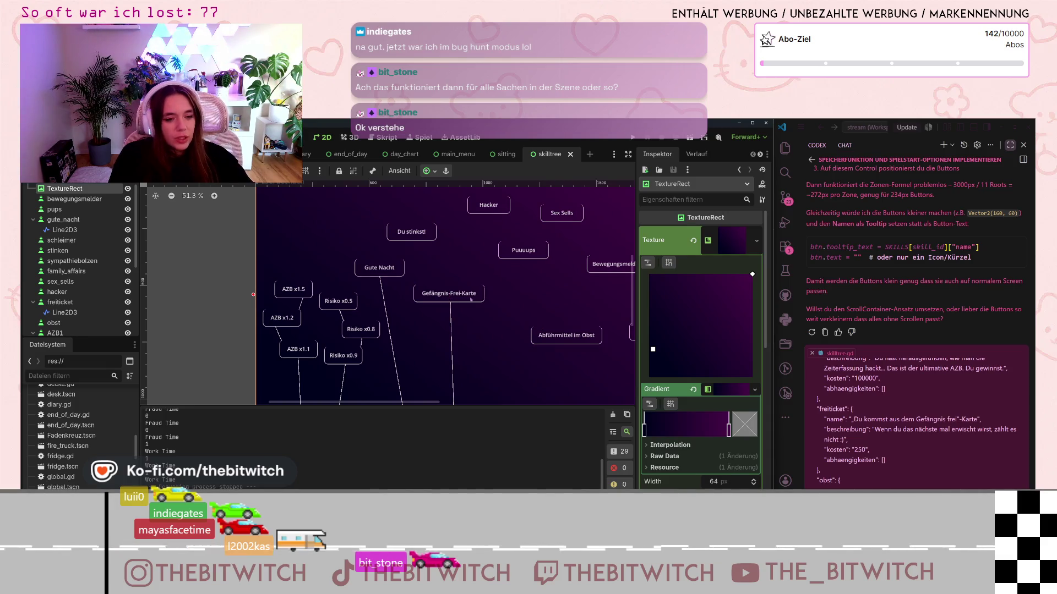
left_click(412, 238)
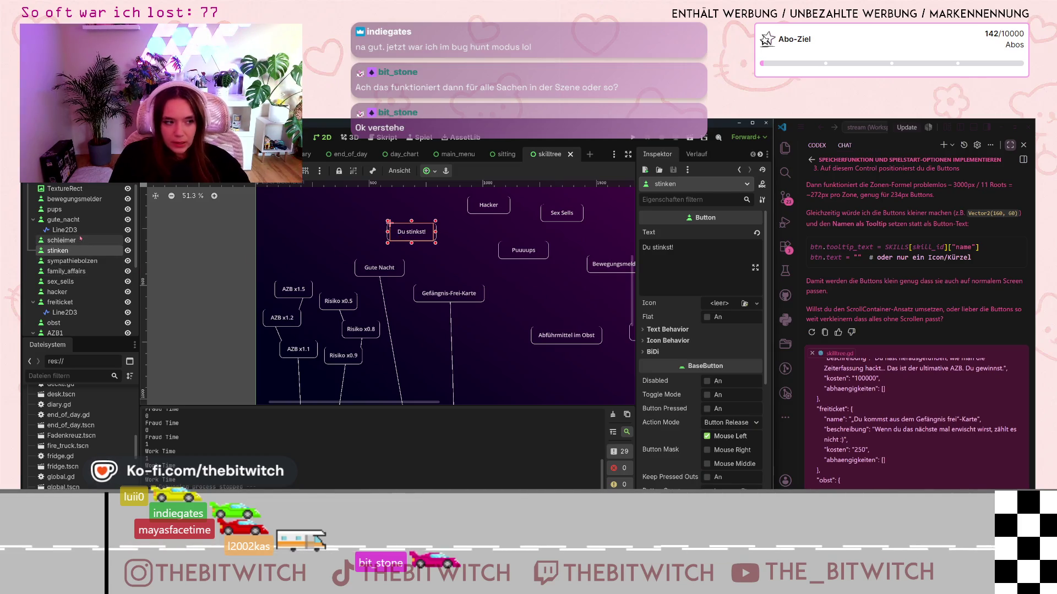
left_click(451, 313)
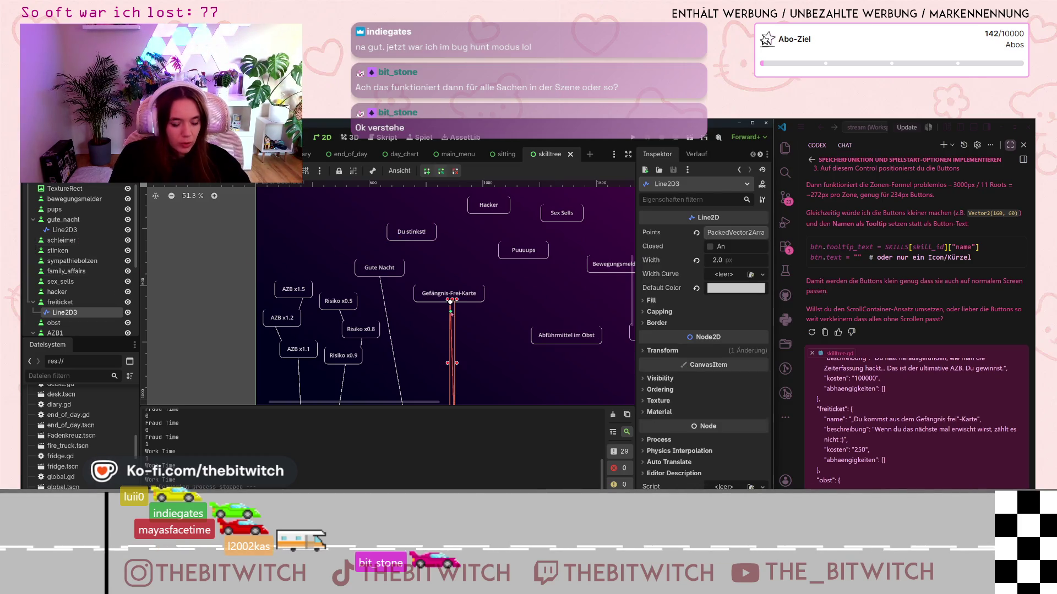
mouse_move(64, 312)
left_mouse_down()
mouse_move(67, 230)
mouse_move(61, 251)
left_mouse_up()
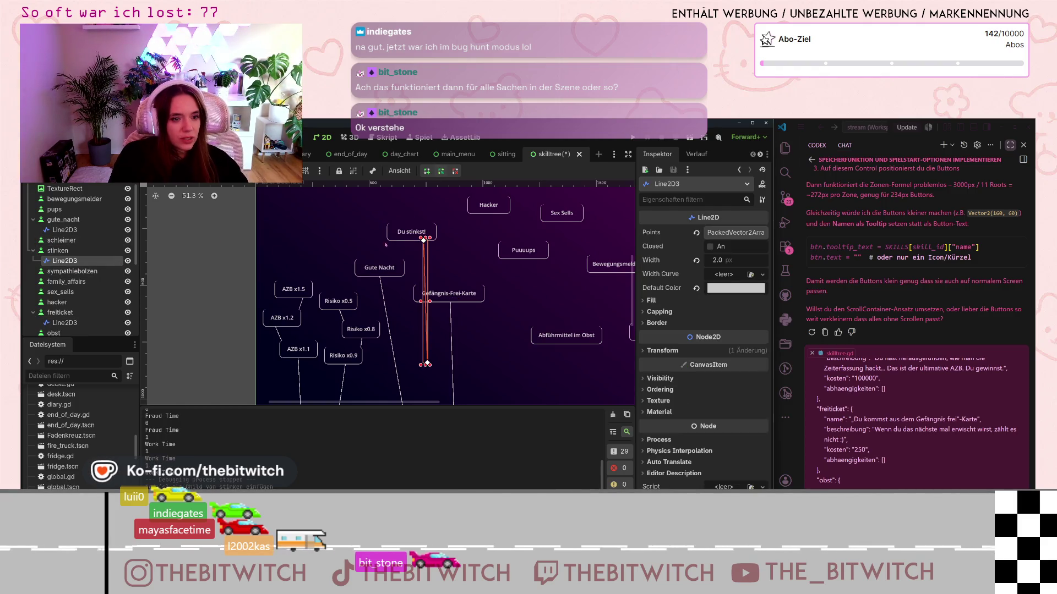
left_click_drag(424, 241, 408, 243)
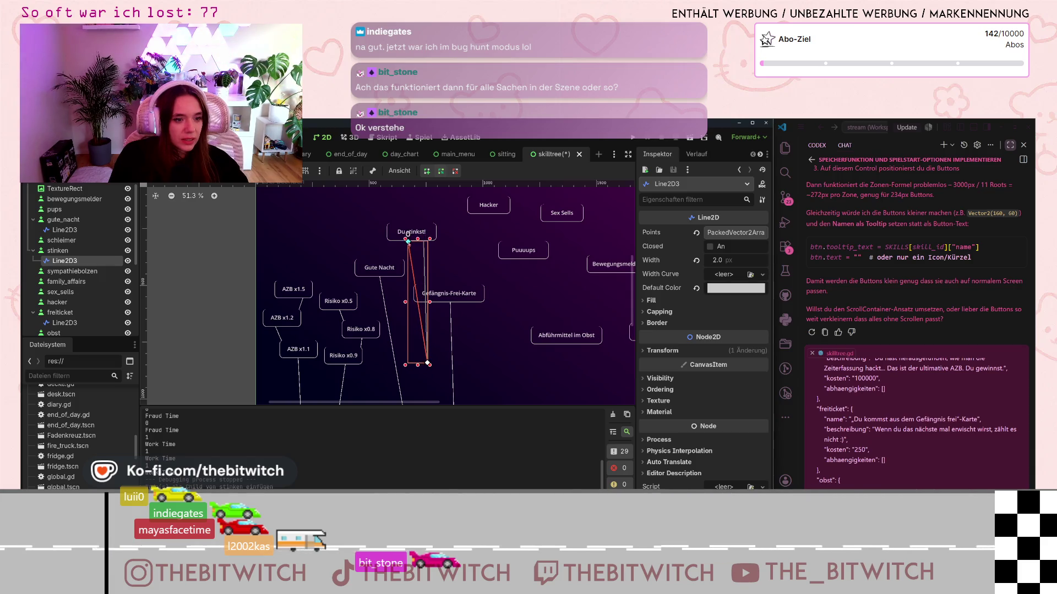
scroll(424, 308, "down", 2)
left_click_drag(435, 326, 433, 357)
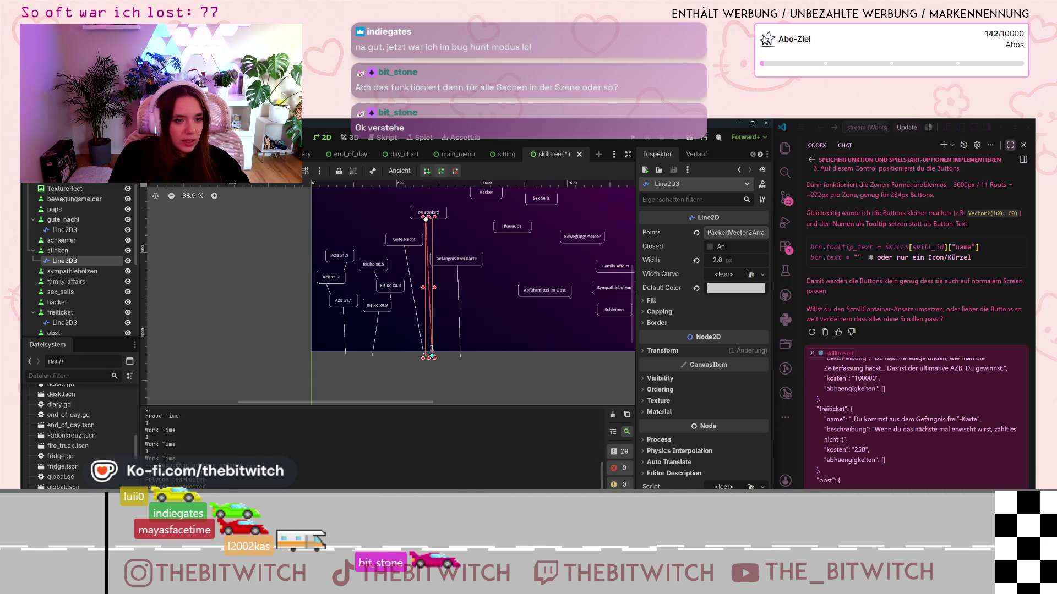
scroll(419, 229, "up", 14)
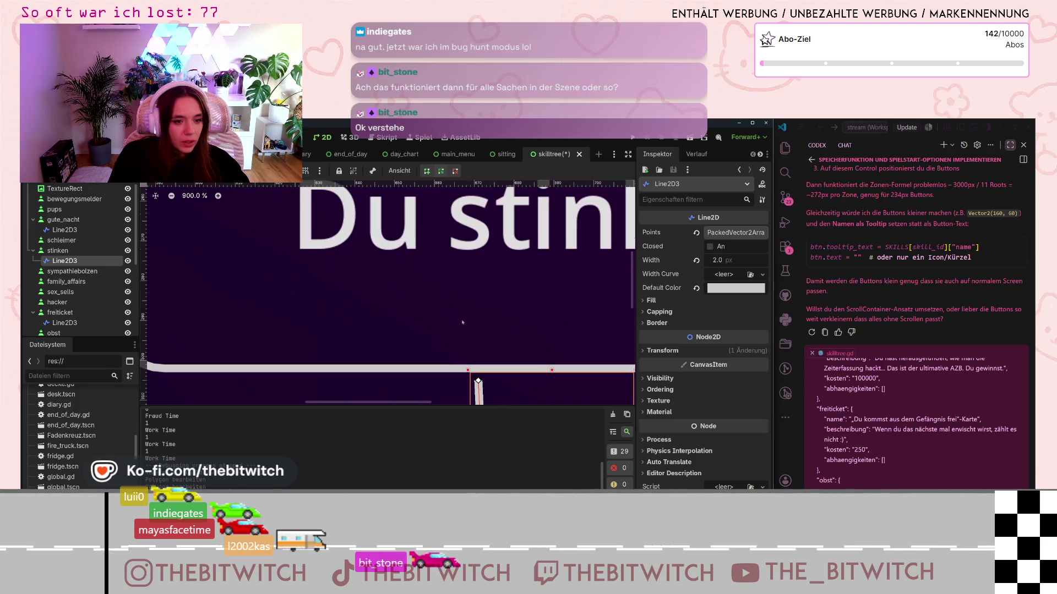
scroll(484, 375, "down", 5)
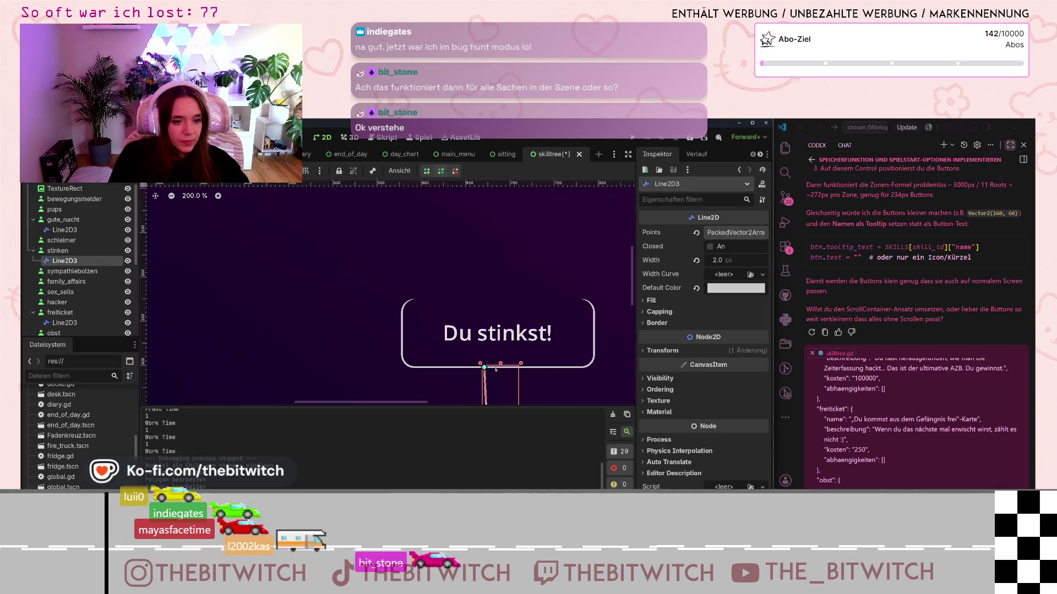
scroll(496, 371, "up", 3)
scroll(506, 365, "down", 15)
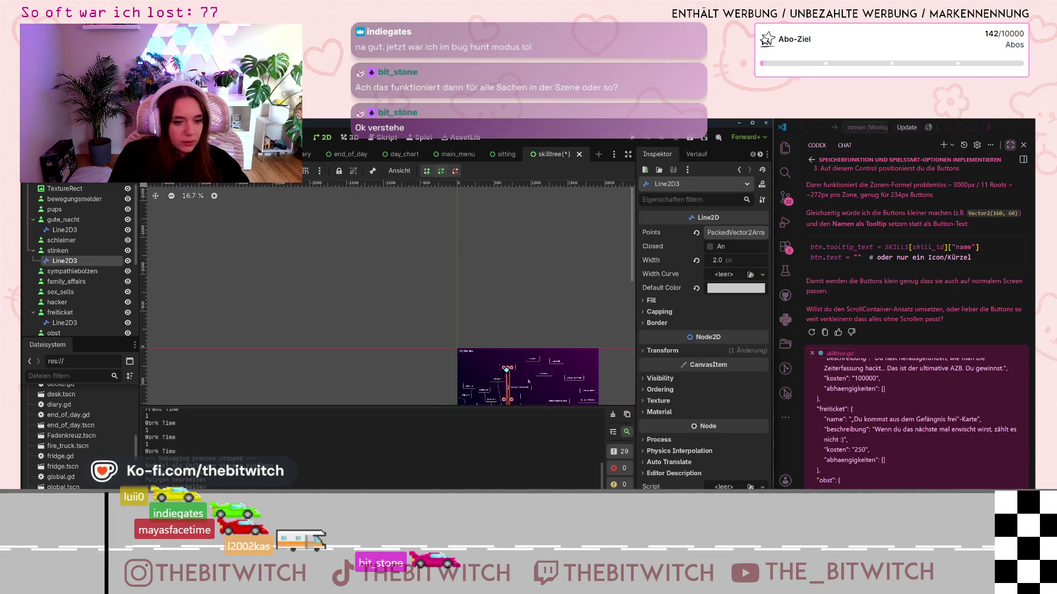
Step: Check the purple gradient background, deselect the TextureRect, and save the skilltree scene
left_click(518, 359)
scroll(495, 330, "up", 6)
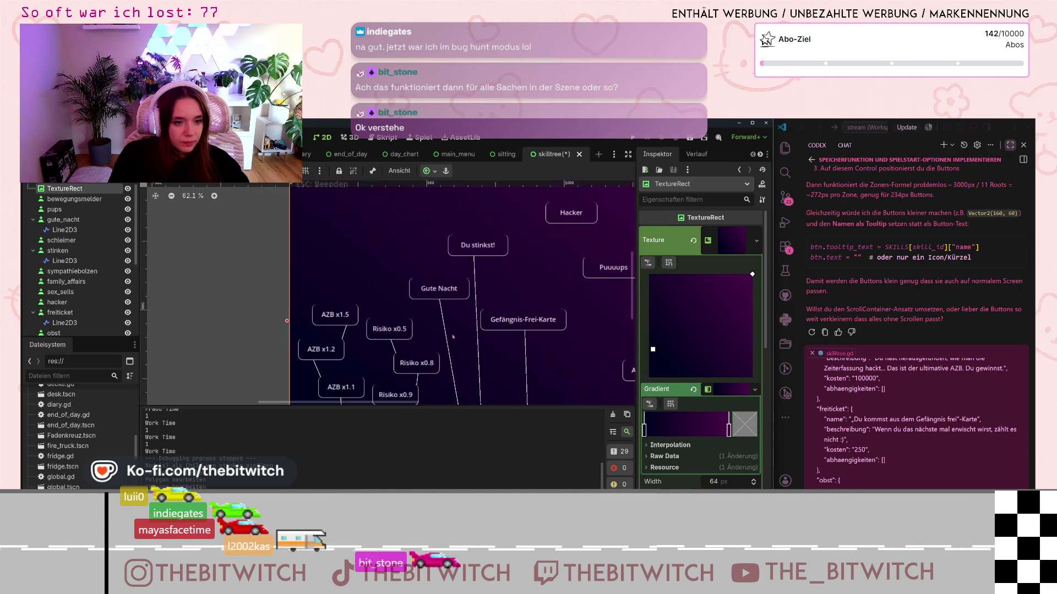
scroll(484, 311, "down", 6)
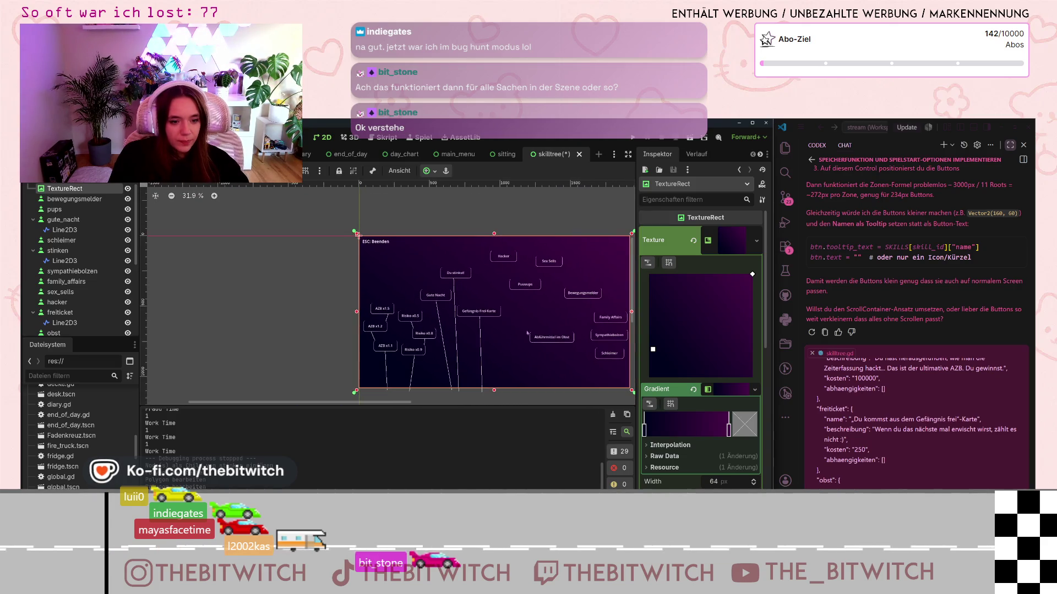
scroll(559, 357, "right", 2)
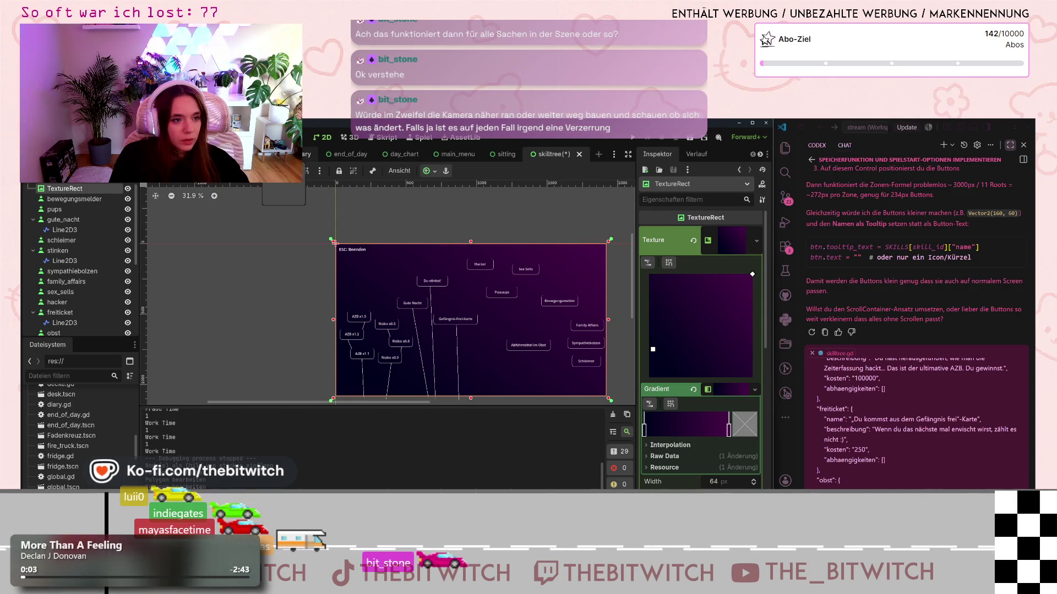
left_click(270, 264)
key("ctrl+s")
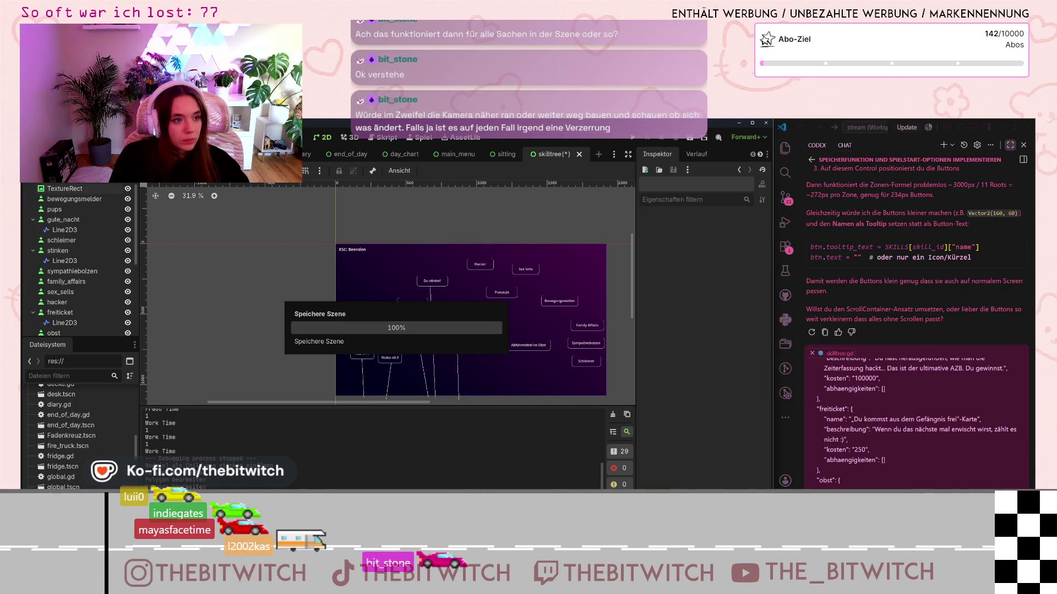
Step: Switch to the monitor scene's scripts and open screen.gd at its activate function
left_click(264, 154)
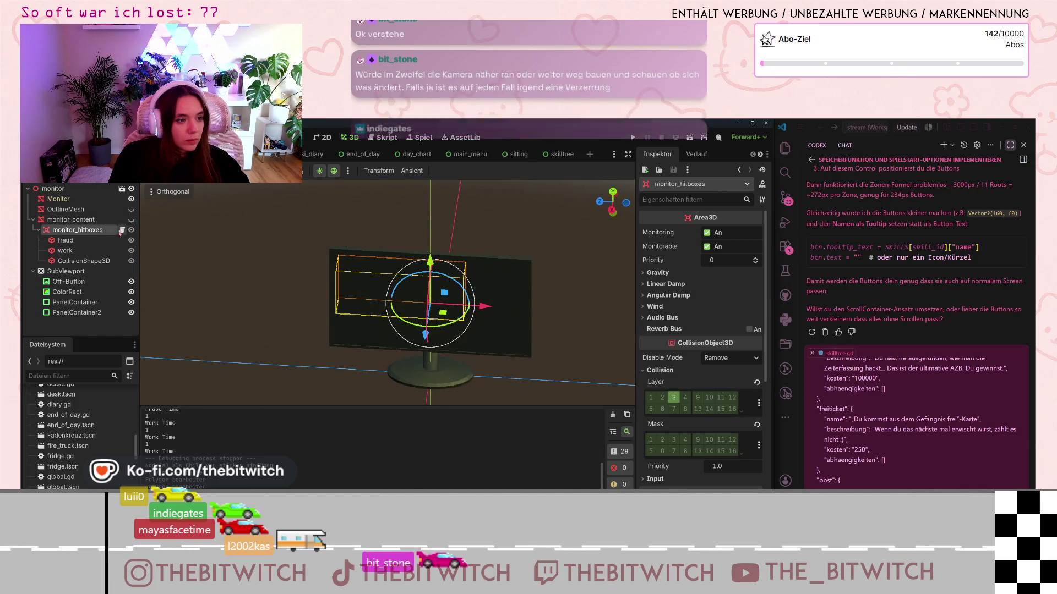
key("ctrl+F3")
left_click(181, 287)
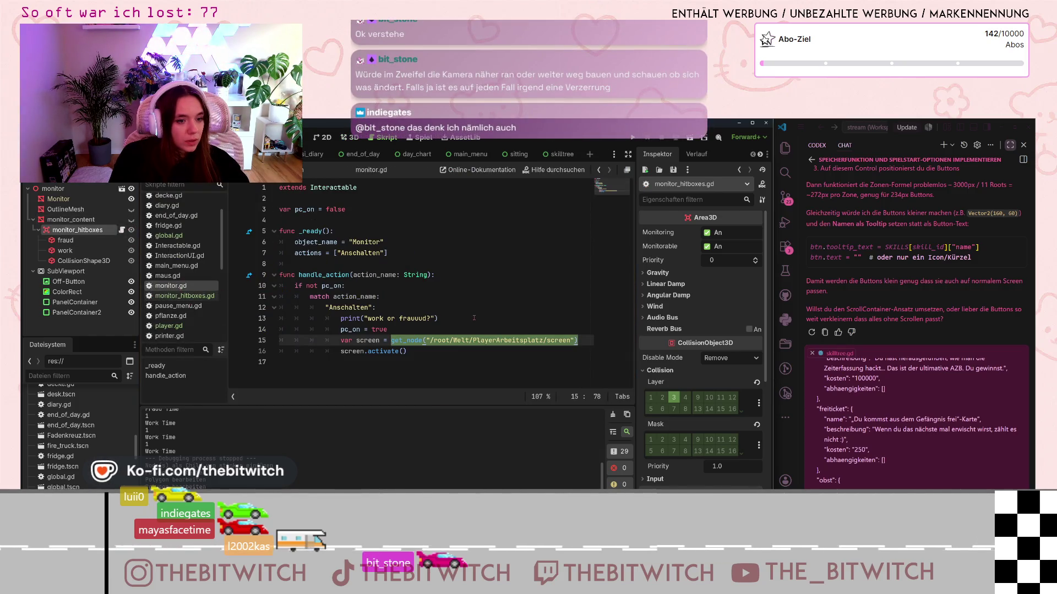
left_click(460, 306)
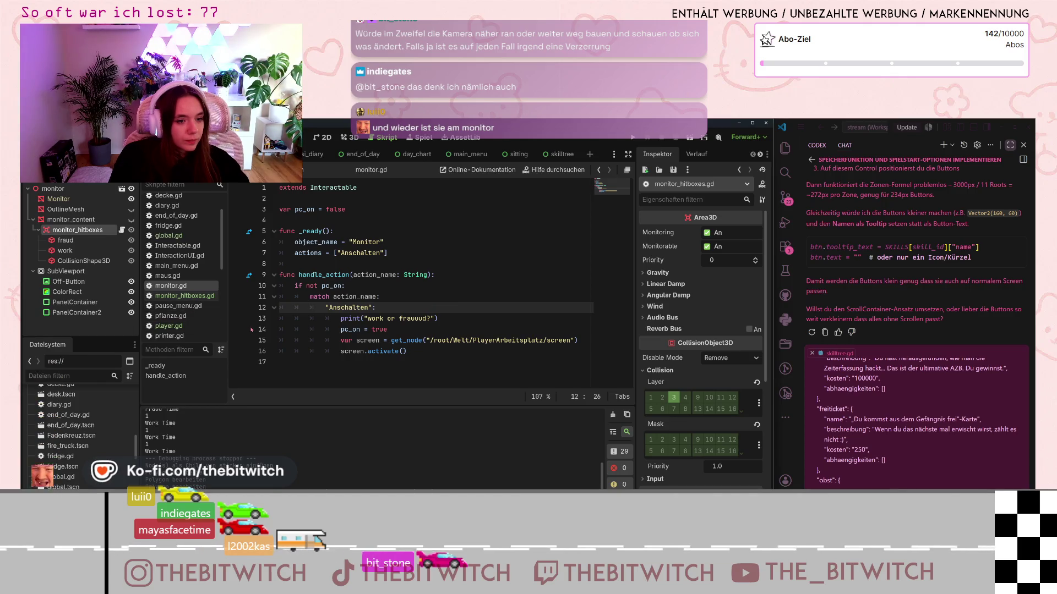
scroll(182, 318, "up", 2)
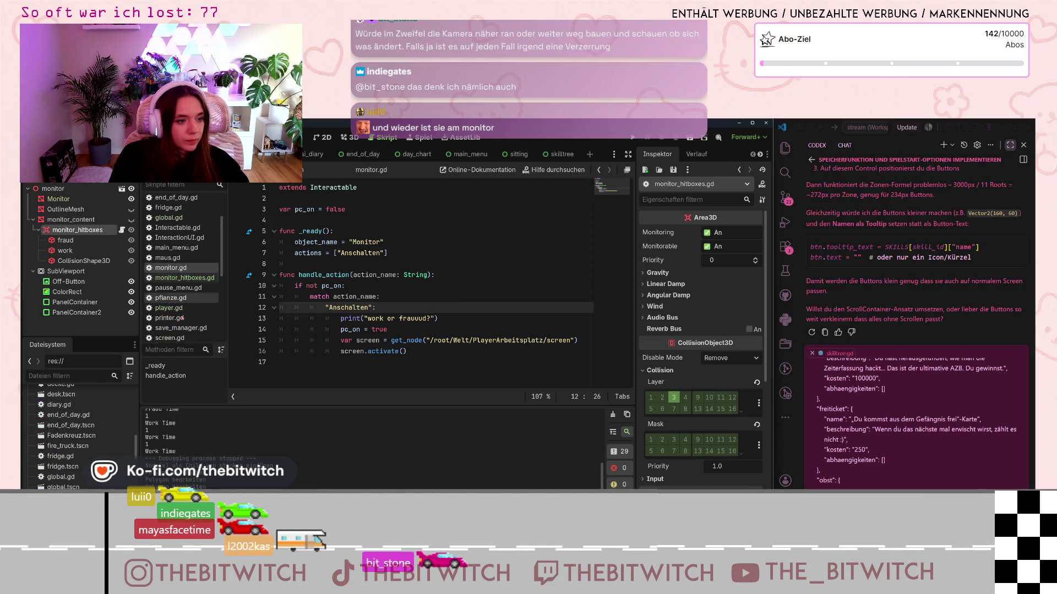
scroll(181, 311, "down", 5)
left_click(170, 266)
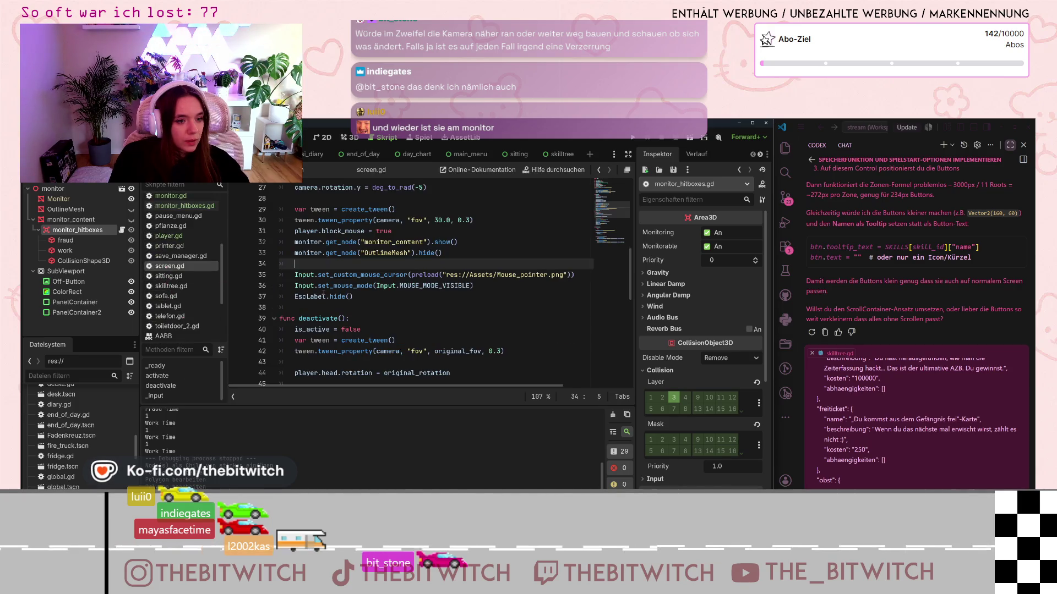
scroll(445, 306, "down", 3)
scroll(444, 308, "up", 3)
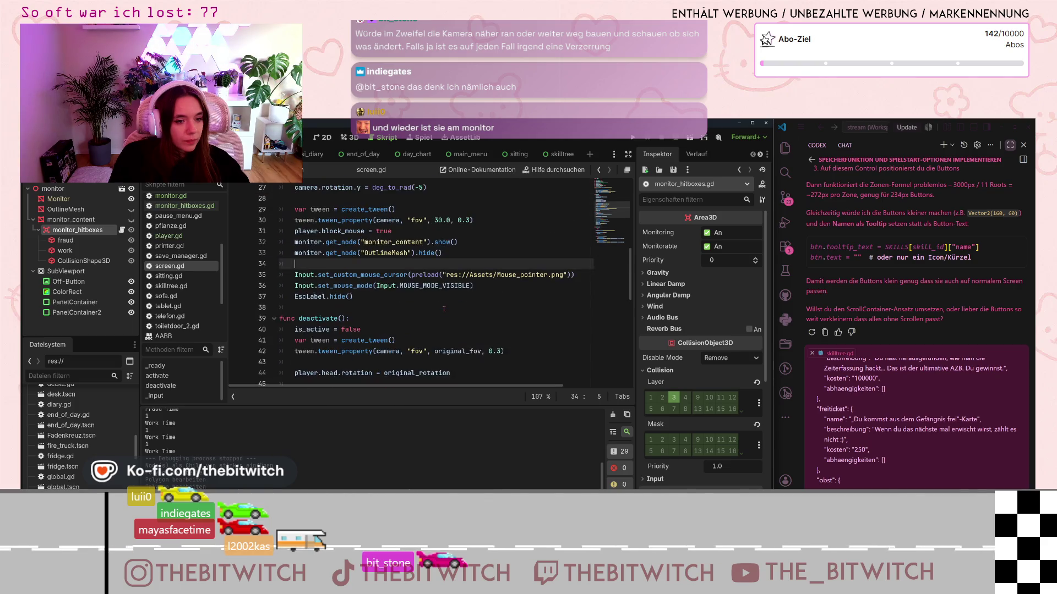
scroll(429, 318, "down", 2)
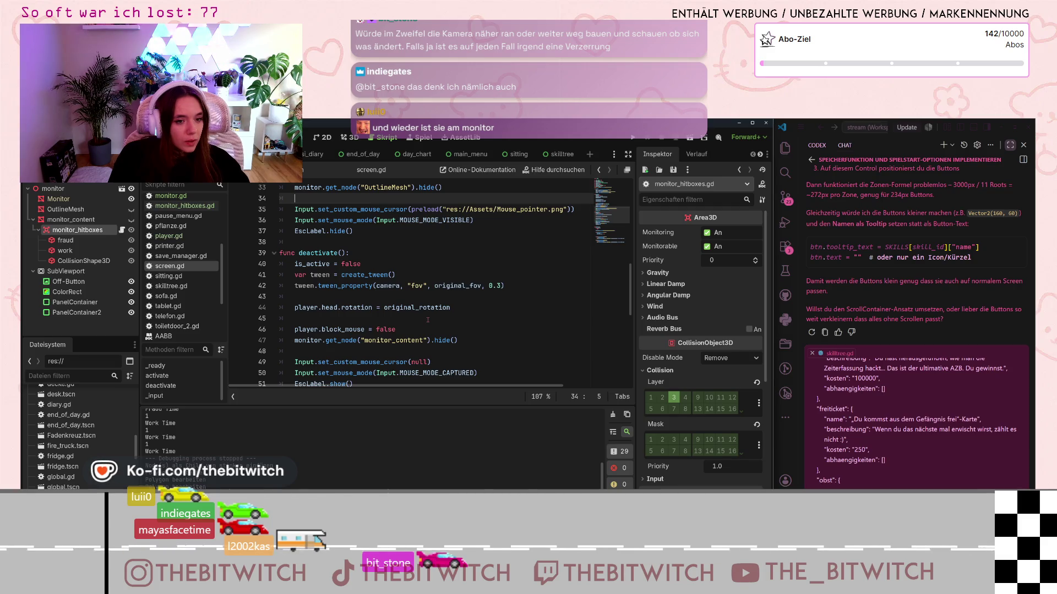
scroll(428, 318, "up", 5)
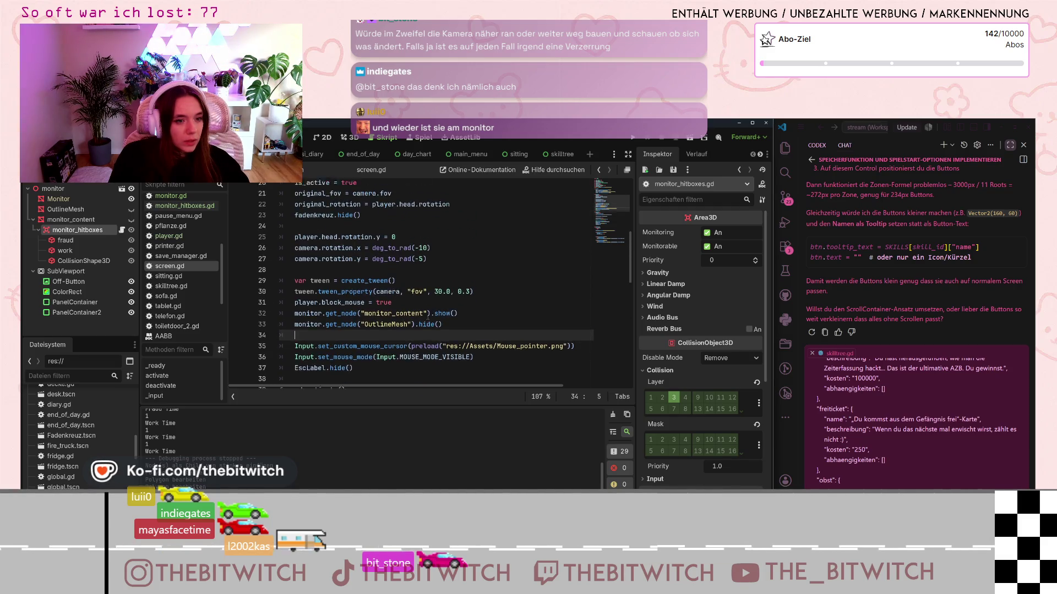
Step: Change the camera fov tween target on line 30 from 30.0 to 20.0, save, and run the game
left_click(436, 319)
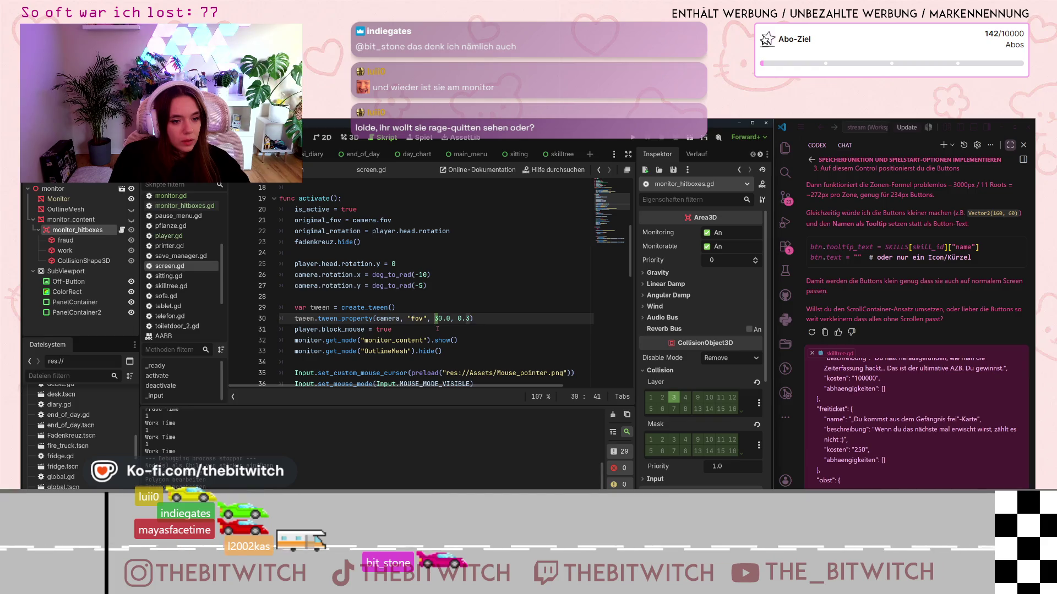
type("2")
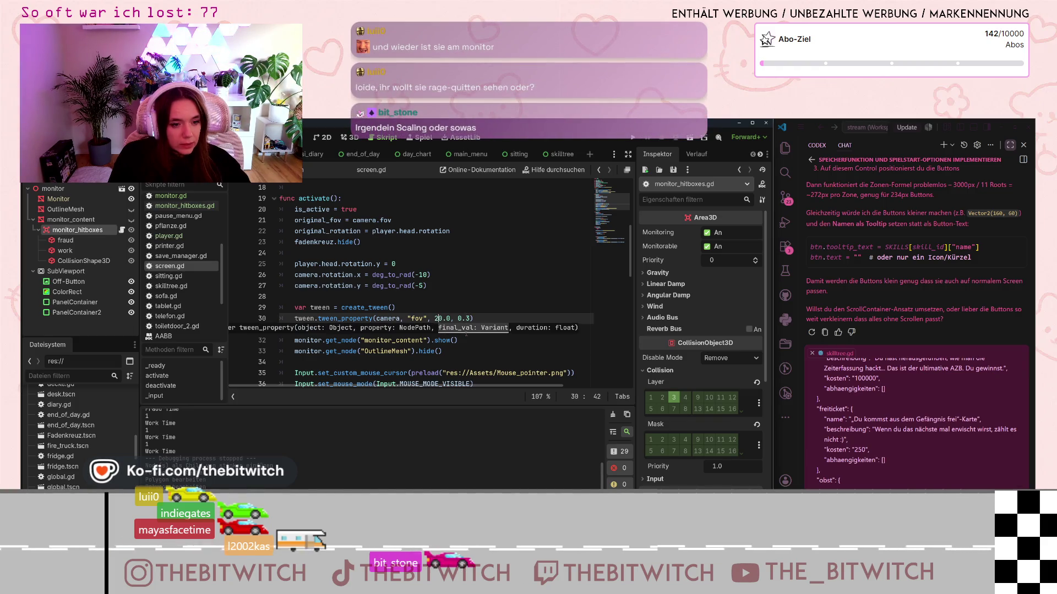
left_click(441, 351)
key("ctrl+s")
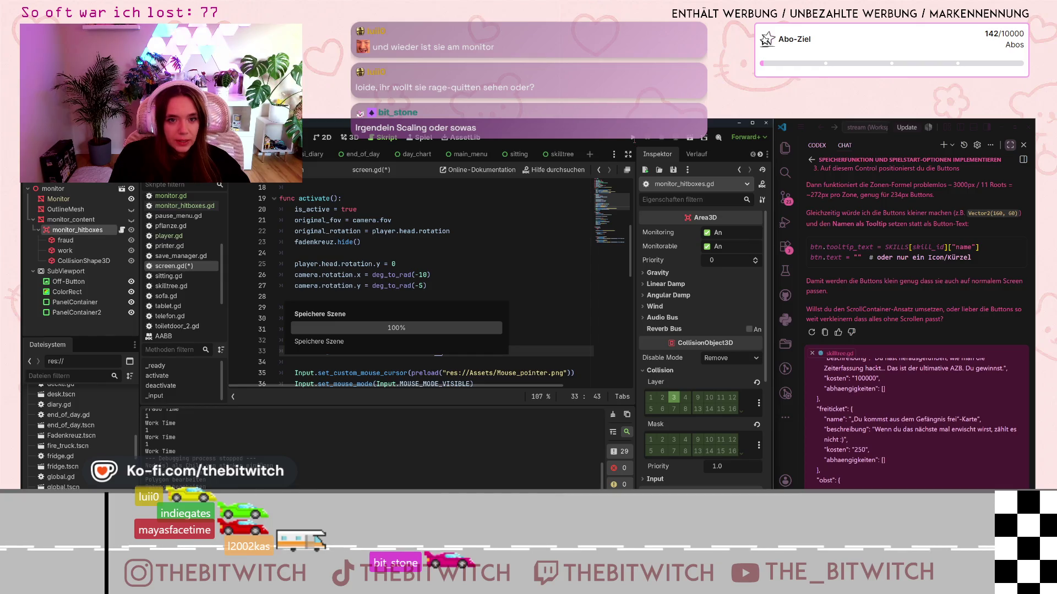
left_click(633, 138)
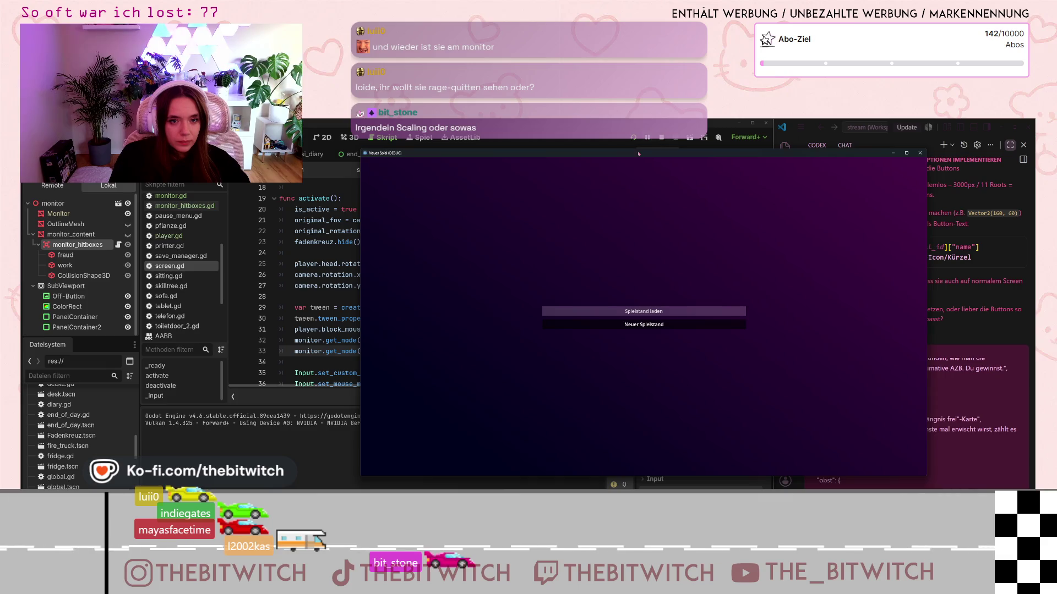
left_click(643, 325)
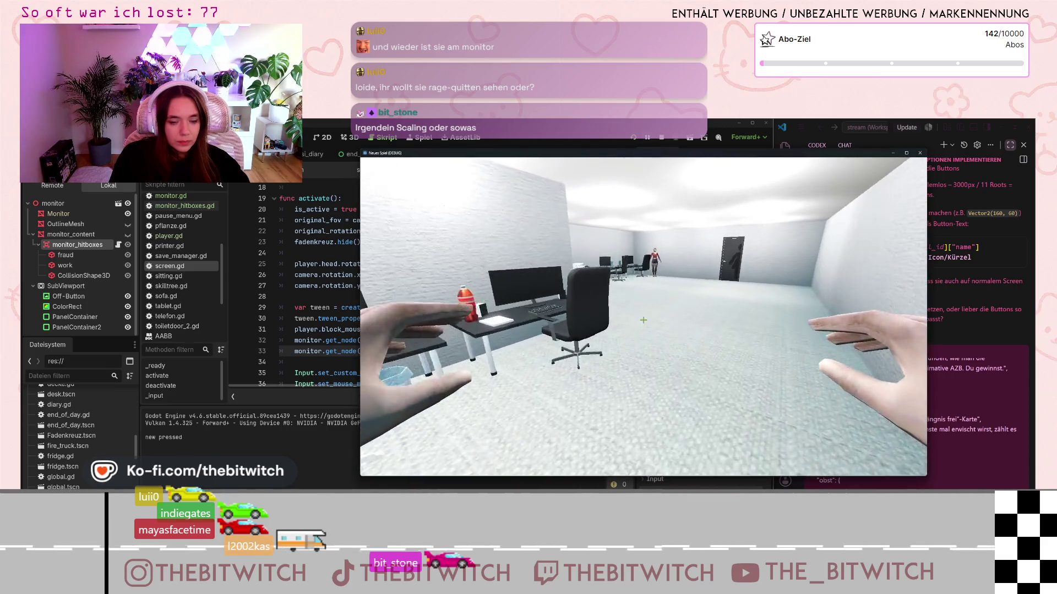
key("w")
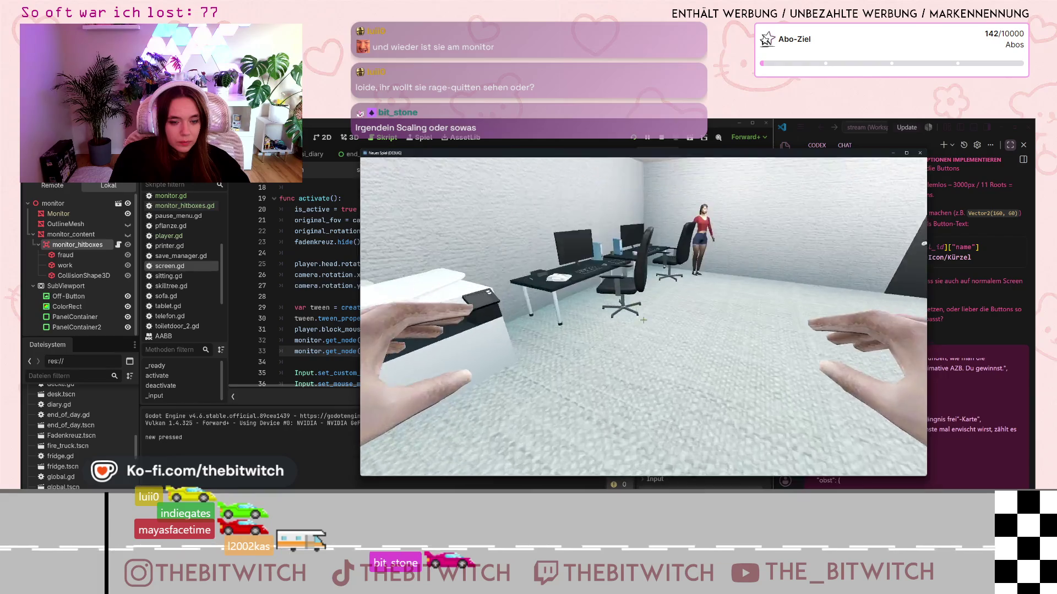
key("e")
key("e")
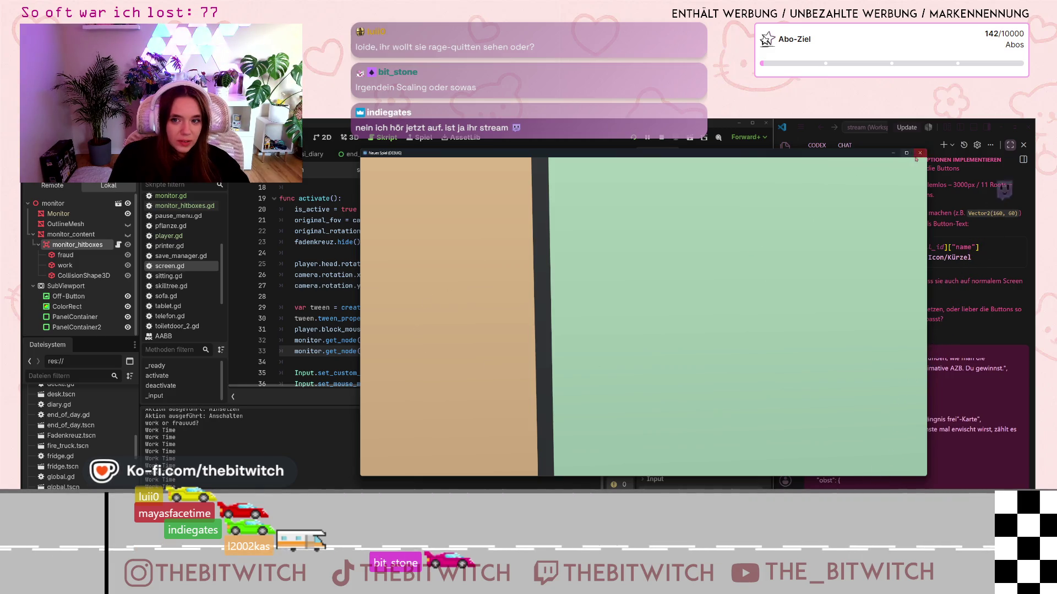
left_click(920, 153)
left_click(437, 318)
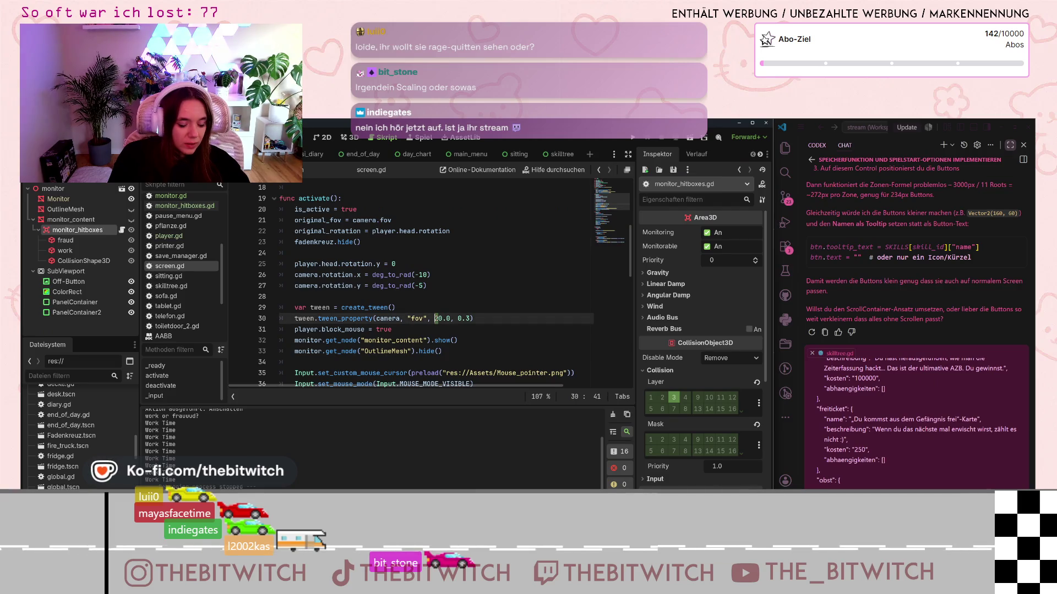
type("4")
Step: Save the 40.0 fov value, then test it in a new game by sitting at the monitor and choosing work
left_click(489, 339)
key("ctrl+s")
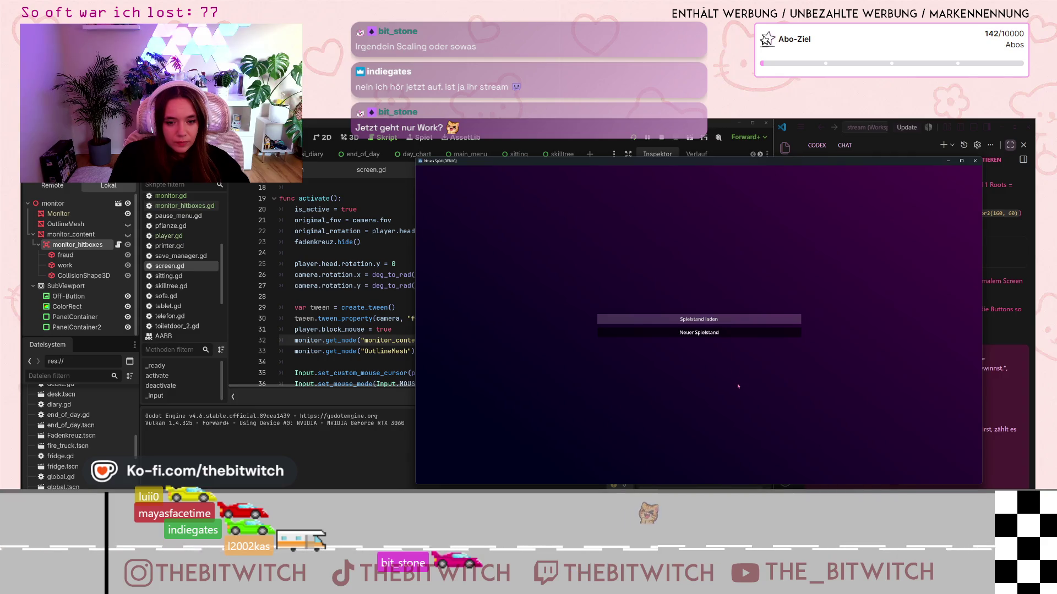
left_click(699, 332)
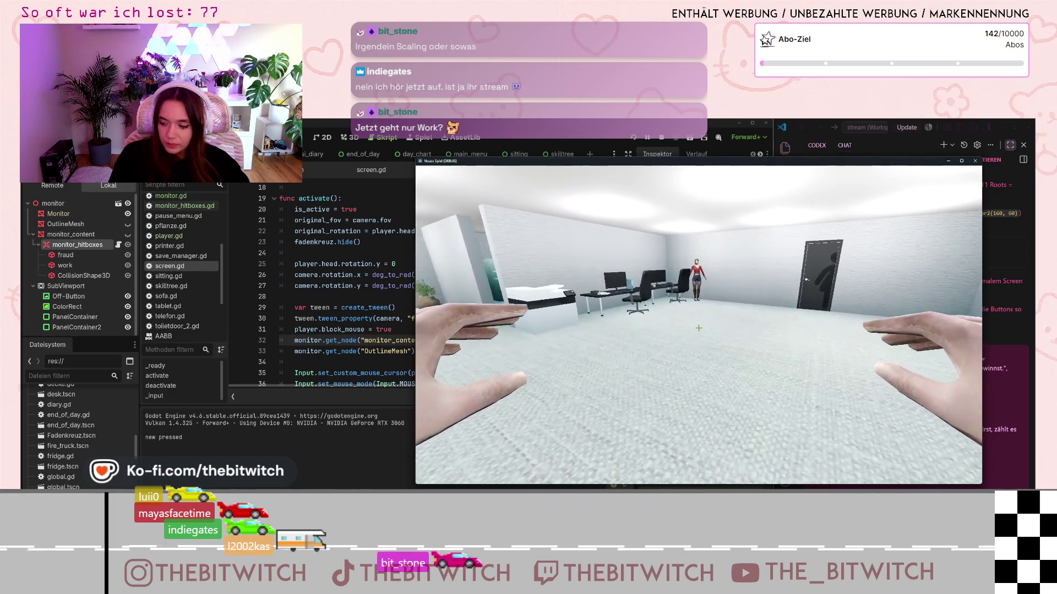
key("w")
left_click(699, 328)
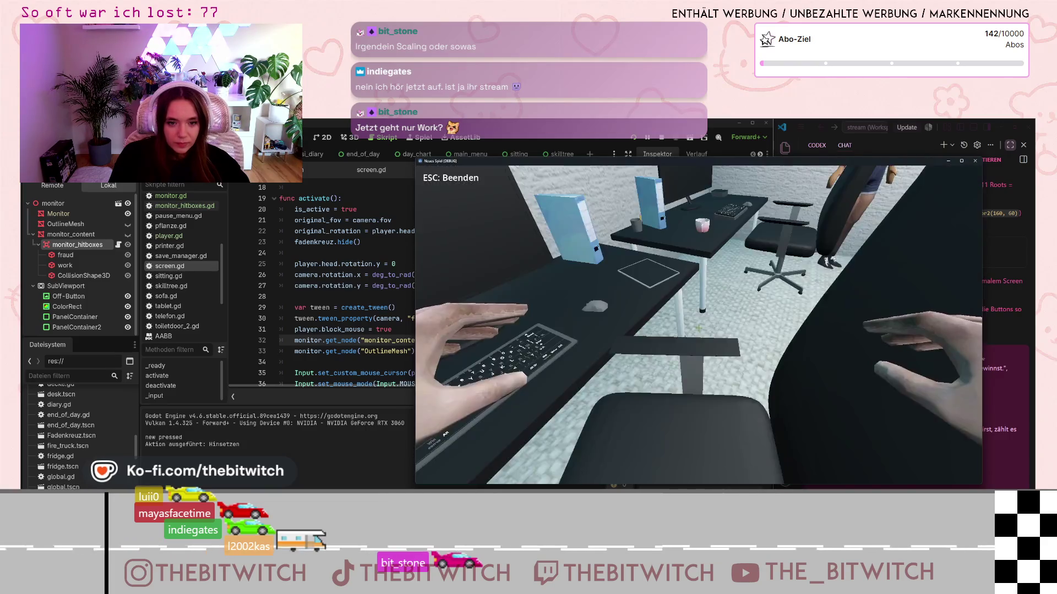
left_click(699, 328)
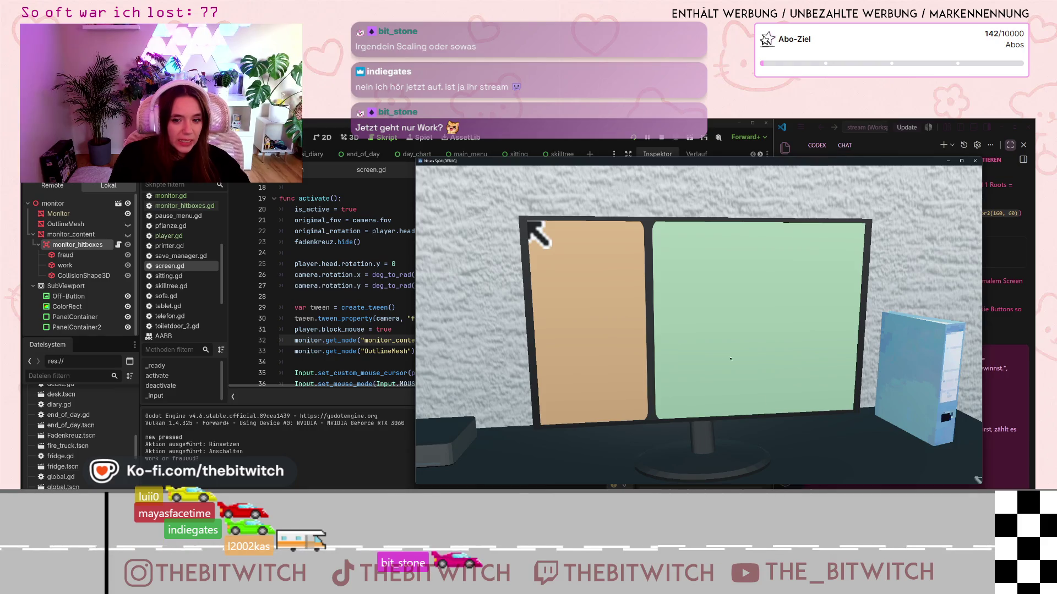
left_click(782, 297)
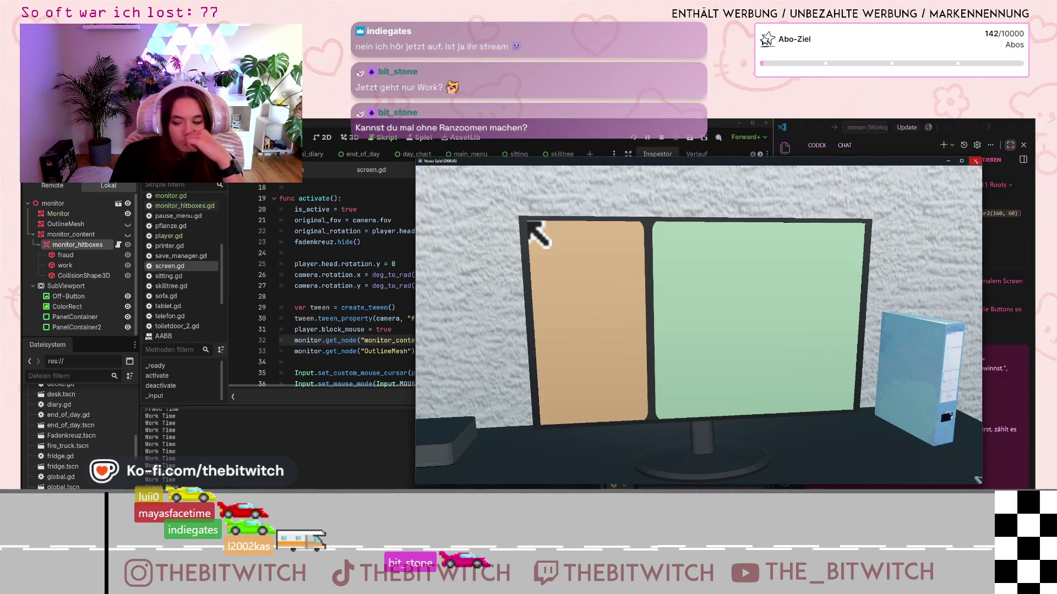
left_click(975, 161)
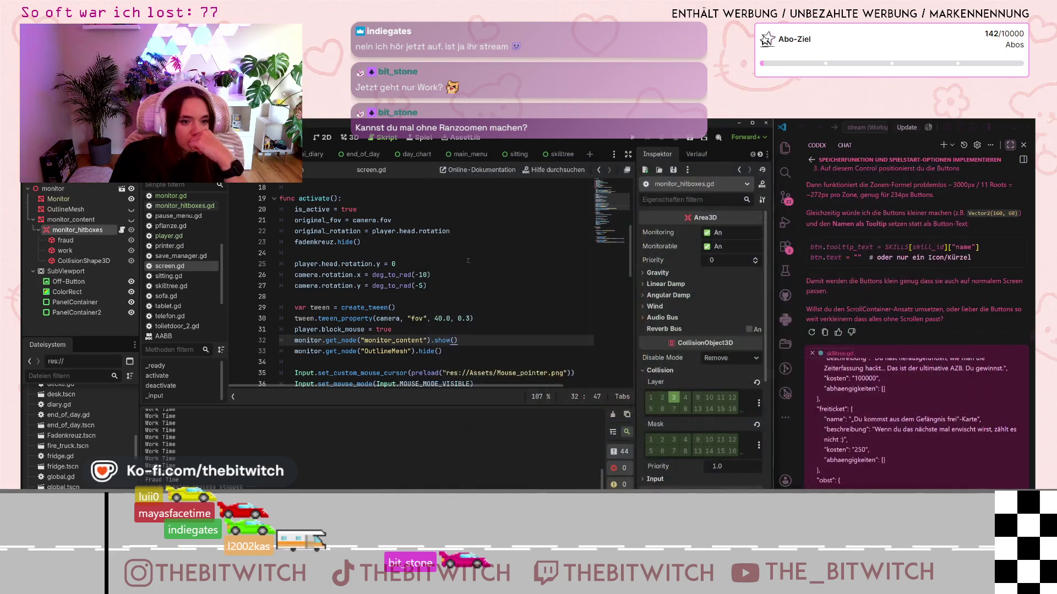
Step: Comment out the camera fov tween on line 30 with '#', then test-run the game at the monitor
left_click(439, 319)
type("3")
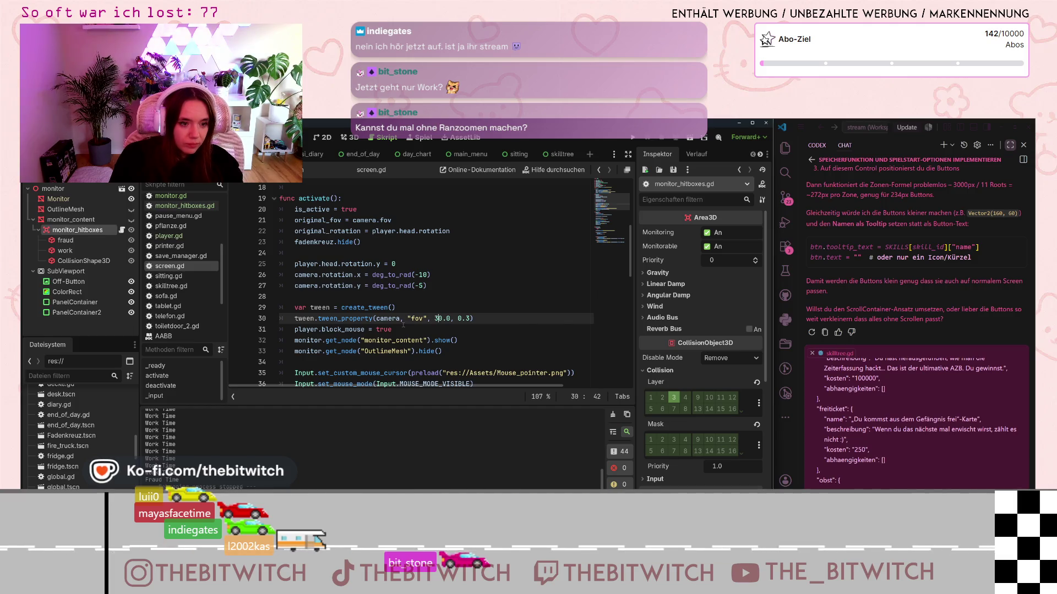
left_click(292, 319)
type("#")
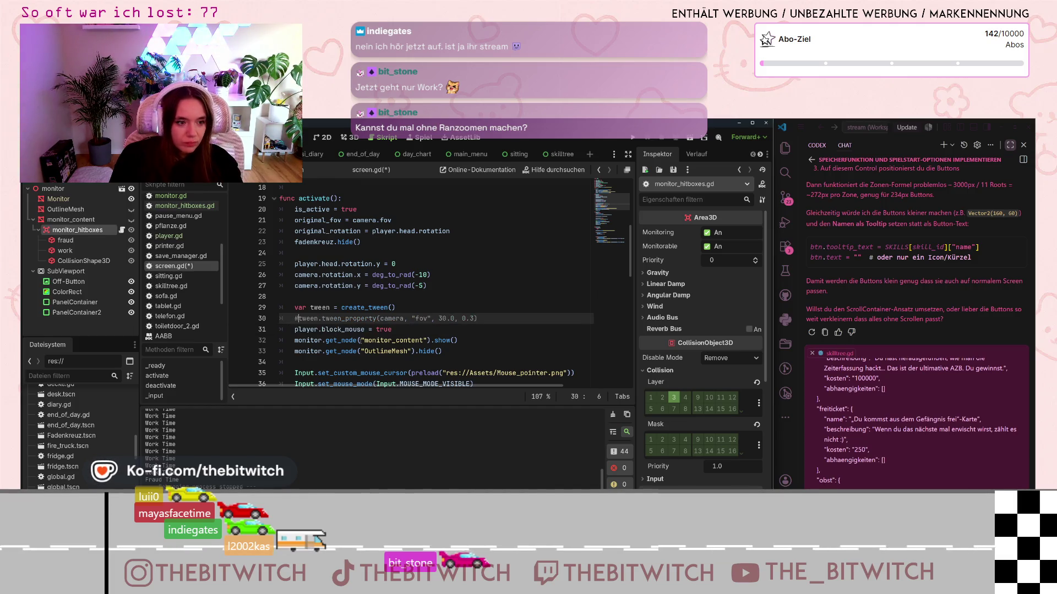
left_click(374, 341)
key("ctrl+s")
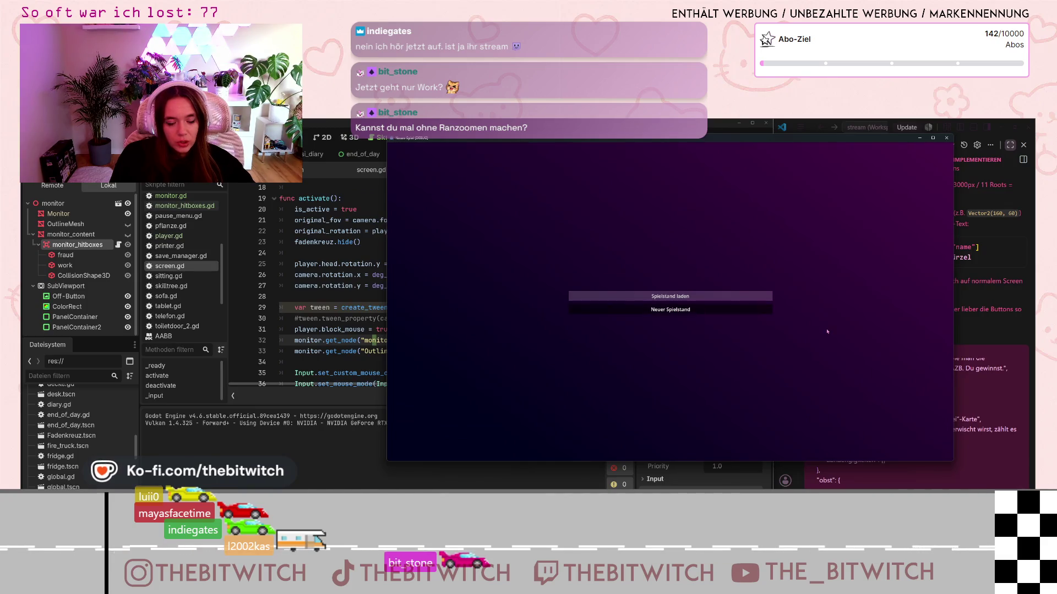
left_click(669, 309)
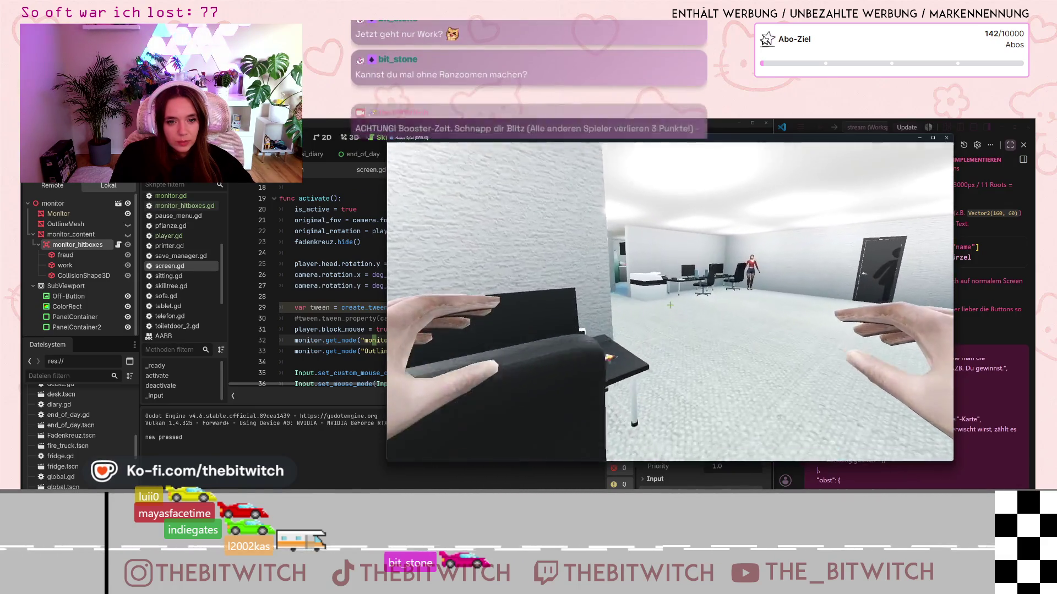
key("w")
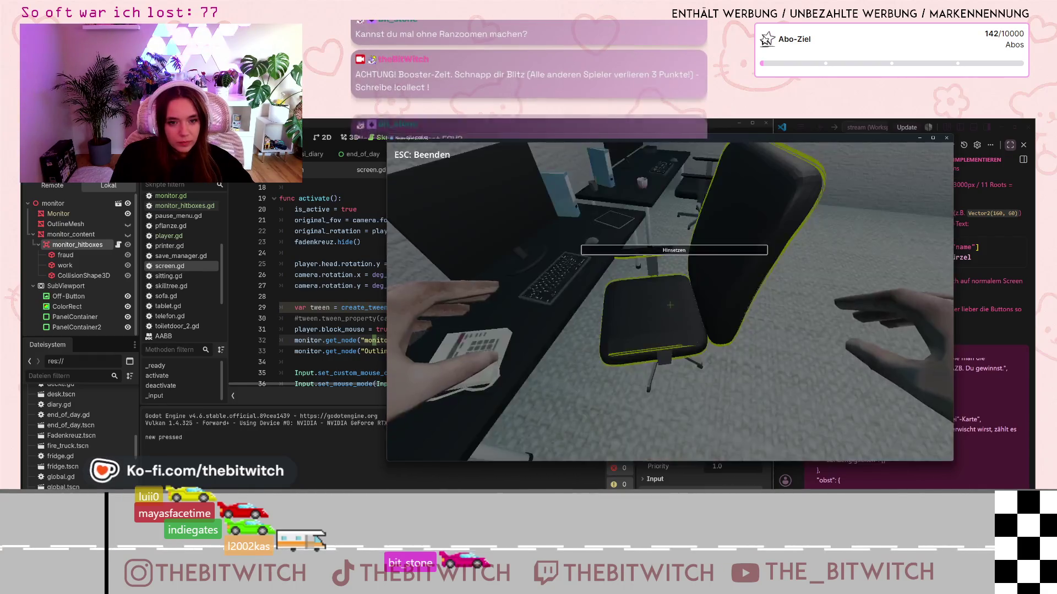
left_click(670, 305)
left_click(670, 305)
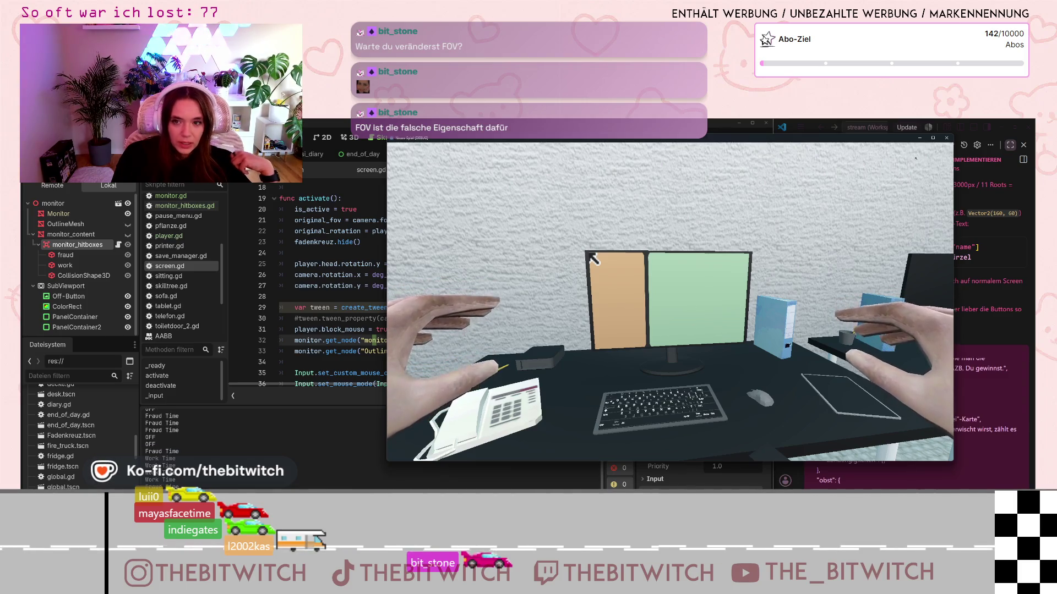
left_click(946, 139)
Step: Uncomment the camera fov tween line with Ctrl+K and save screen.gd
left_click(470, 348)
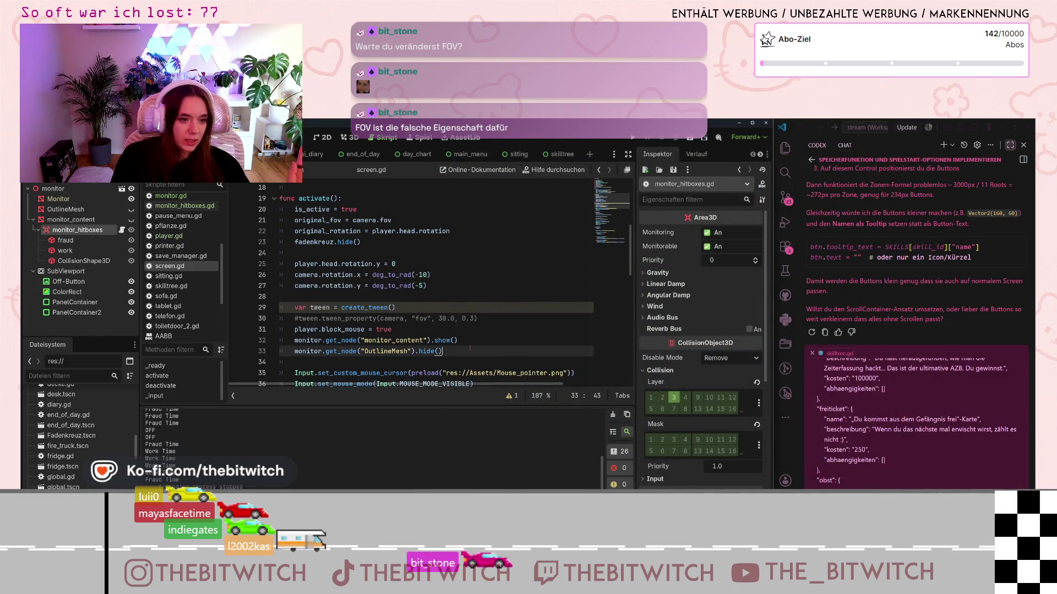
left_click(309, 319)
key("ctrl+k")
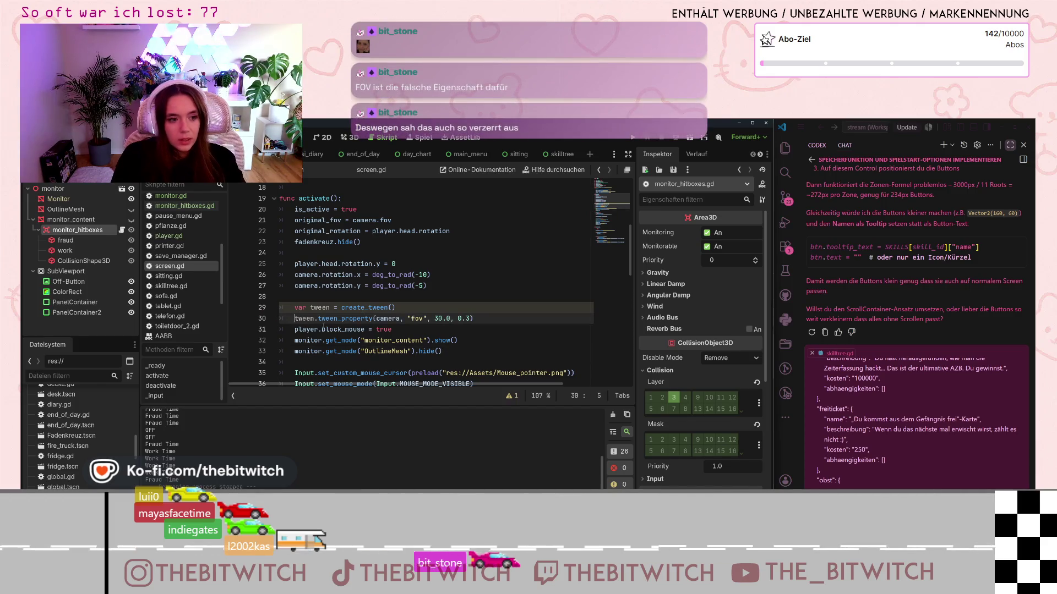
left_click(449, 265)
key("ctrl+s")
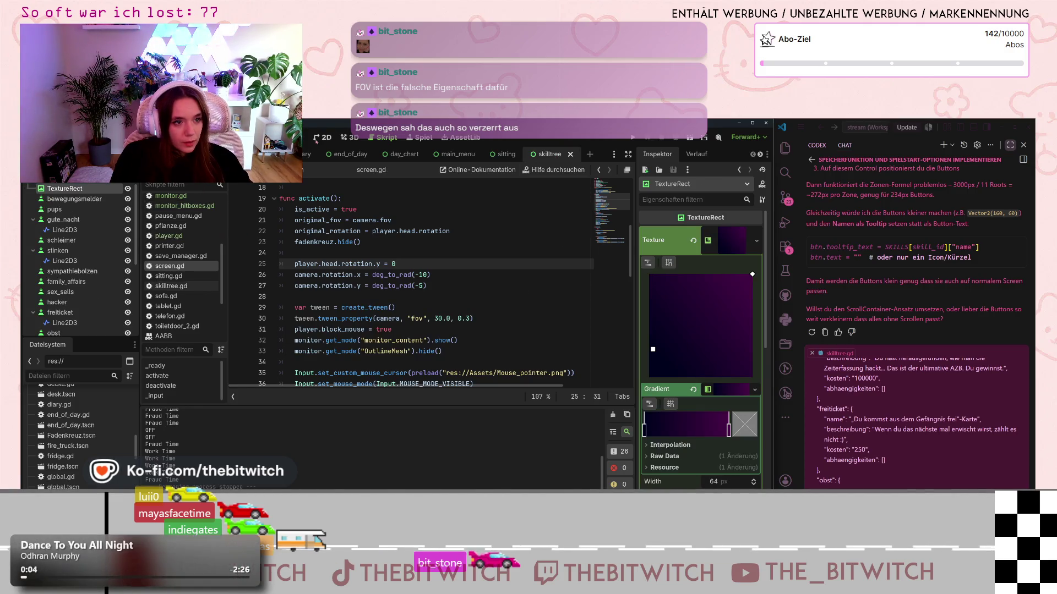
Step: Paste a copy of the Du stinkst! connector line under Hacker and drag its bottom end to the lower edge
left_click(322, 138)
scroll(495, 347, "up", 3)
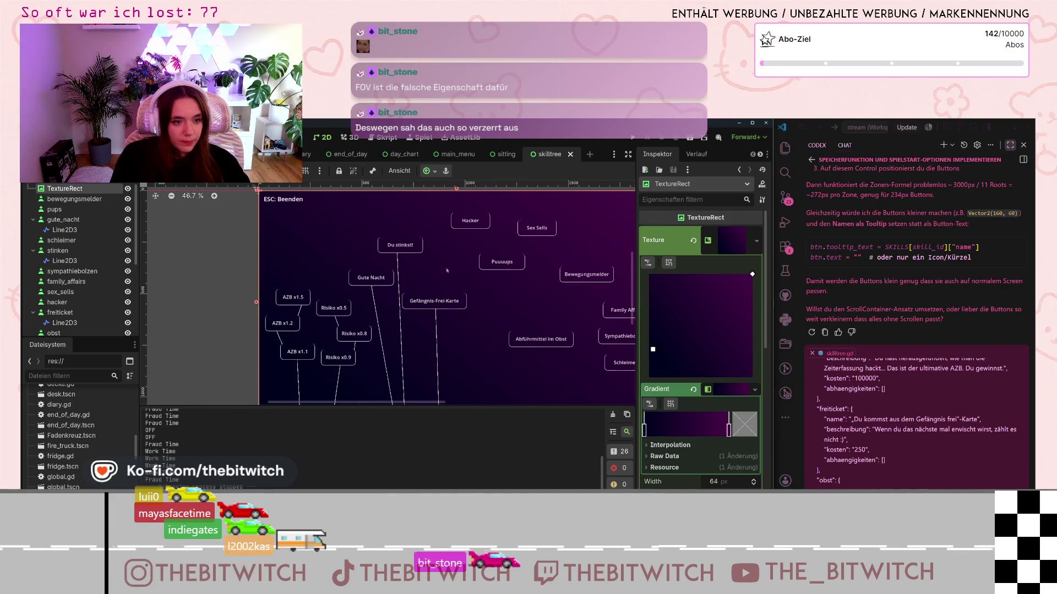
left_click(397, 260)
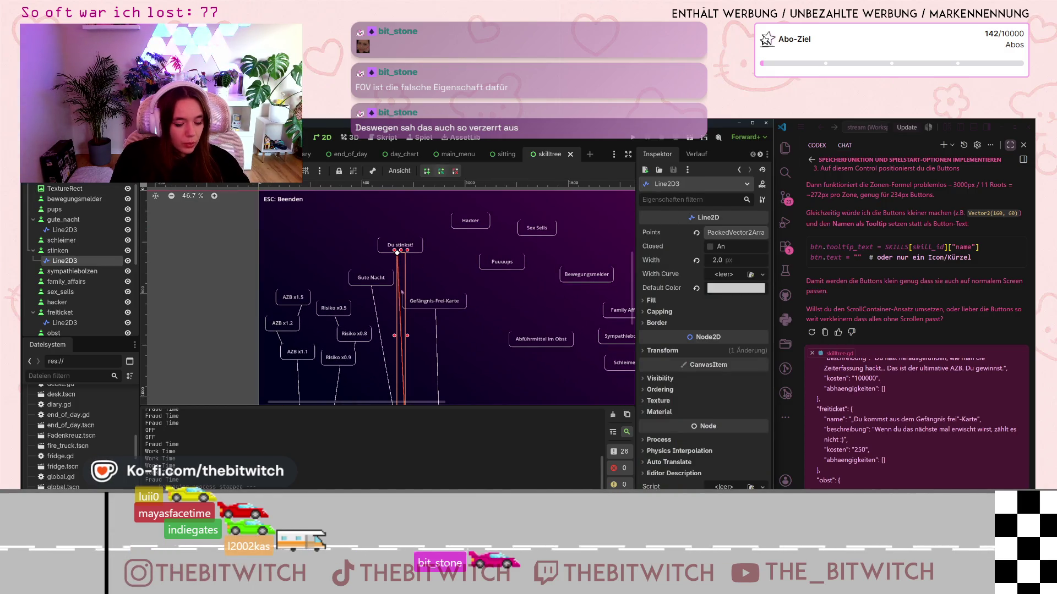
left_click(466, 221)
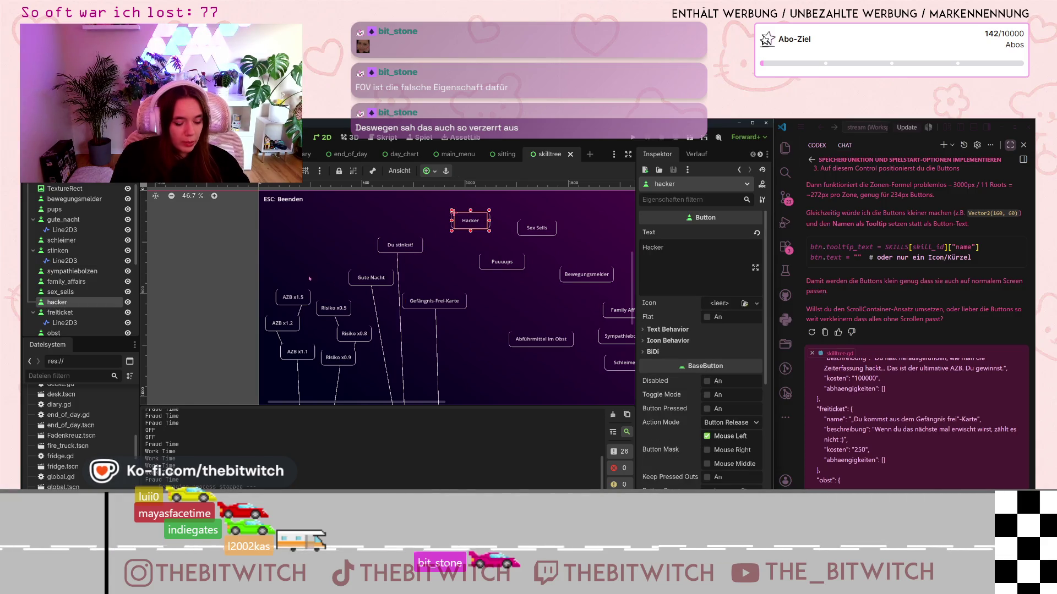
left_click(397, 259)
key("ctrl+shift+z")
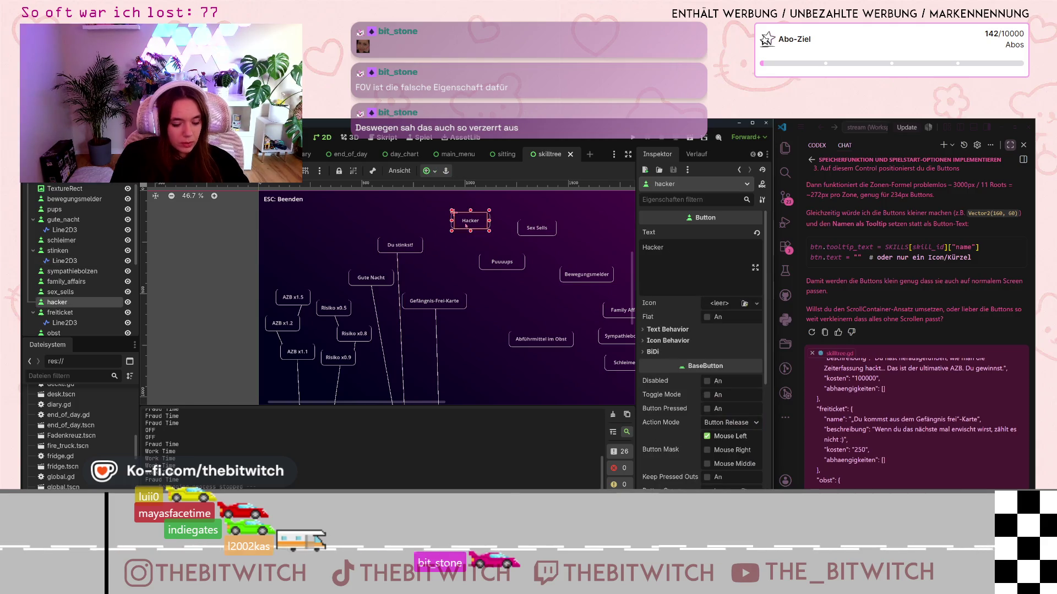
scroll(465, 225, "up", 6)
scroll(473, 224, "down", 8)
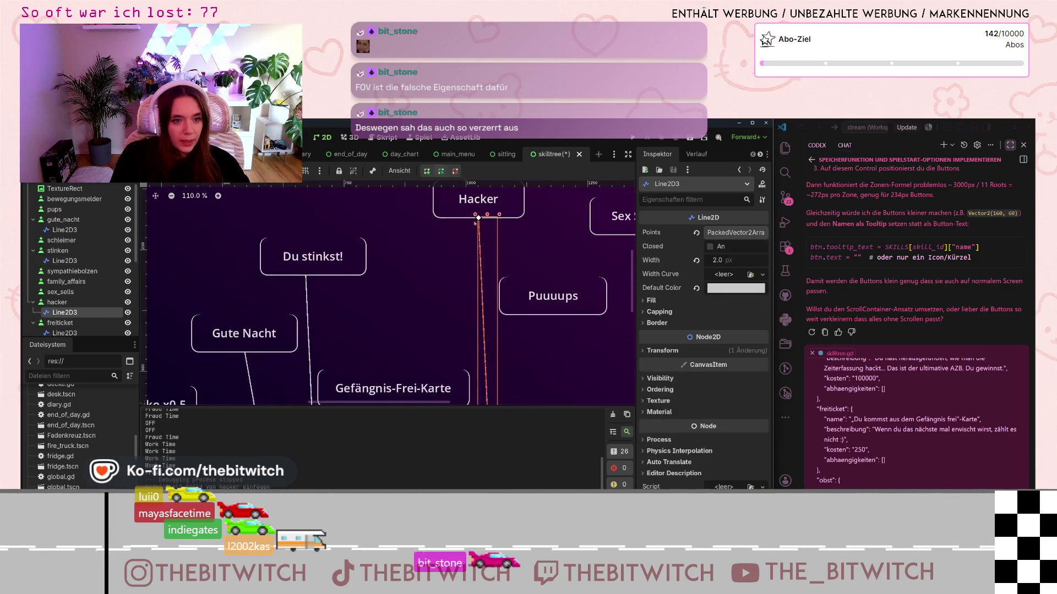
scroll(479, 321, "up", 5)
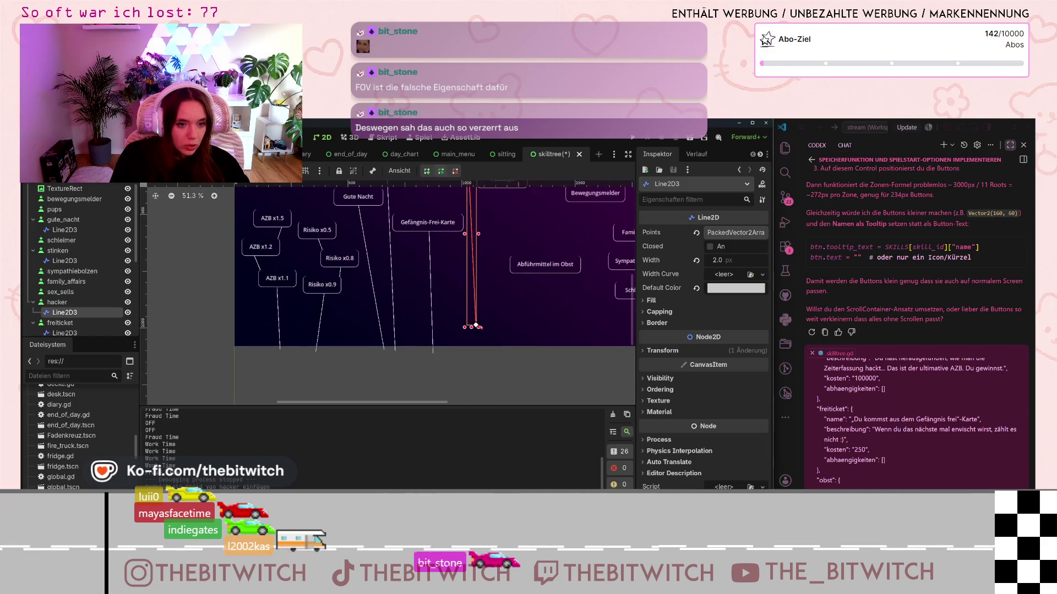
left_click_drag(475, 324, 469, 350)
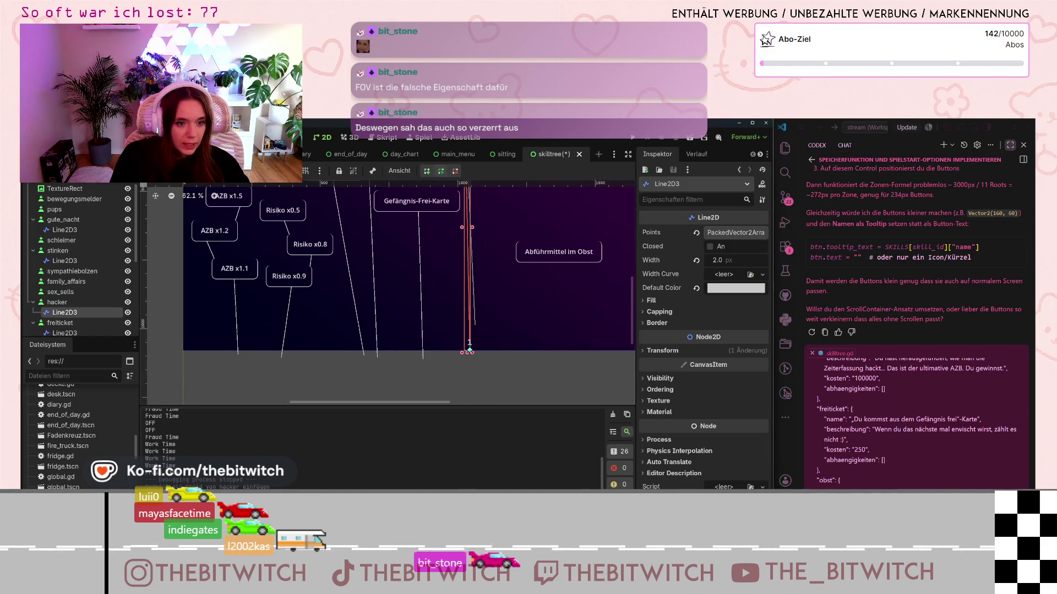
left_click(489, 325)
Step: Select the connector under Puuuups and shift its top point into place beneath the button
scroll(507, 300, "down", 7)
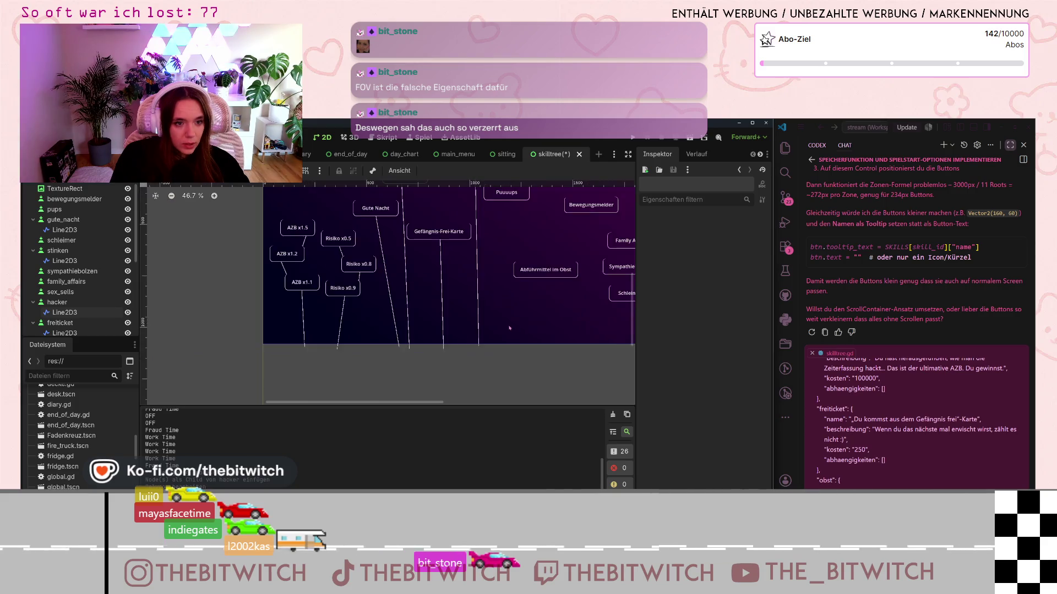
scroll(508, 301, "up", 6)
left_click(492, 276)
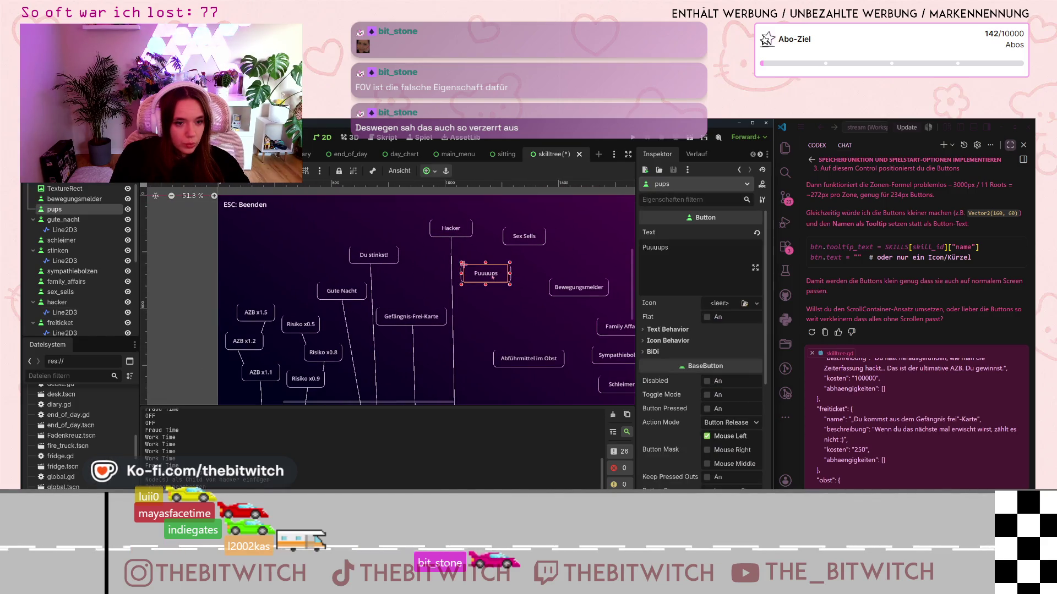
left_click(492, 277)
scroll(489, 287, "down", 4)
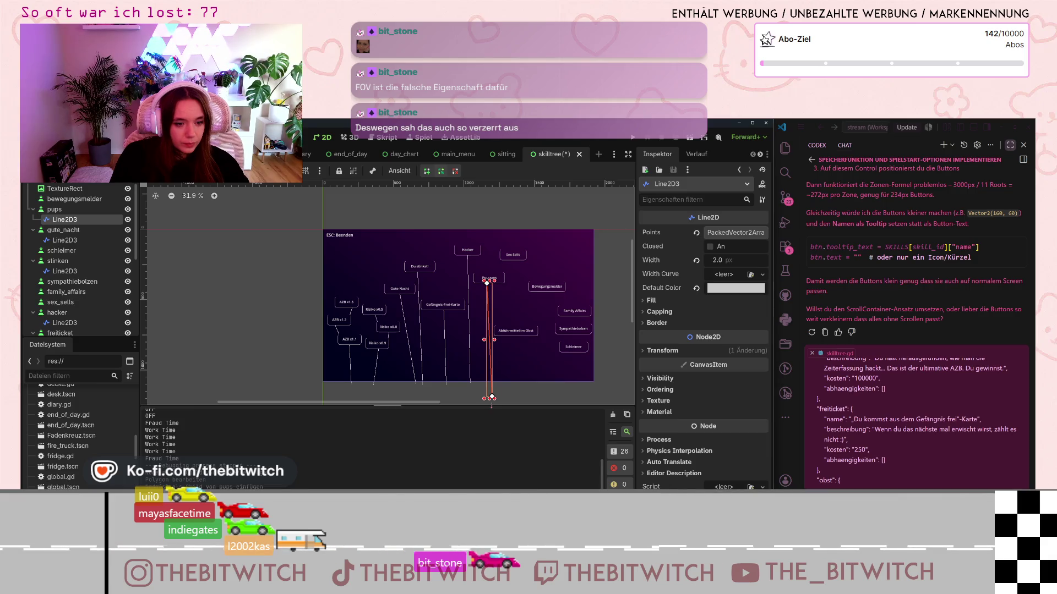
scroll(491, 283, "up", 9)
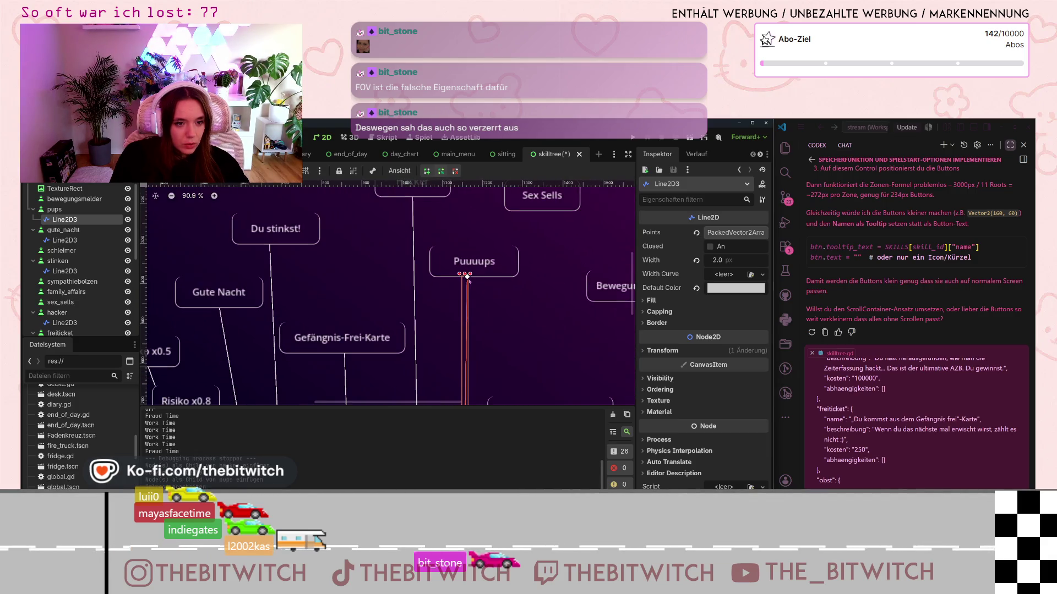
left_click_drag(476, 276, 474, 277)
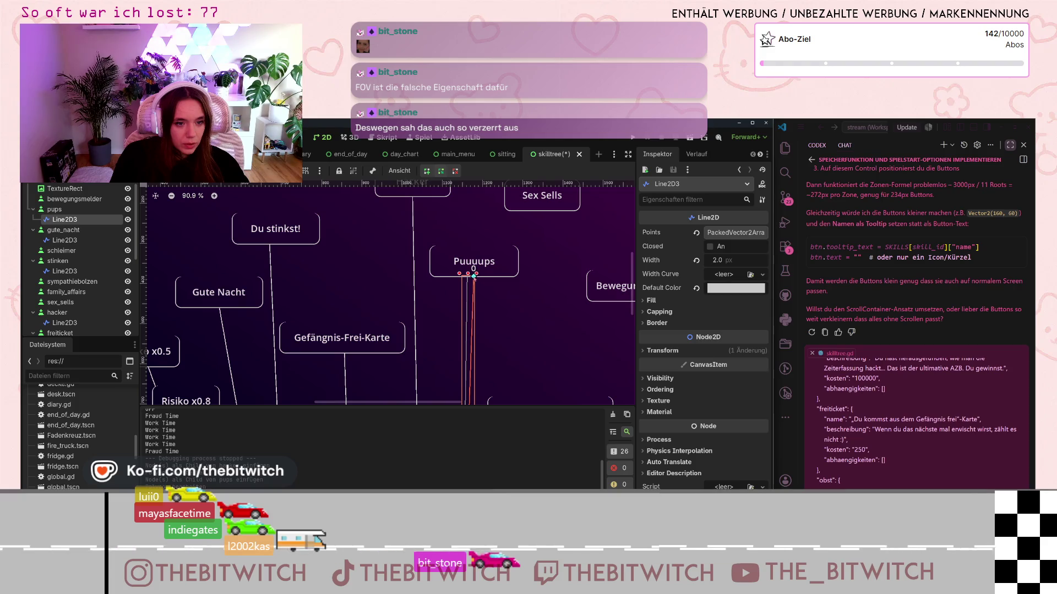
scroll(474, 277, "up", 15)
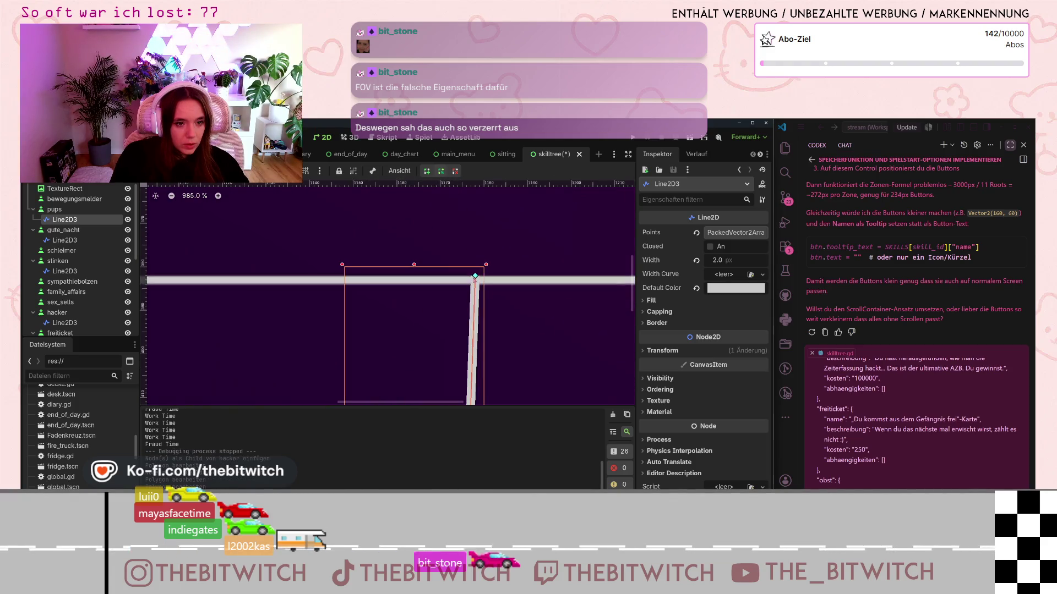
scroll(503, 336, "down", 14)
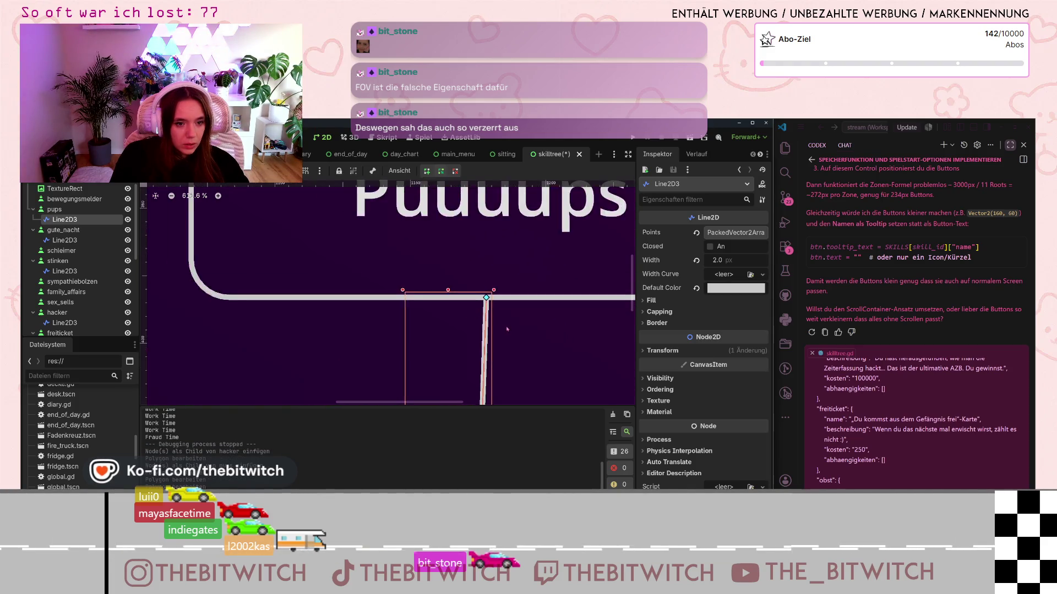
left_click(525, 368)
scroll(525, 369, "down", 6)
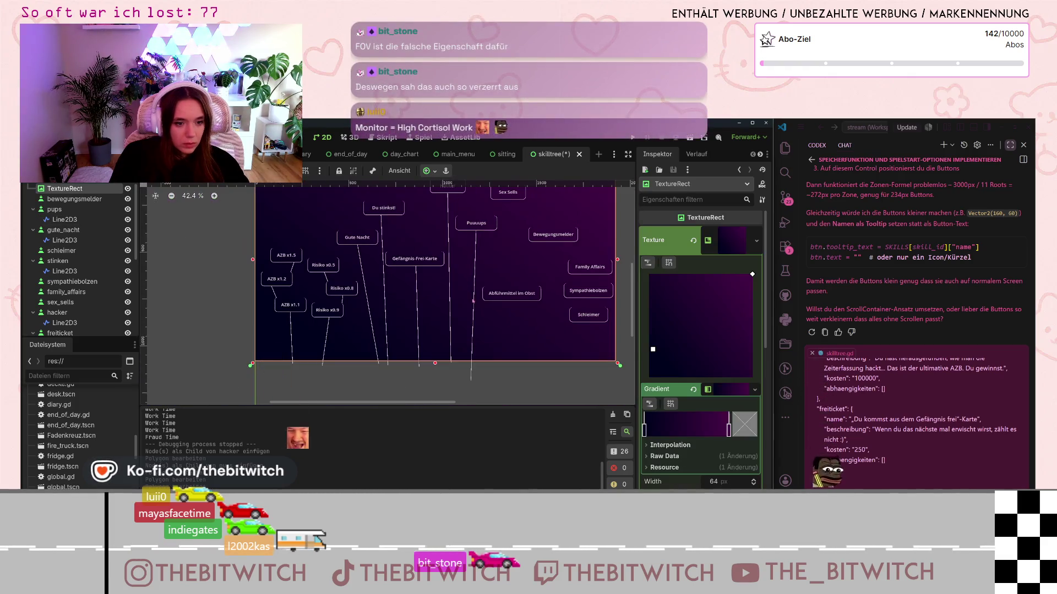
Step: Shorten the Abführmittel im Obst connector by pulling its lower end up to the background's bottom edge
left_click(507, 301)
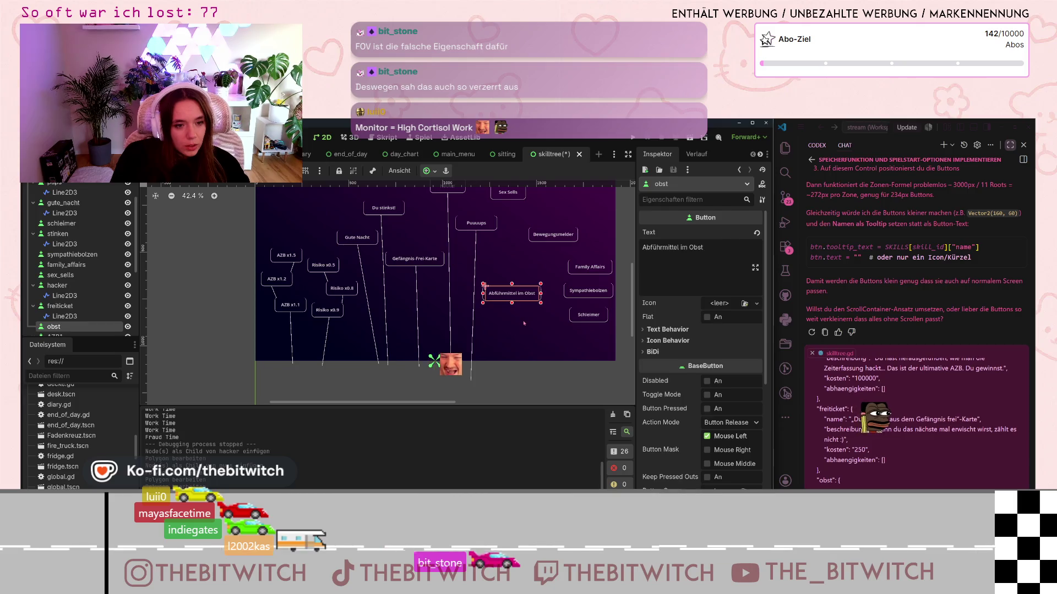
scroll(519, 310, "up", 2)
scroll(519, 310, "up", 2)
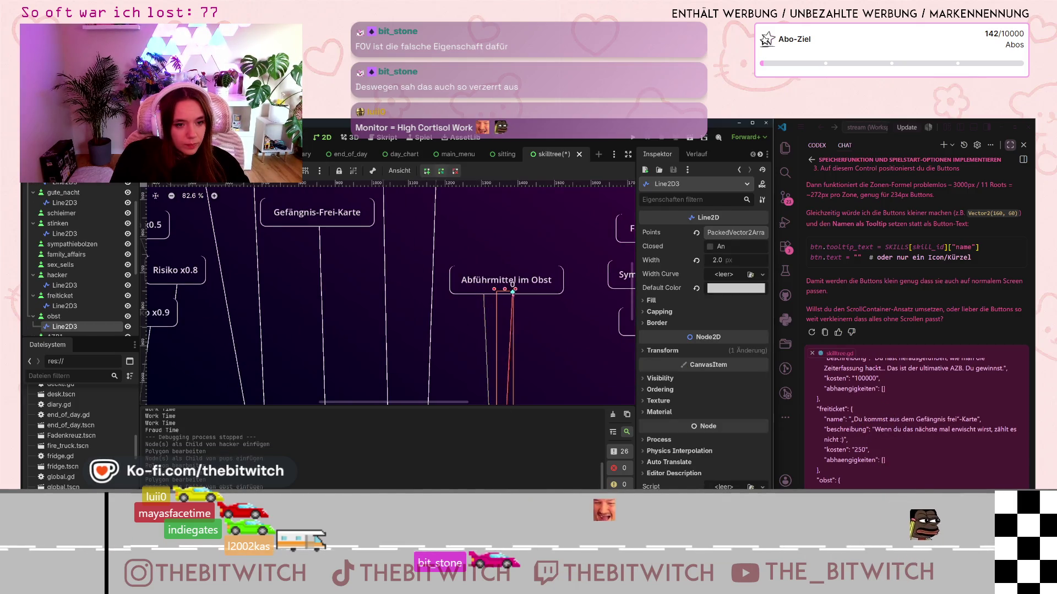
scroll(504, 294, "up", 4)
scroll(527, 375, "down", 3)
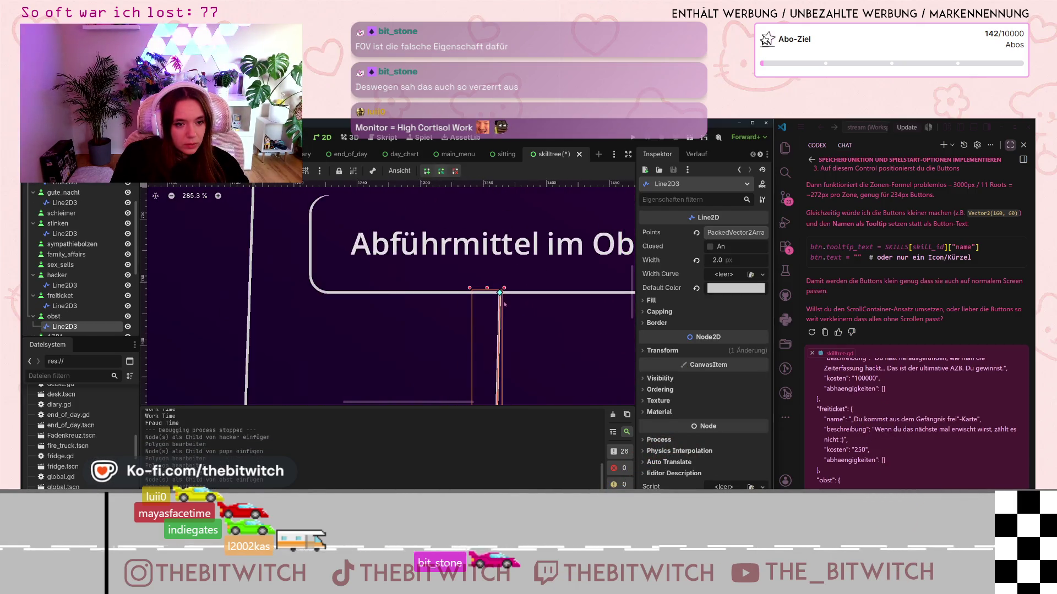
left_click(527, 375)
scroll(527, 374, "down", 8)
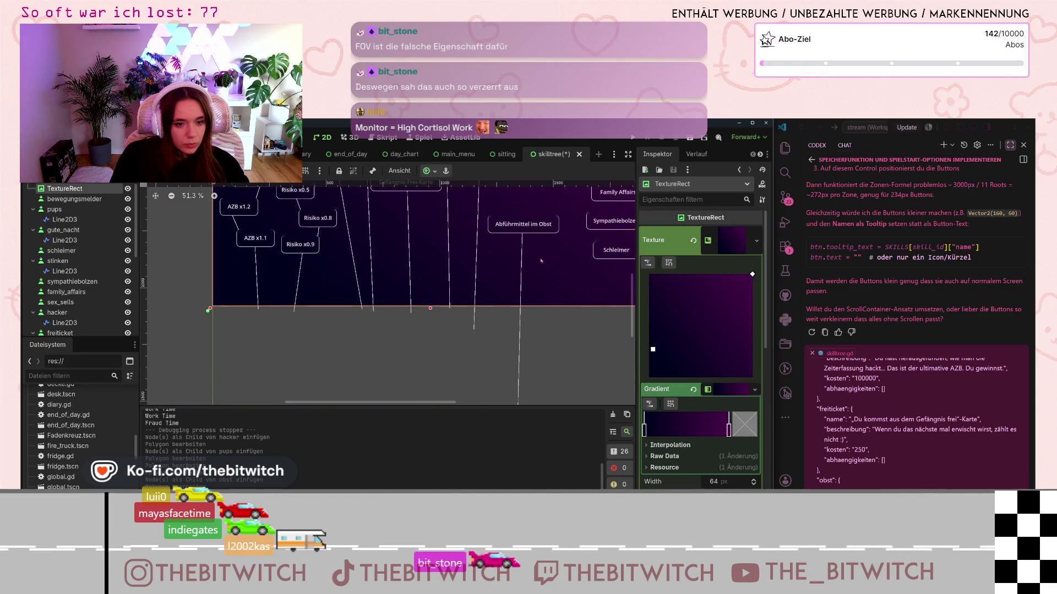
left_click(523, 344)
left_click_drag(522, 374, 522, 329)
left_click(578, 337)
scroll(580, 337, "down", 1)
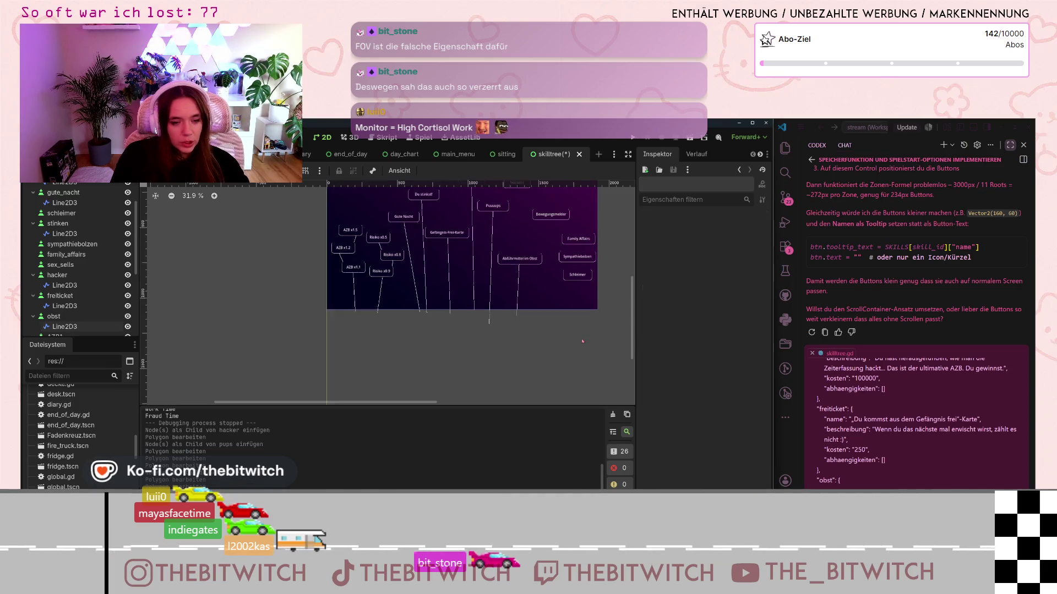
left_click_drag(593, 301, 590, 338)
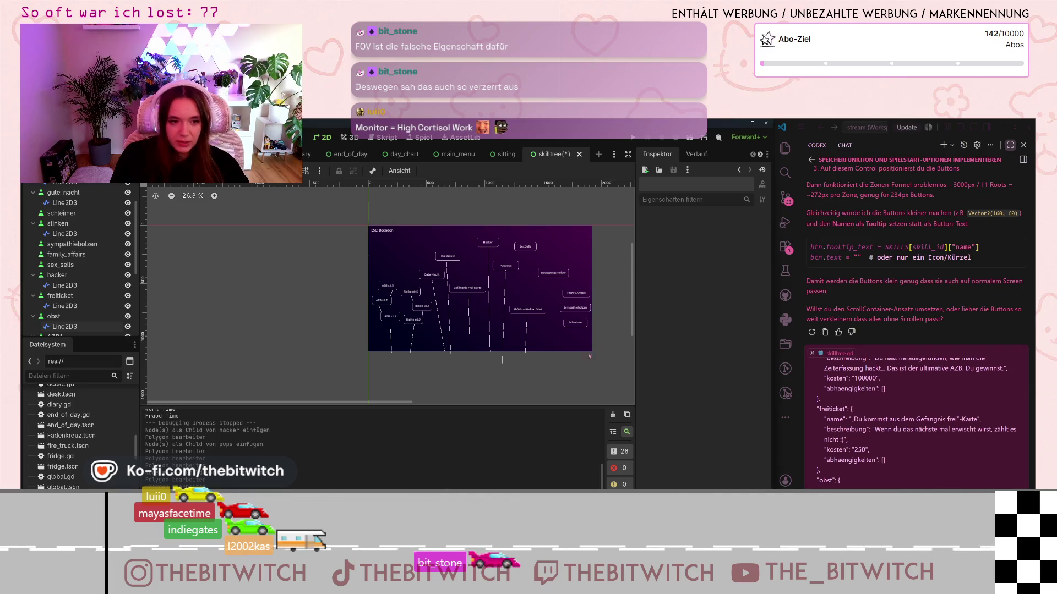
Step: Select the Schleimer connector line and move its top point right under the Schleimer button
scroll(533, 330, "up", 2)
scroll(534, 326, "up", 2)
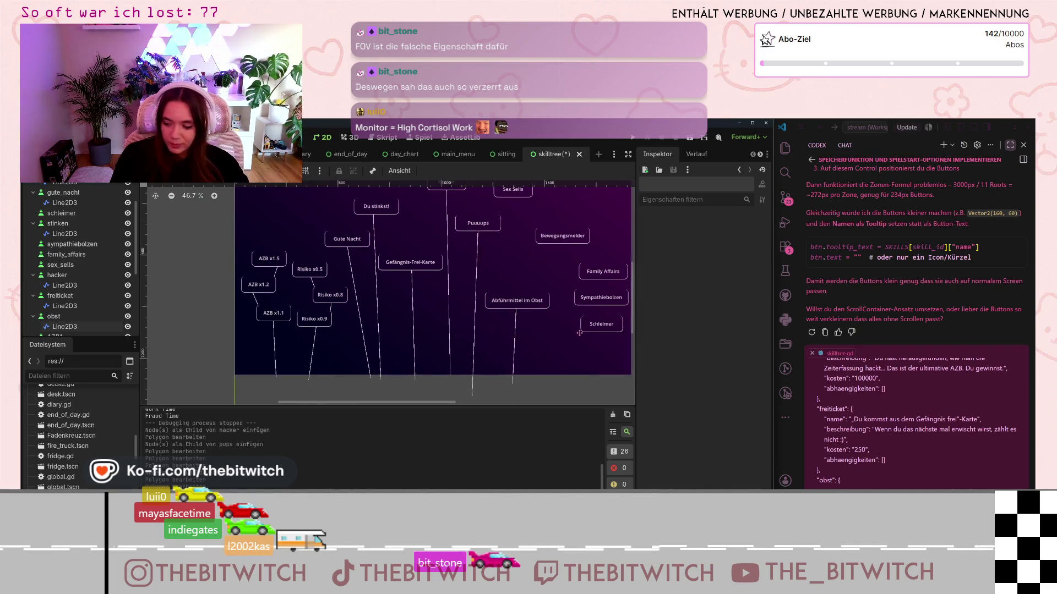
scroll(531, 322, "up", 4)
left_click(515, 307)
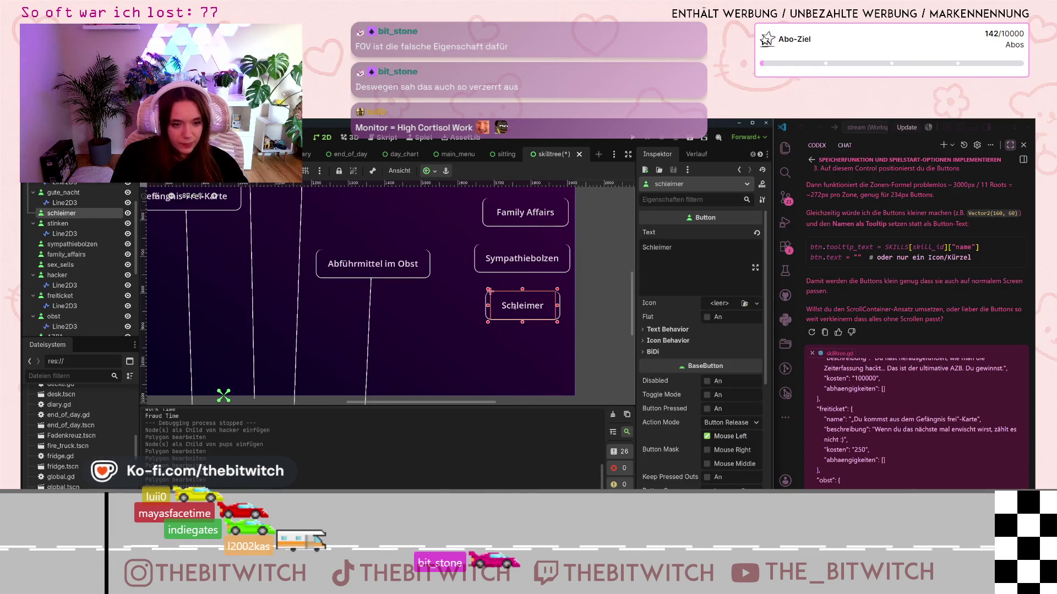
left_click(509, 320)
scroll(511, 319, "up", 14)
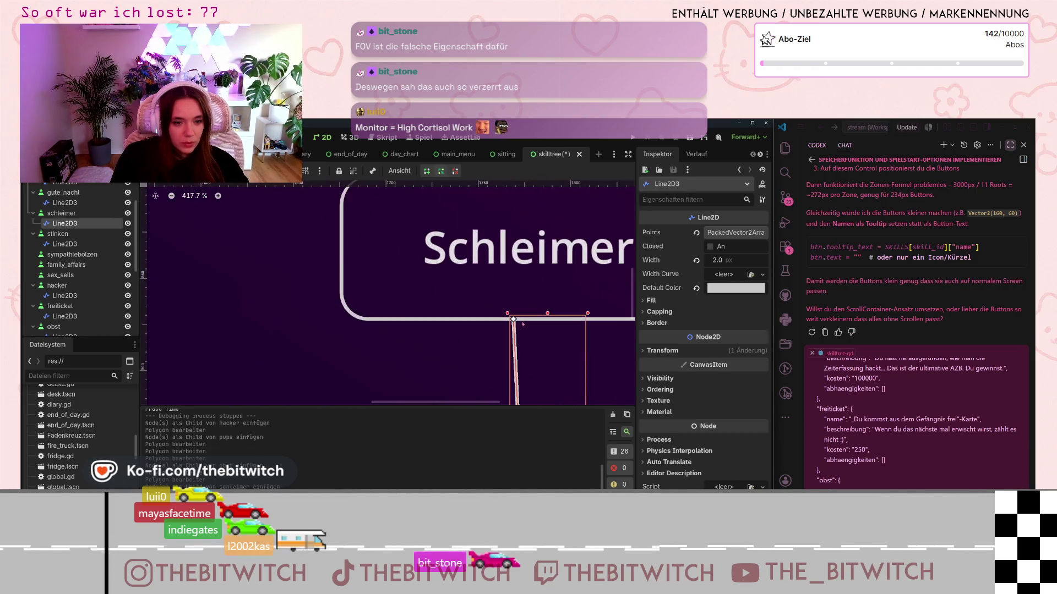
left_click_drag(511, 319, 569, 321)
Step: Nudge the Schleimer connector's top point slightly left so it sits centered below the button
scroll(570, 322, "down", 8)
scroll(580, 339, "up", 3)
scroll(583, 342, "up", 2)
left_click_drag(572, 328, 562, 329)
scroll(567, 335, "down", 6)
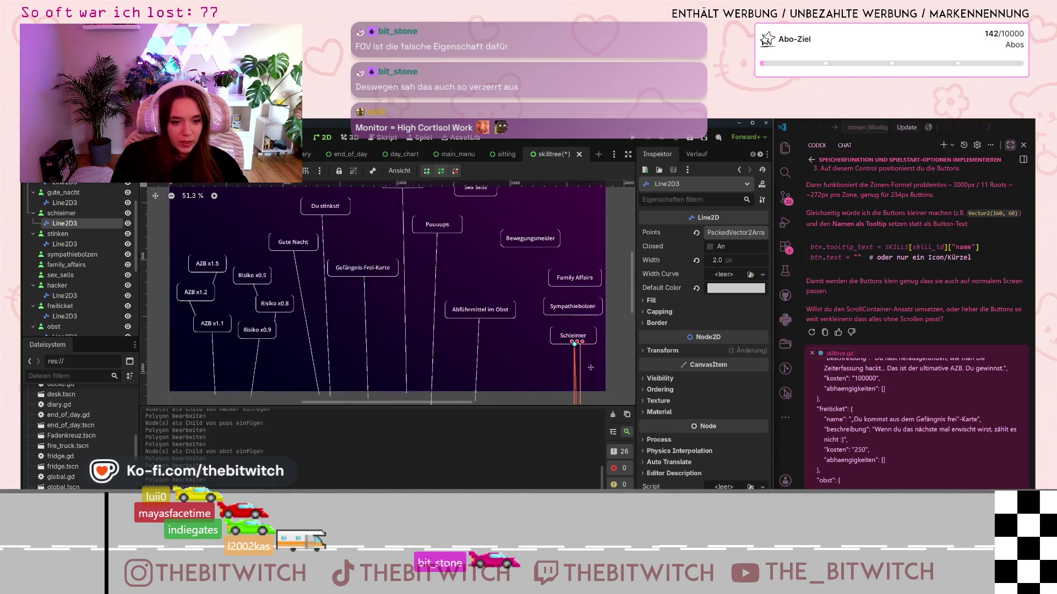
scroll(578, 352, "up", 2)
scroll(581, 394, "down", 5)
scroll(581, 395, "down", 1)
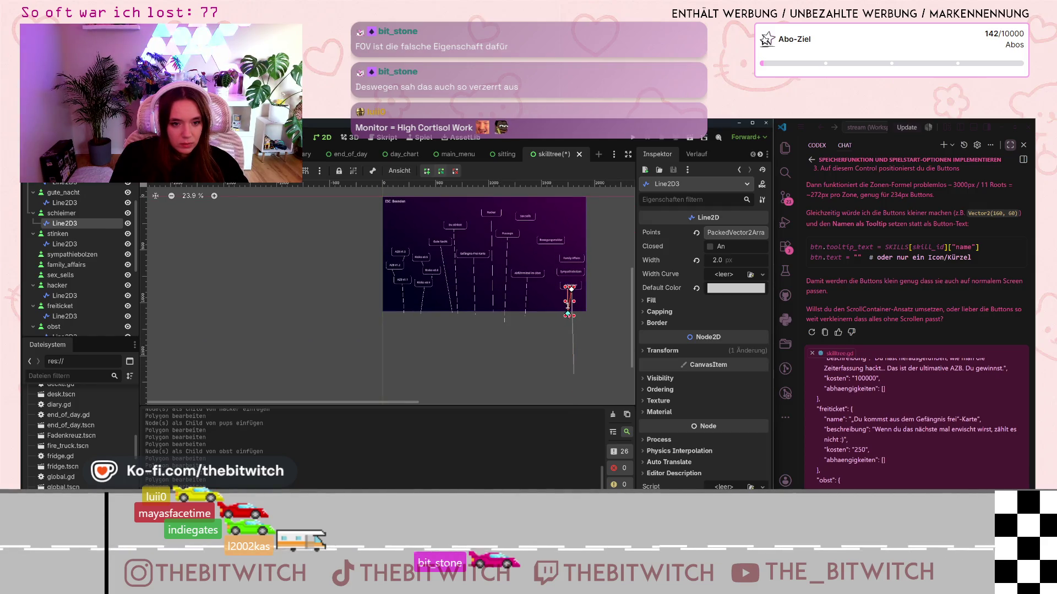
scroll(575, 319, "up", 6)
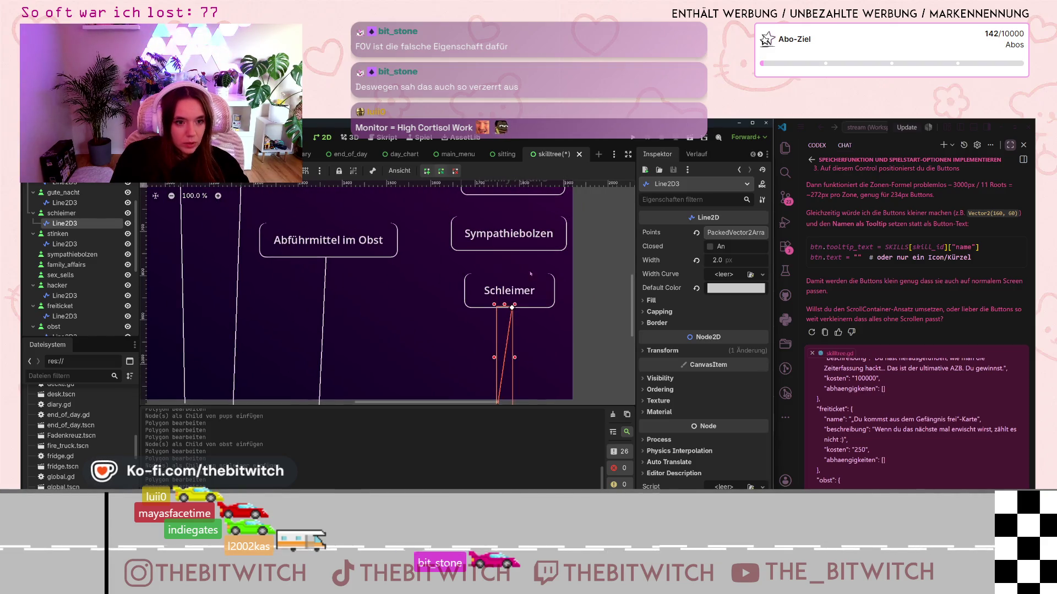
Step: Paste a Line2D connector under Sympathiebolzen and slide its top end right, undoing a stray move
left_click(517, 248)
key("ctrl+v")
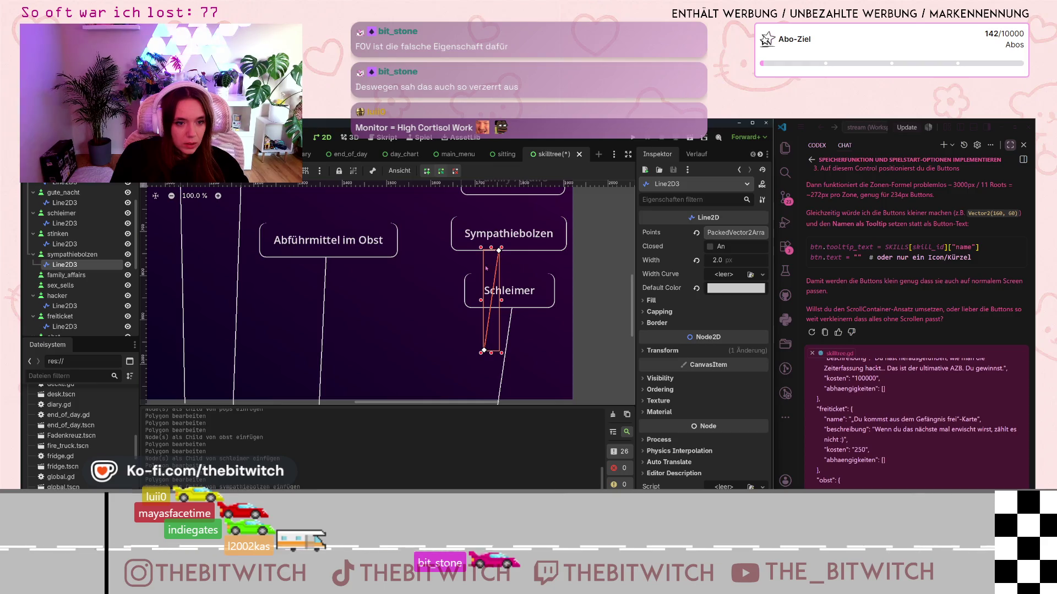
scroll(486, 268, "up", 6)
left_click_drag(508, 238, 533, 241)
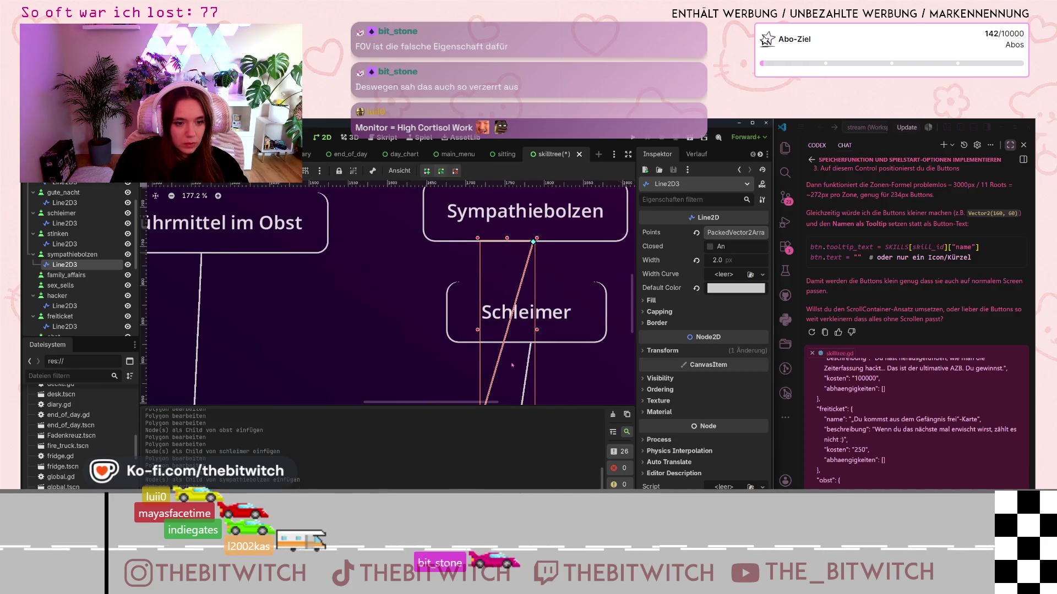
scroll(512, 365, "down", 6)
left_click_drag(502, 361, 522, 292)
key("ctrl+z")
Step: Route the connector from under Sympathiebolzen down onto Schleimer, nudging its top end up slightly
scroll(512, 327, "up", 6)
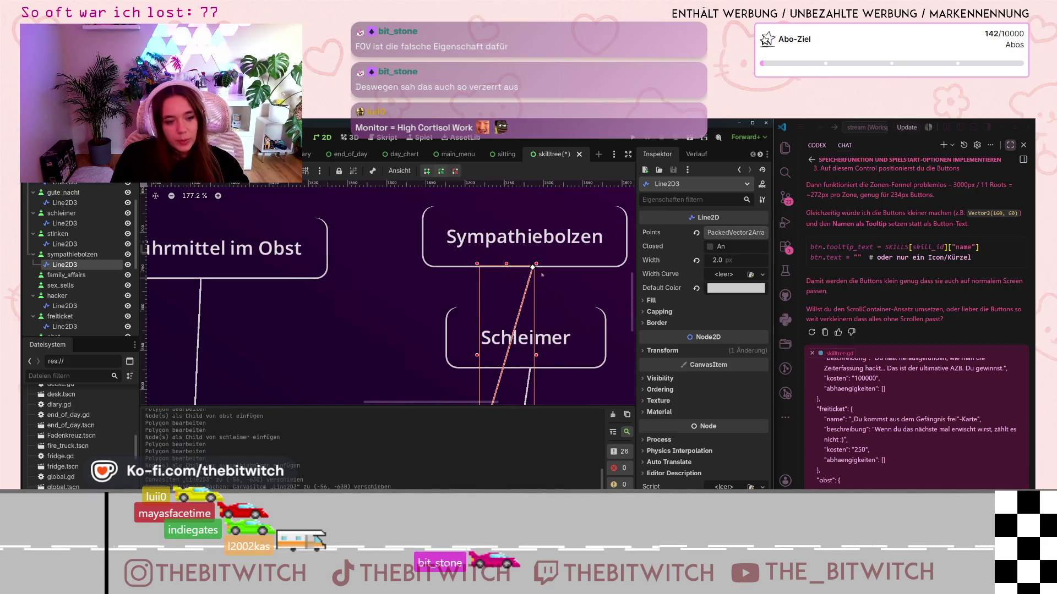
left_click_drag(533, 267, 436, 268)
scroll(462, 320, "down", 7)
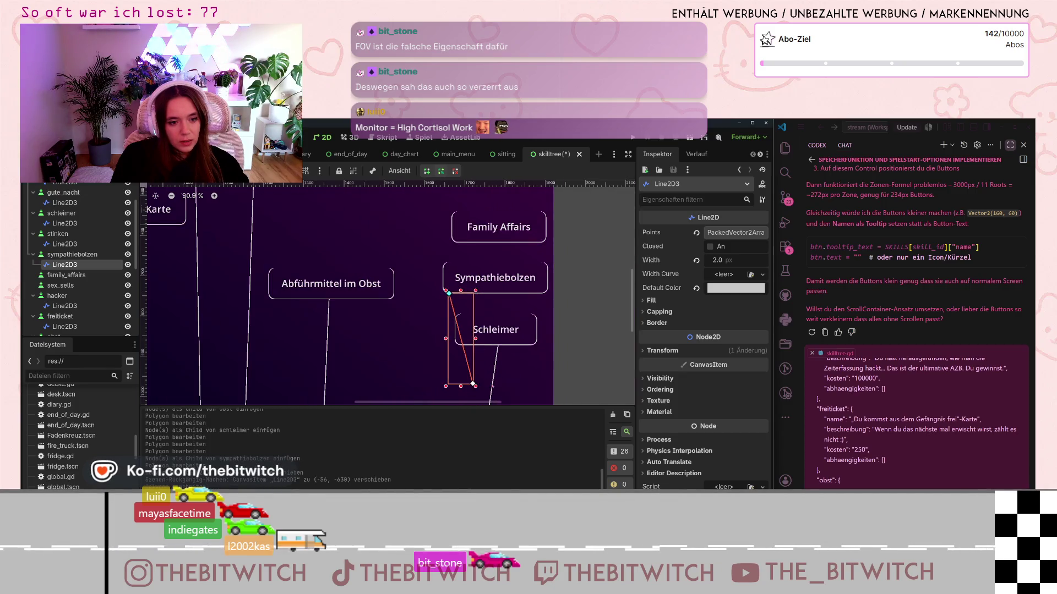
scroll(472, 382, "up", 20)
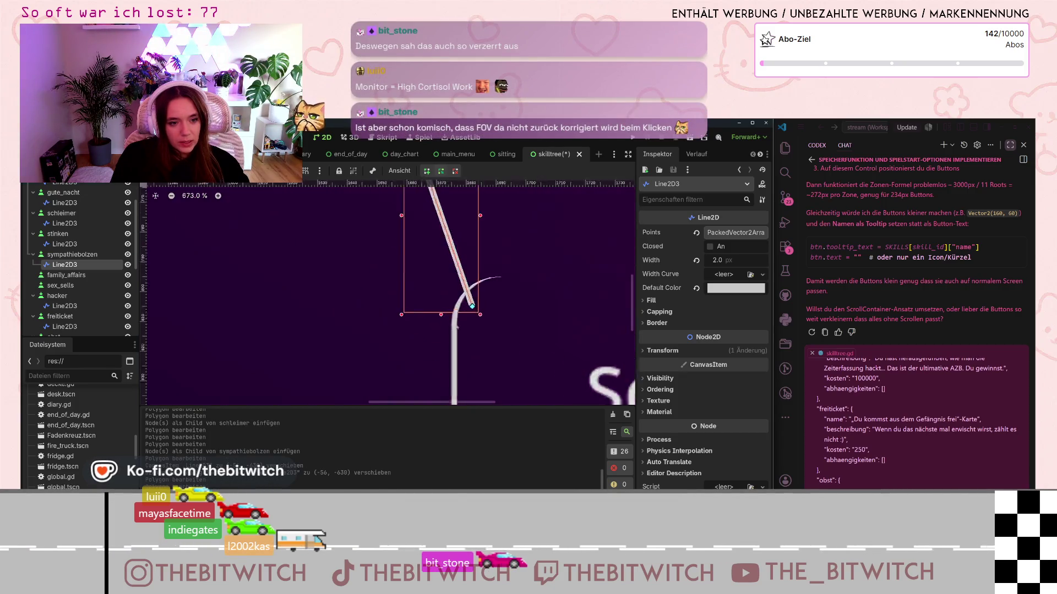
left_click_drag(471, 306, 461, 274)
scroll(482, 294, "up", 5)
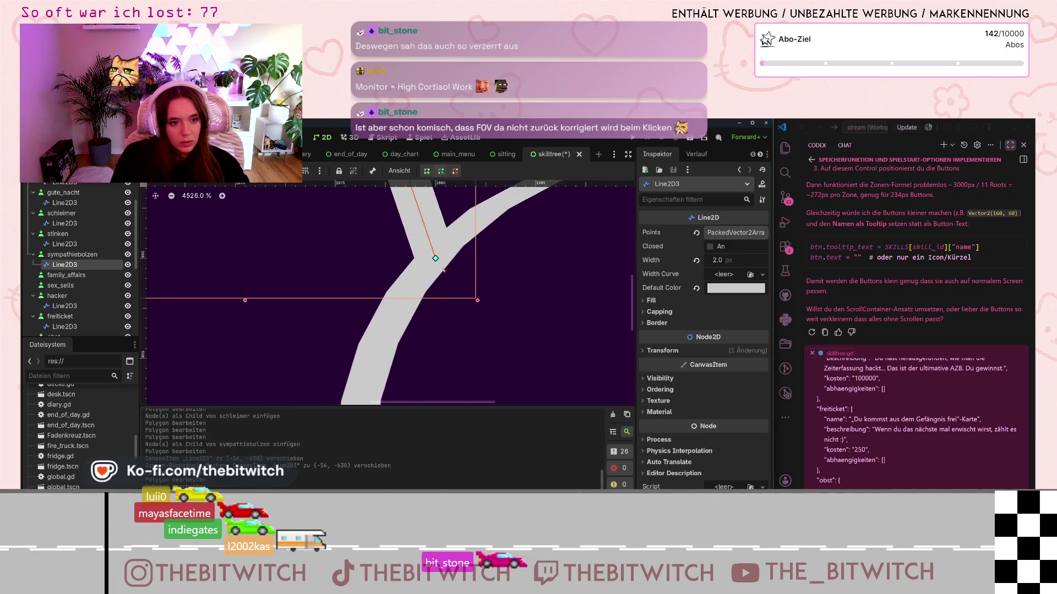
scroll(482, 234, "down", 9)
scroll(496, 291, "down", 1)
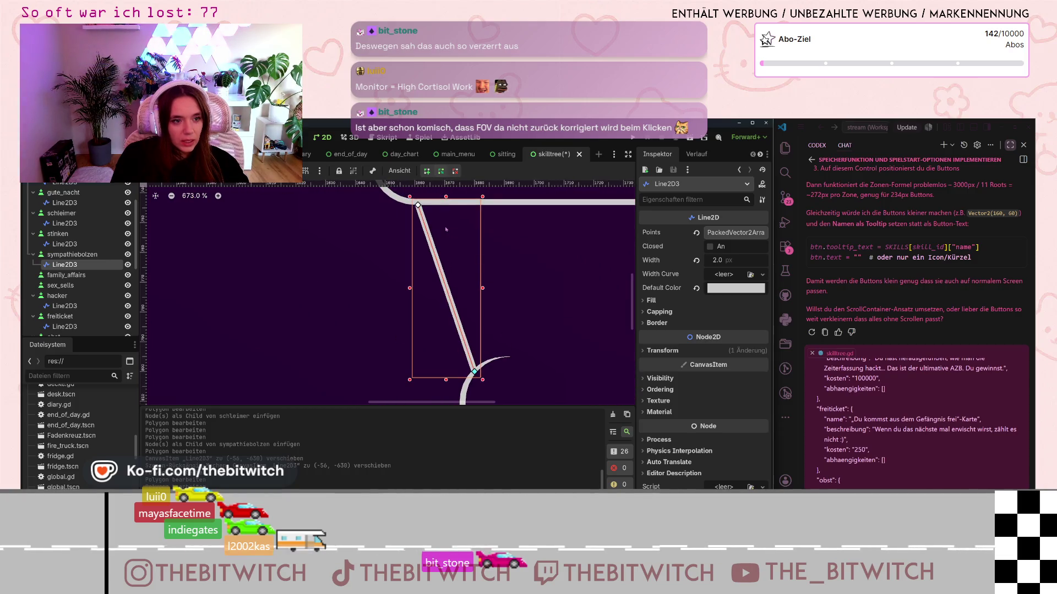
left_click_drag(418, 206, 417, 203)
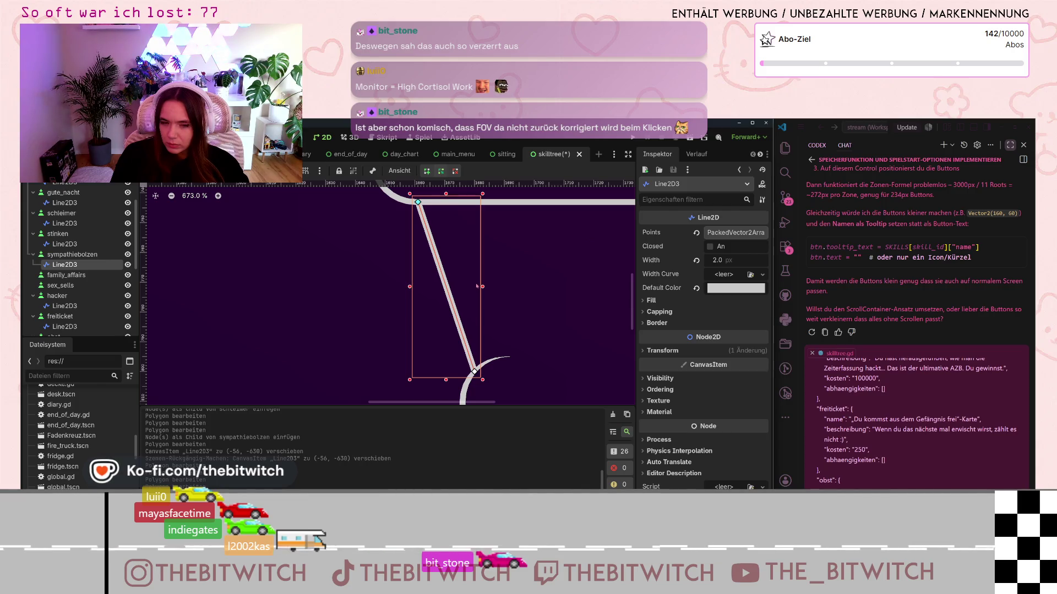
Step: Check the Sympathiebolzen–Schleimer connector, then paste another Line2D under Sympathiebolzen
scroll(477, 285, "down", 10)
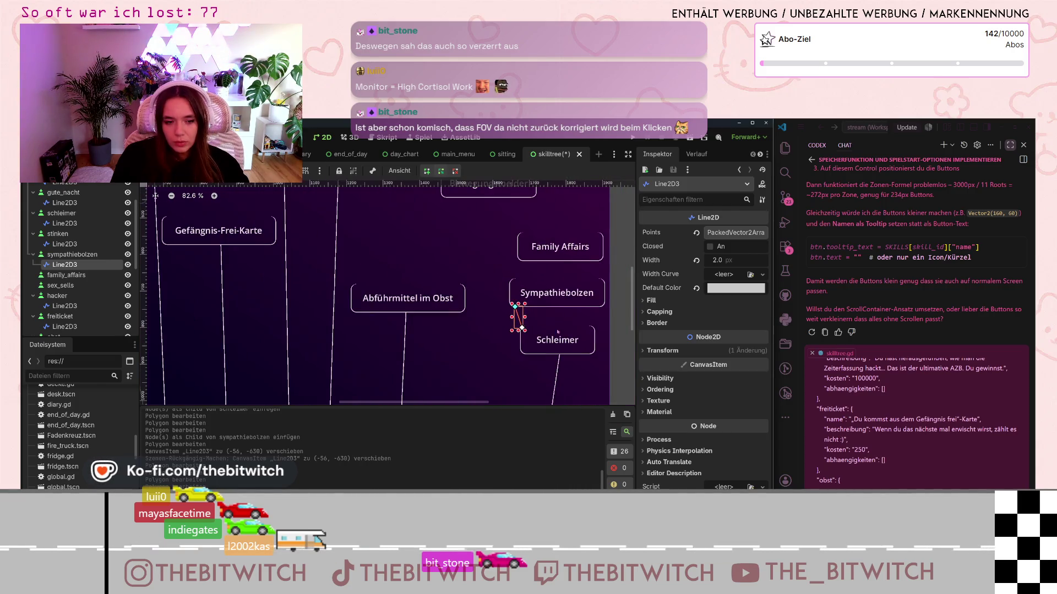
scroll(558, 331, "right", 2)
scroll(558, 332, "up", 1)
left_click(517, 348)
left_click(460, 336)
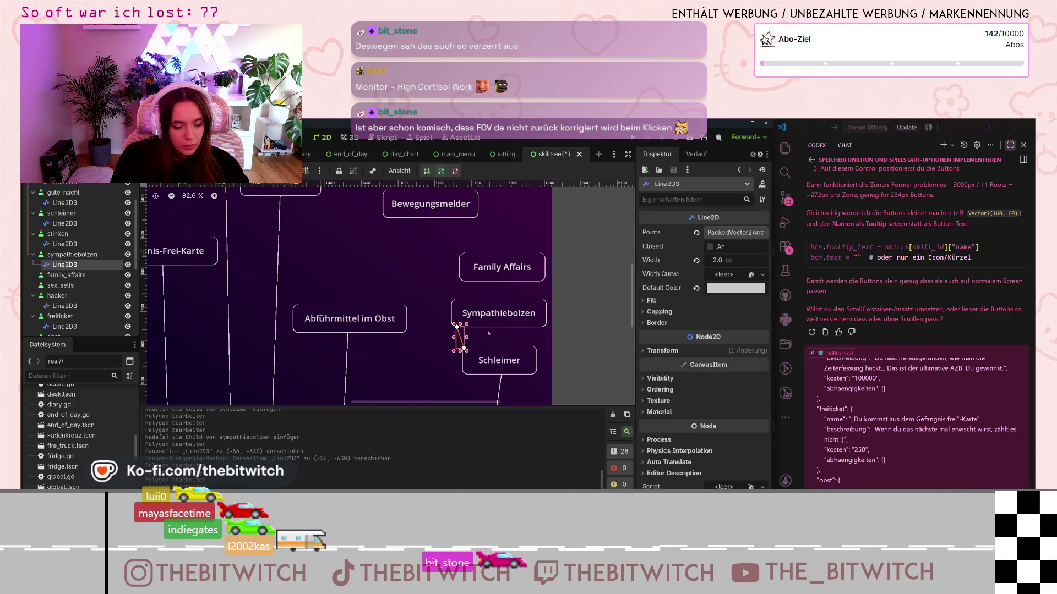
scroll(496, 315, "up", 10)
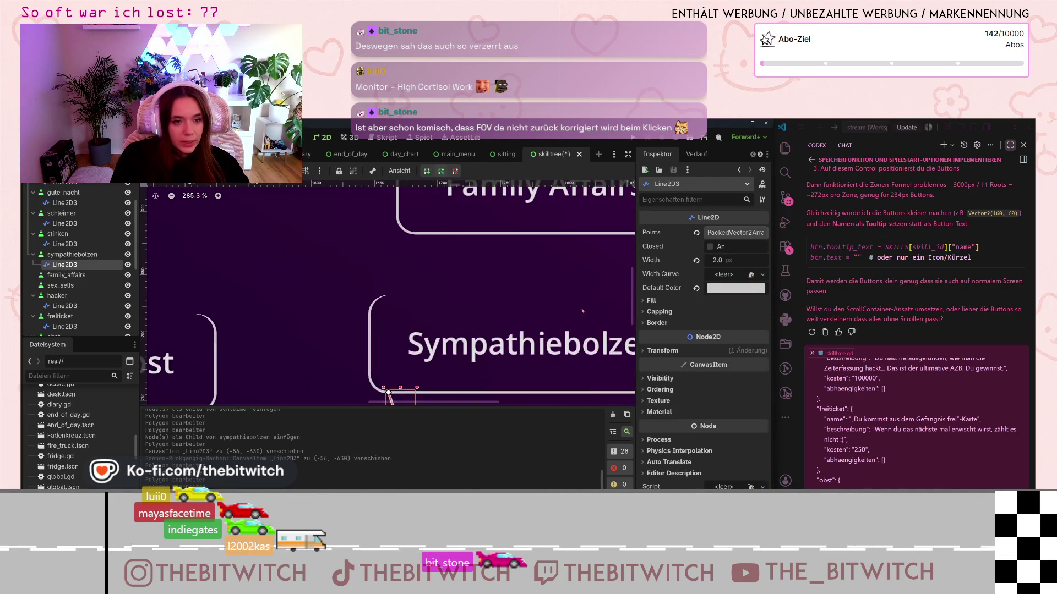
scroll(546, 318, "down", 2)
left_click(524, 316)
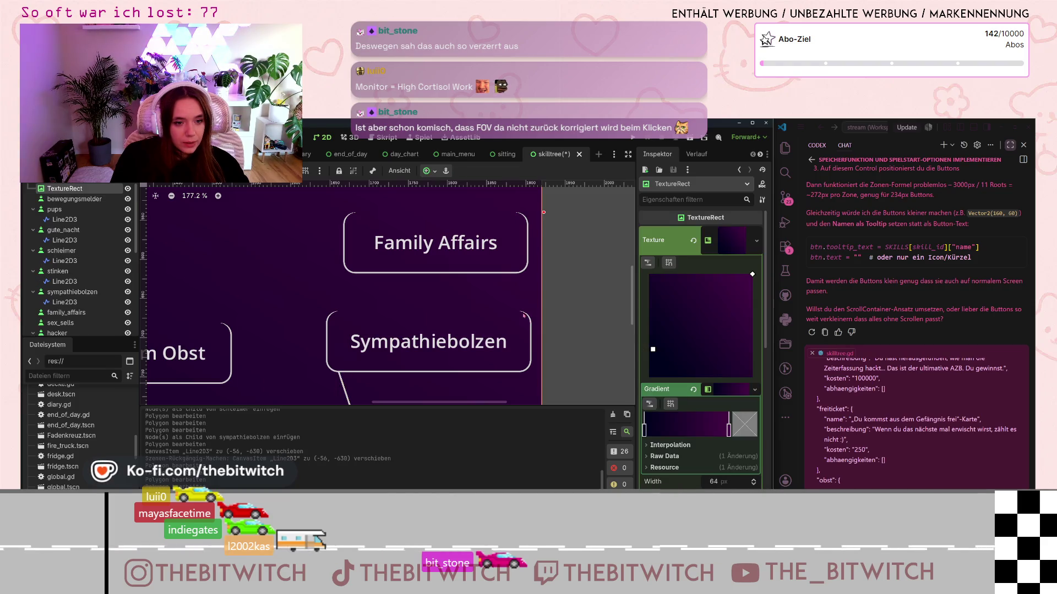
left_click(474, 346)
key("ctrl+v")
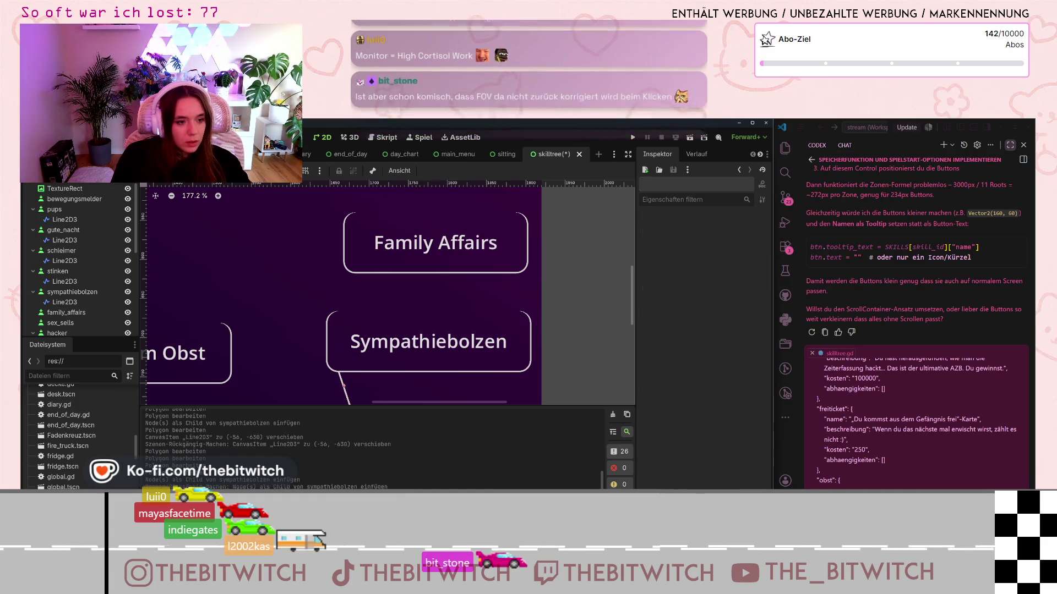
Step: Undo the extra paste, add a connector under Family Affairs, and shift Family Affairs slightly left
key("ctrl+z")
left_click(372, 272)
key("ctrl+v")
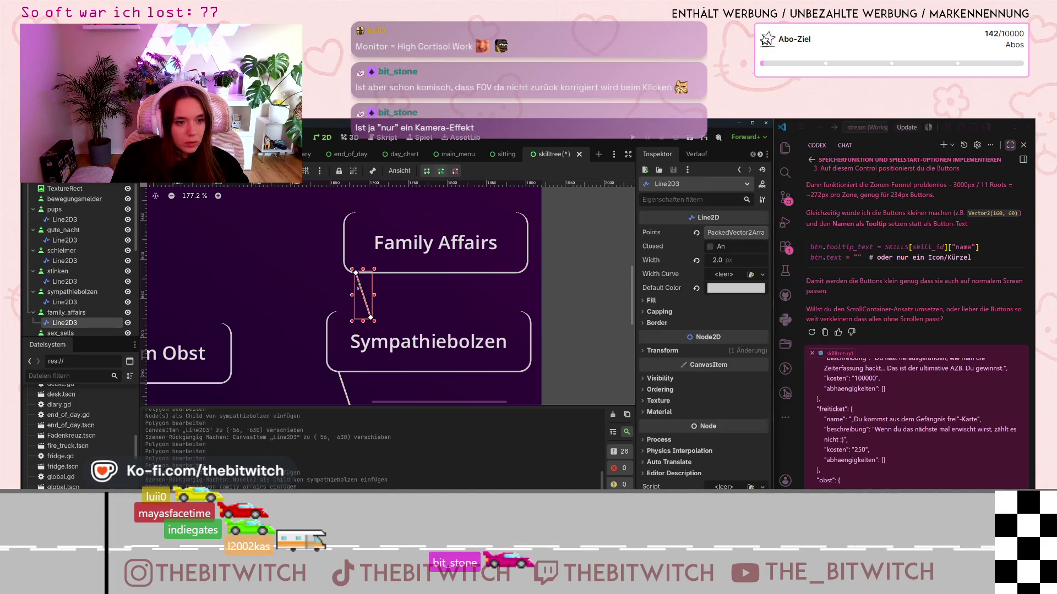
scroll(358, 312, "up", 5)
scroll(359, 310, "down", 4)
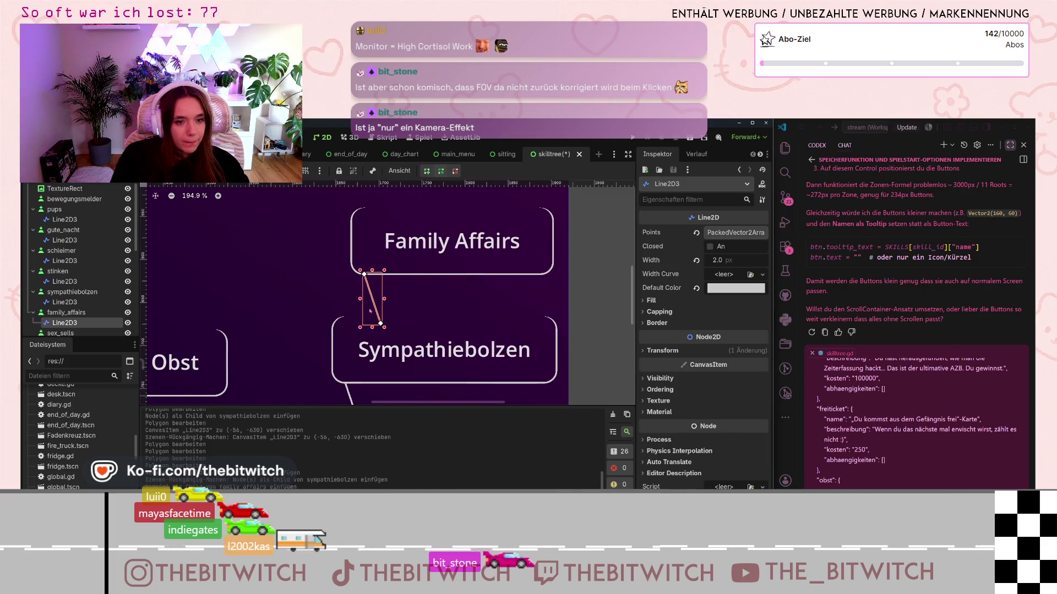
left_click(411, 272)
left_click_drag(434, 254, 392, 249)
Step: Move both ends of the Family Affairs connector slightly left toward Sympathiebolzen
scroll(330, 254, "up", 11)
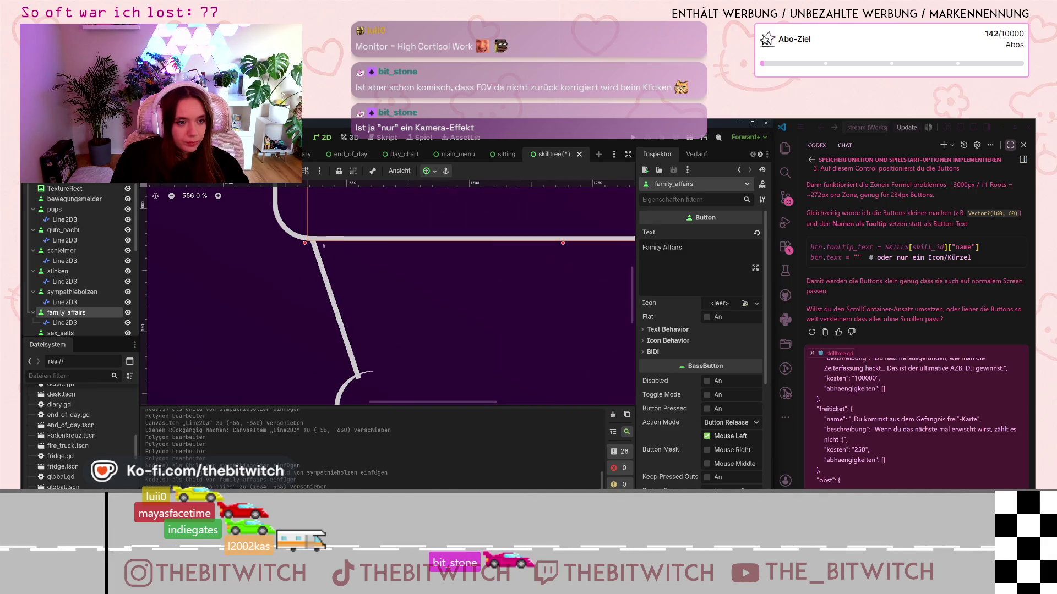
left_click(321, 265)
left_click_drag(312, 238, 303, 239)
left_click_drag(359, 374, 349, 377)
scroll(353, 383, "up", 1)
scroll(354, 384, "up", 6)
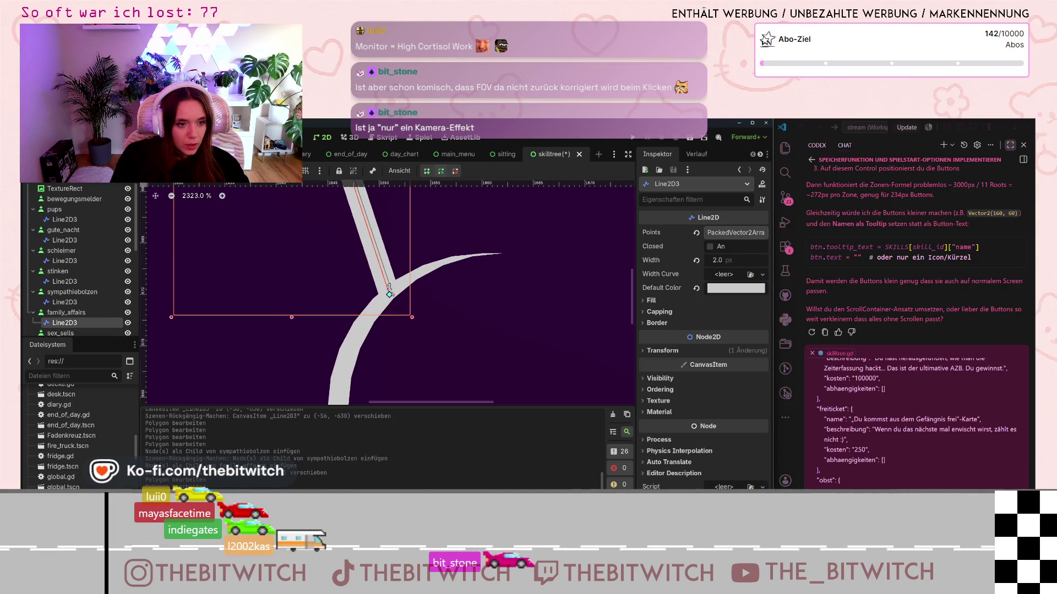
Step: Select Sympathiebolzen, then pan down and select the connector under Abführmittel im Obst
left_click(531, 330)
scroll(531, 331, "down", 15)
scroll(532, 334, "up", 3)
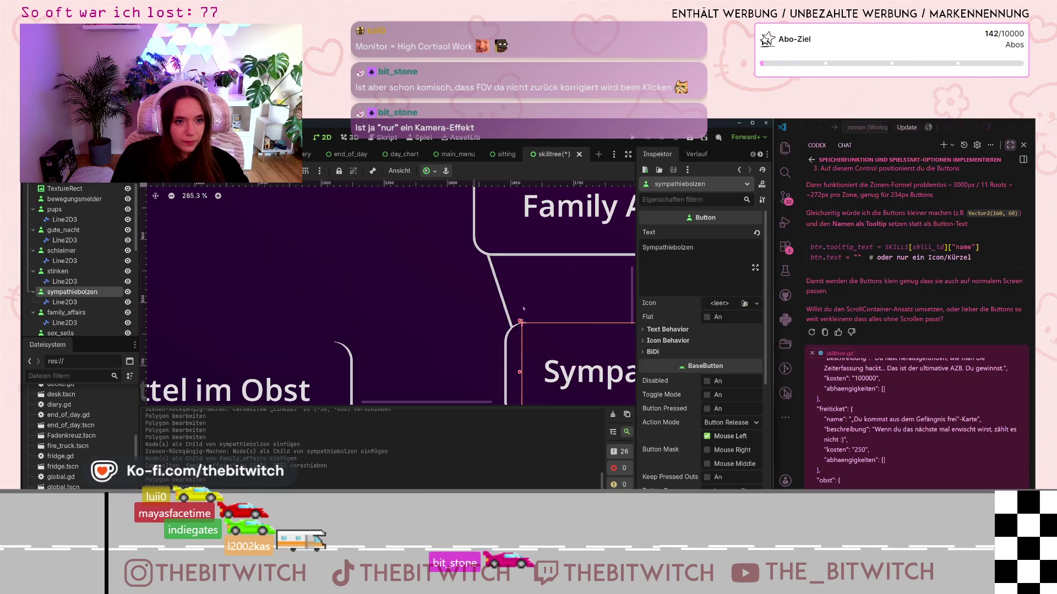
scroll(484, 246, "down", 1)
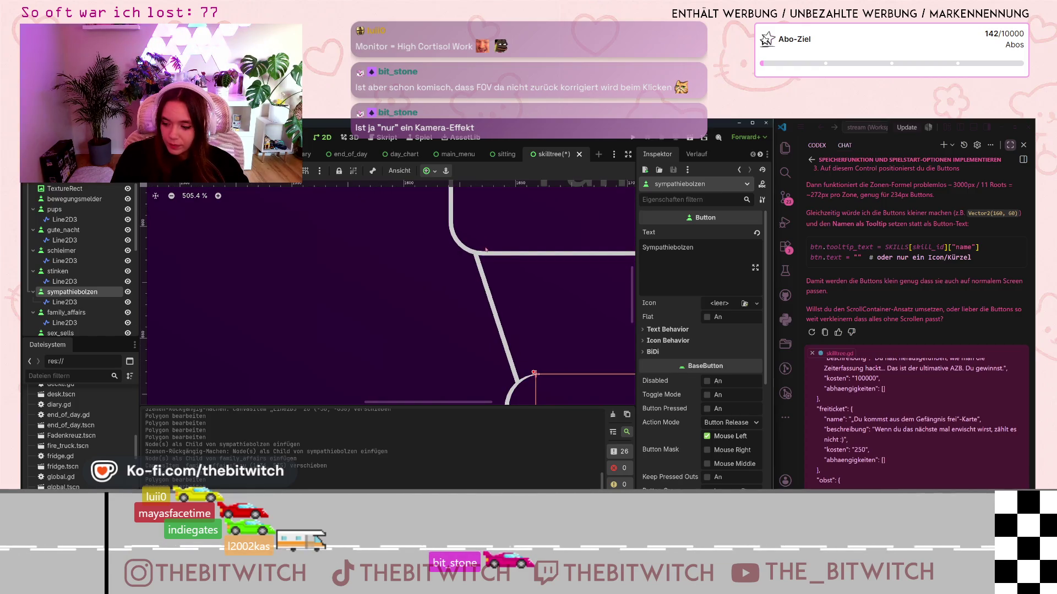
scroll(486, 251, "down", 13)
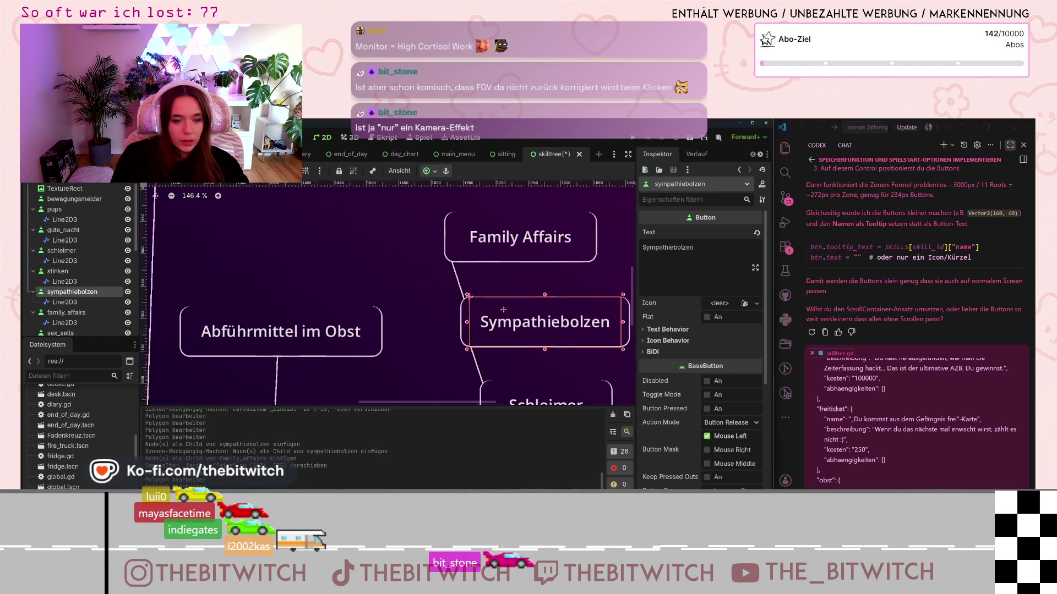
scroll(341, 317, "down", 13)
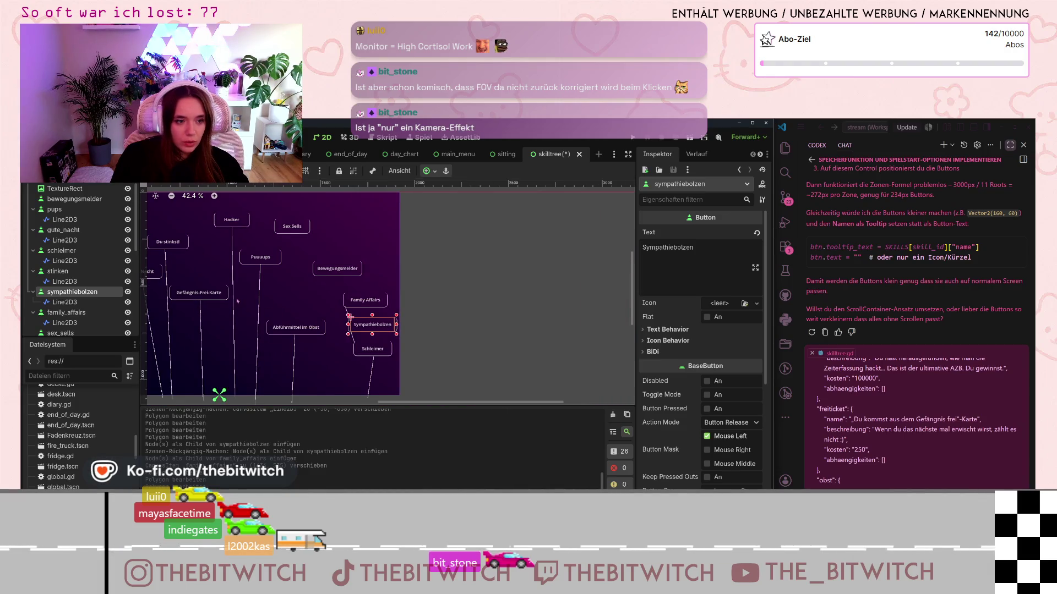
scroll(237, 301, "left", 5)
left_click(398, 396)
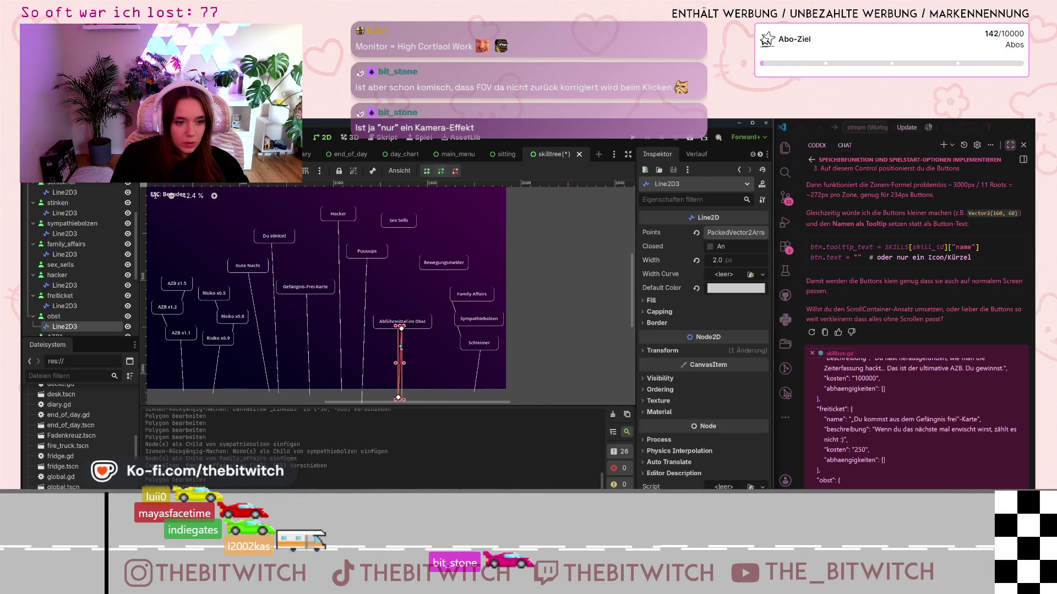
Step: Paste a connector under Bewegungsmelder, straighten it vertically, and stretch it far downward
left_click(435, 266)
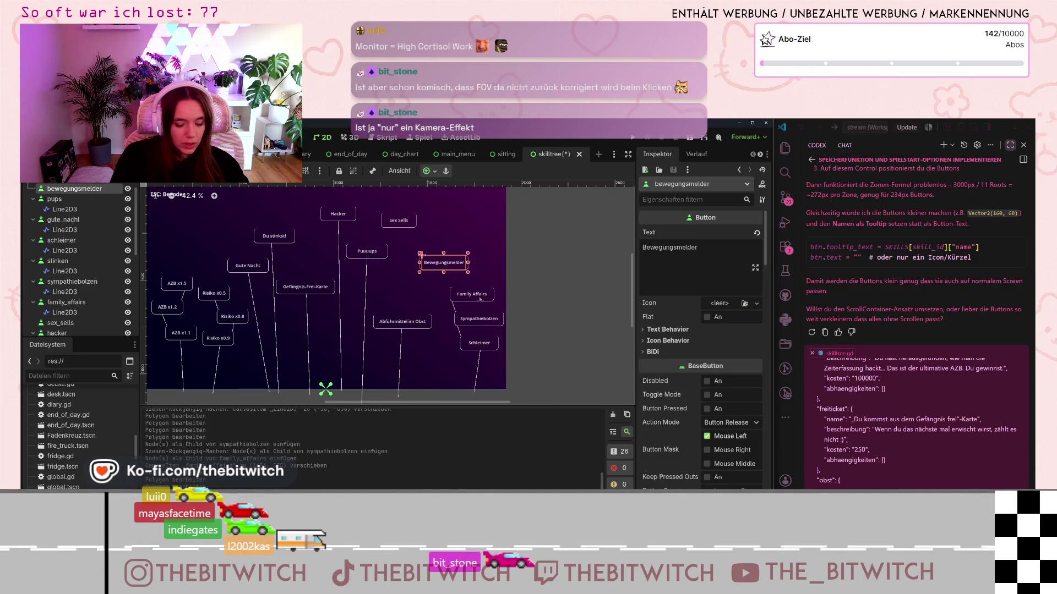
key("ctrl+v")
scroll(454, 269, "up", 5)
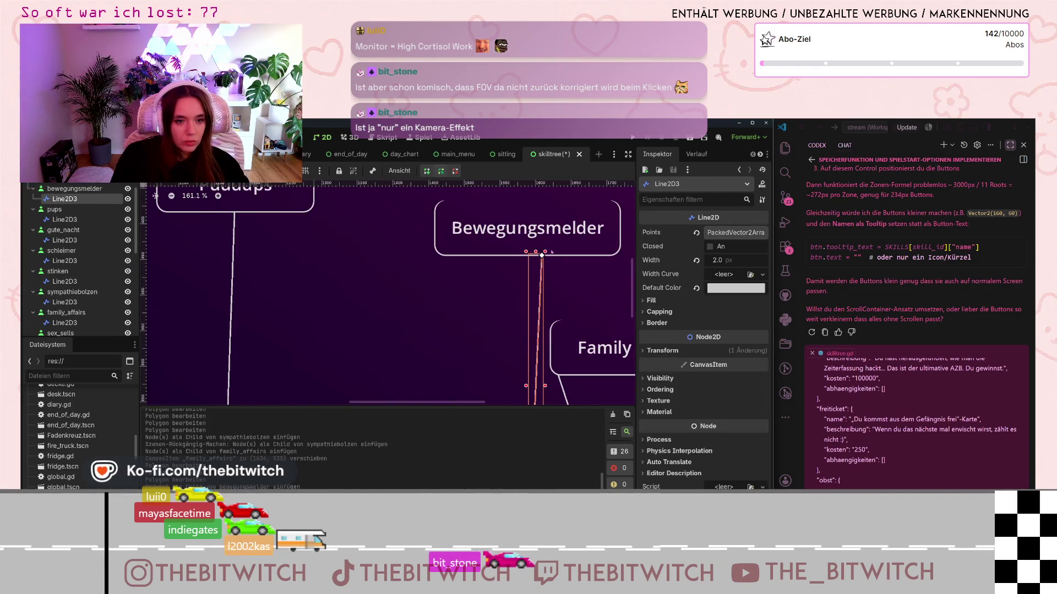
left_click_drag(542, 255, 535, 254)
scroll(535, 283, "down", 5)
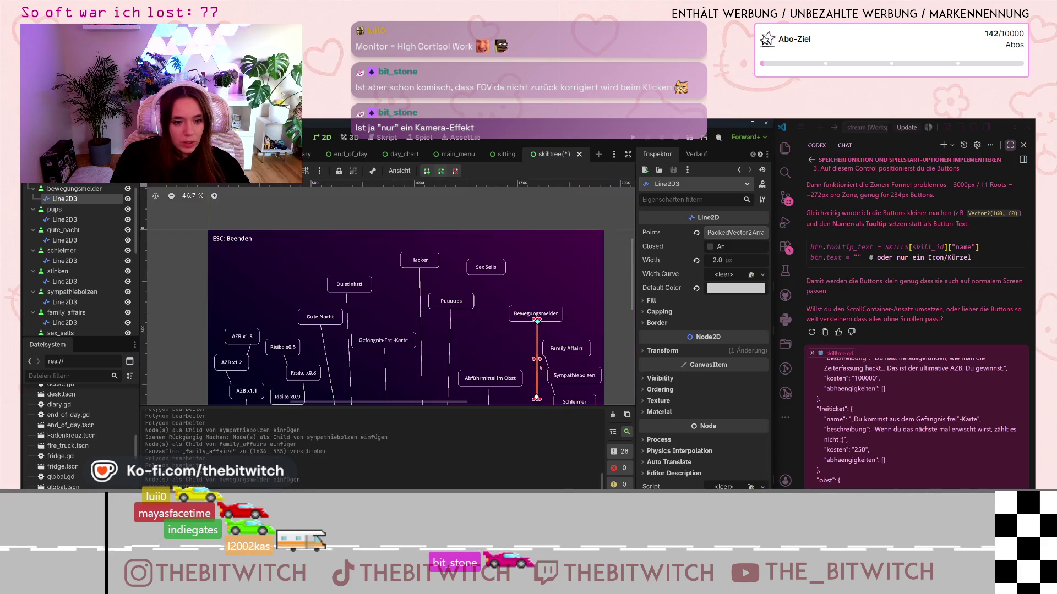
left_click_drag(535, 284, 528, 355)
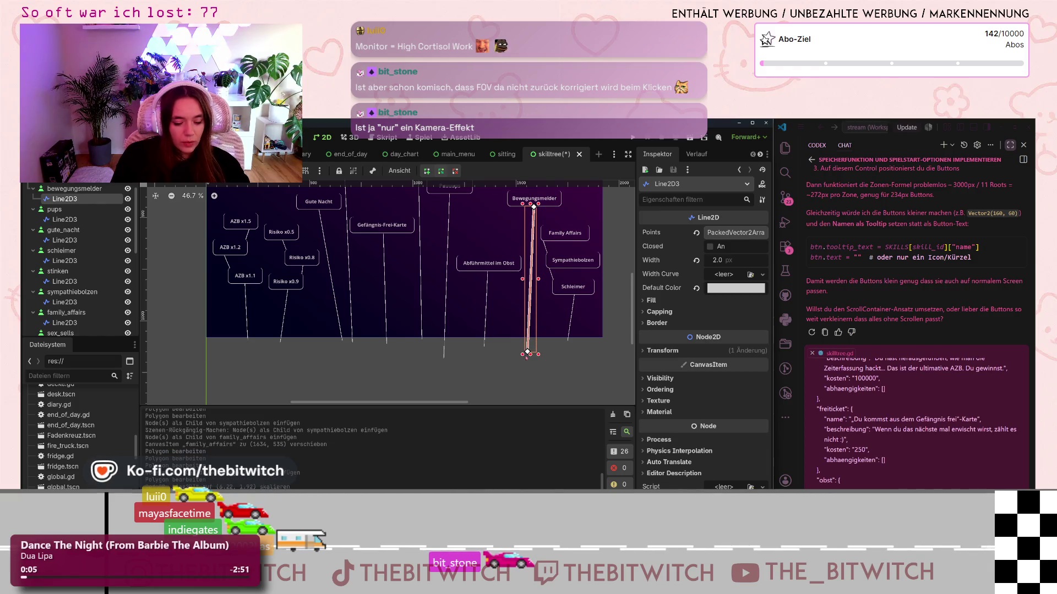
key("ctrl+z")
left_click_drag(535, 283, 526, 350)
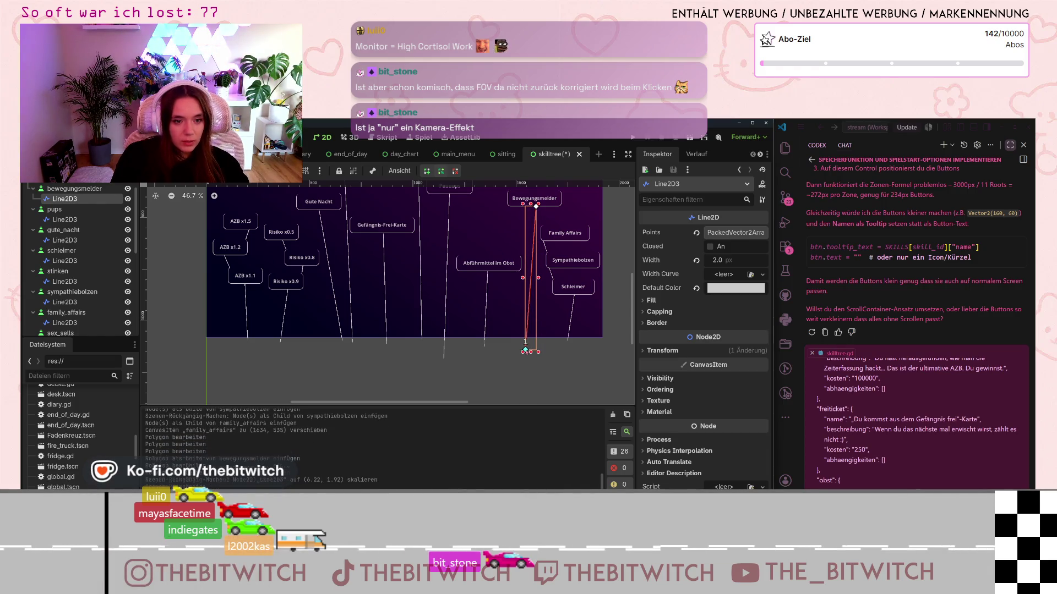
left_click(555, 347)
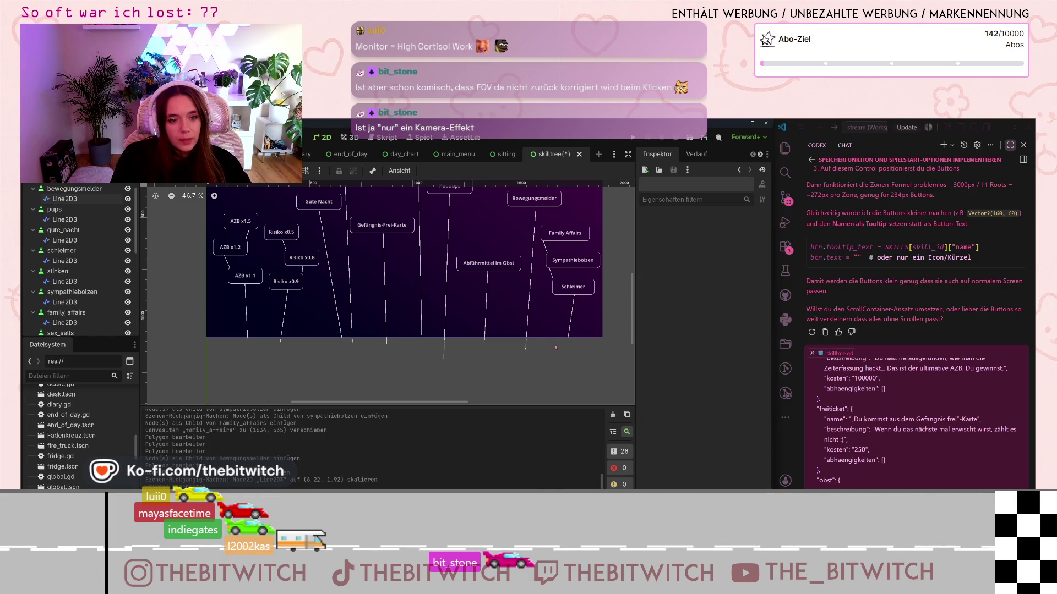
Step: Shift Sympathiebolzen about 16 px left and Family Affairs about 30 px right
scroll(620, 269, "up", 5)
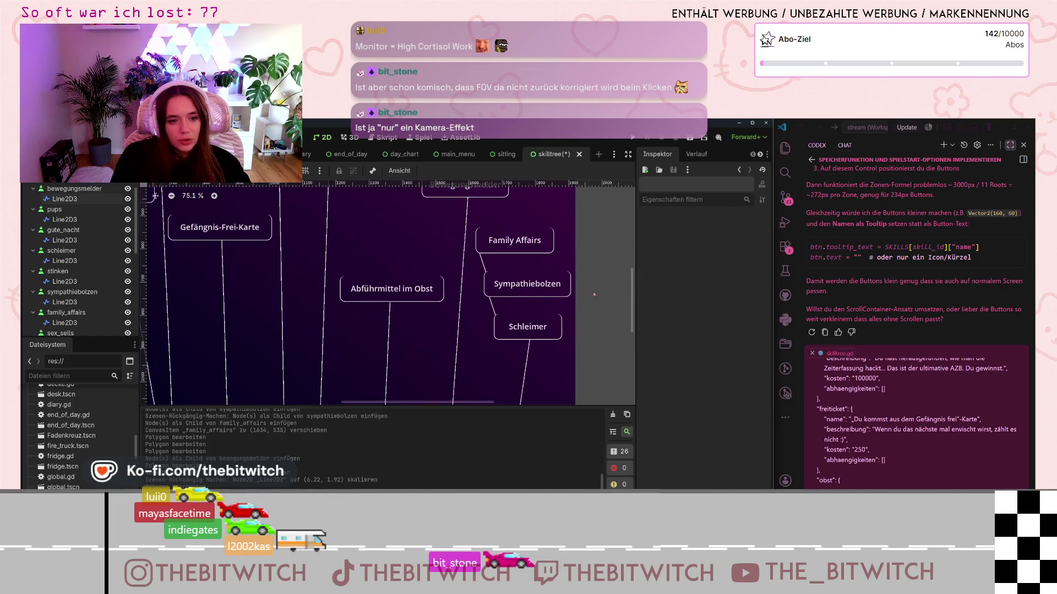
left_click(537, 293)
left_click_drag(528, 293, 520, 293)
left_click_drag(515, 242, 531, 243)
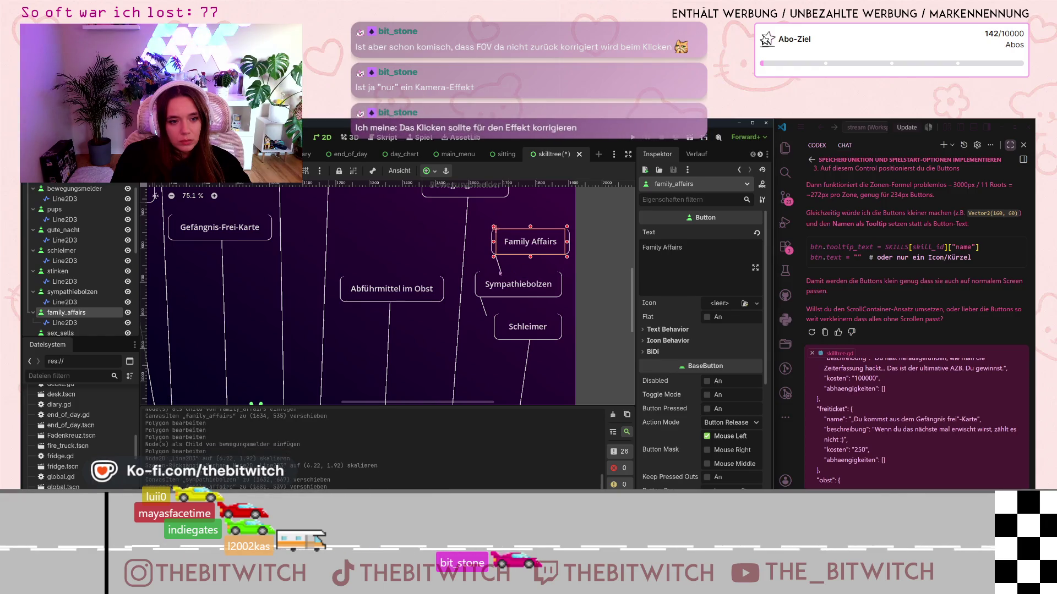
Step: Reposition the Sympathiebolzen connector's end points so the line stands vertical
left_click(483, 304)
left_click_drag(480, 296, 564, 290)
scroll(557, 300, "up", 6)
left_click_drag(291, 364, 567, 358)
scroll(572, 364, "up", 8)
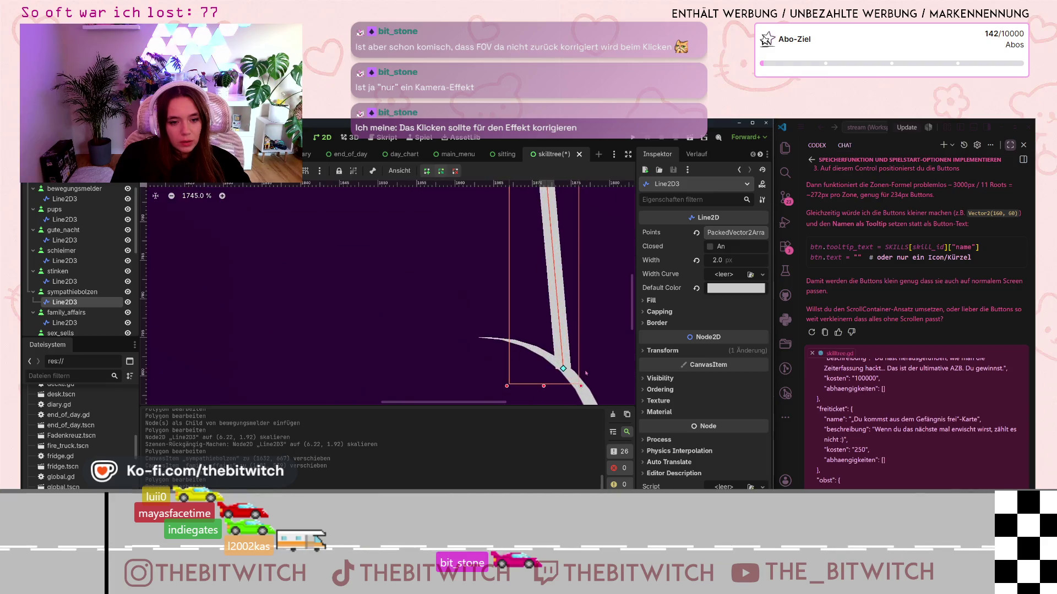
mouse_move(563, 368)
left_mouse_down()
mouse_move(586, 399)
mouse_move(500, 344)
left_mouse_up()
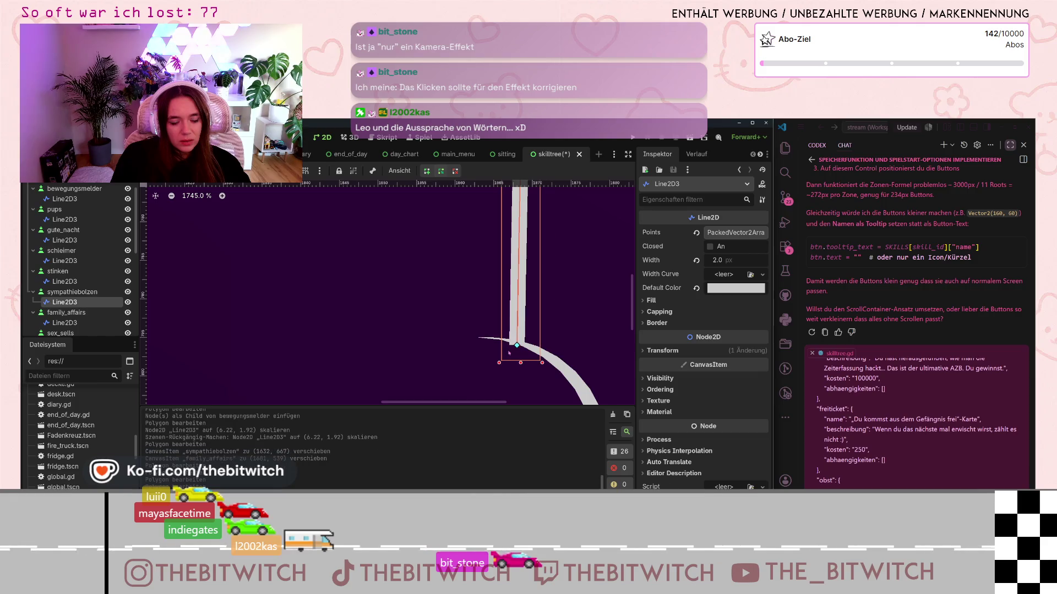
scroll(530, 329, "up", 8)
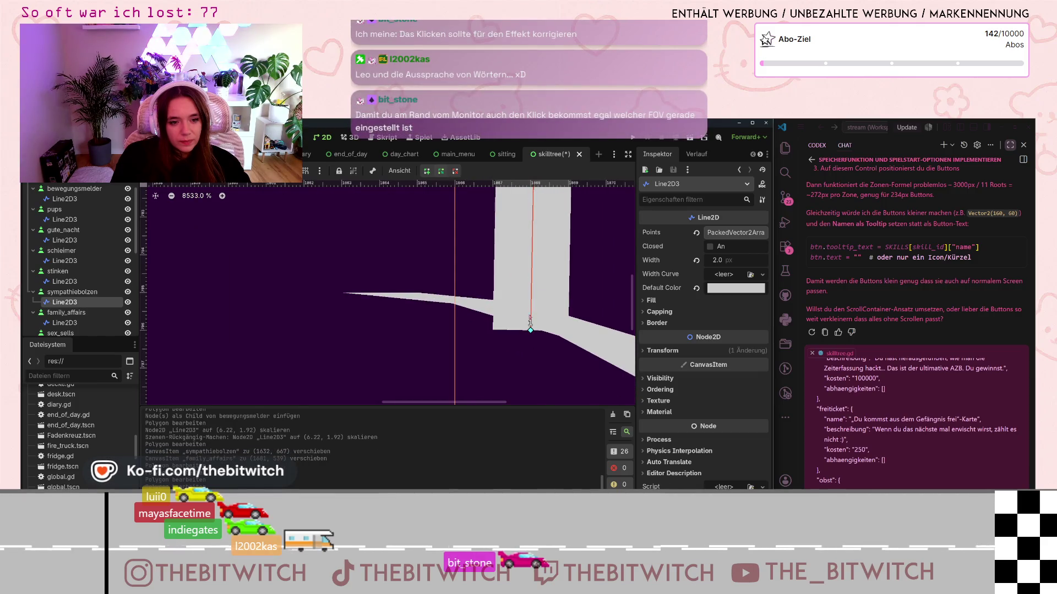
scroll(530, 329, "down", 8)
scroll(518, 332, "down", 10)
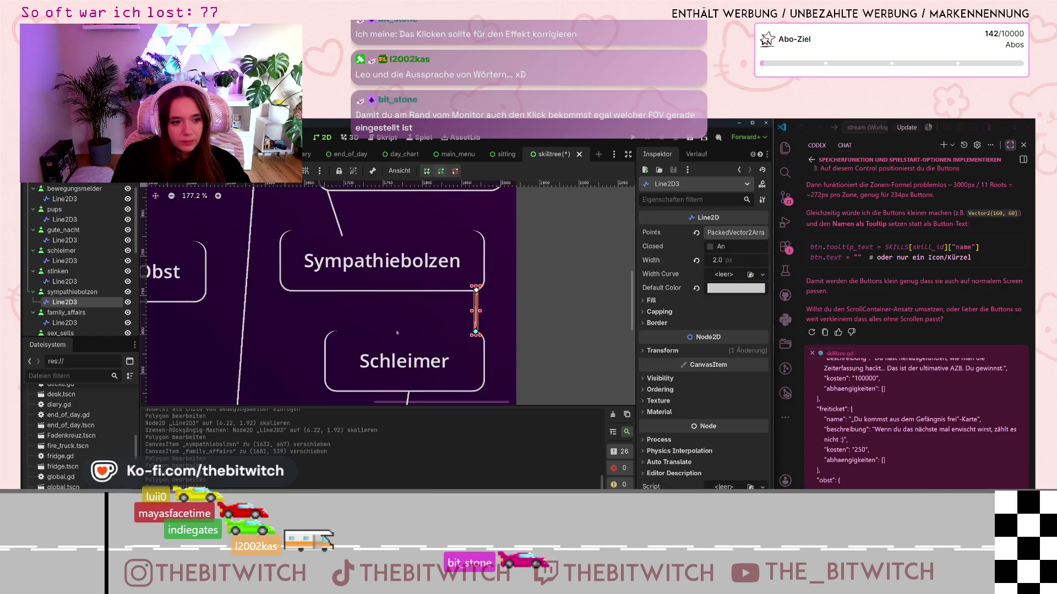
Step: Attach the connector's top to Sympathiebolzen's bottom corner and steepen its lower end onto Schleimer
left_click_drag(532, 298, 361, 302)
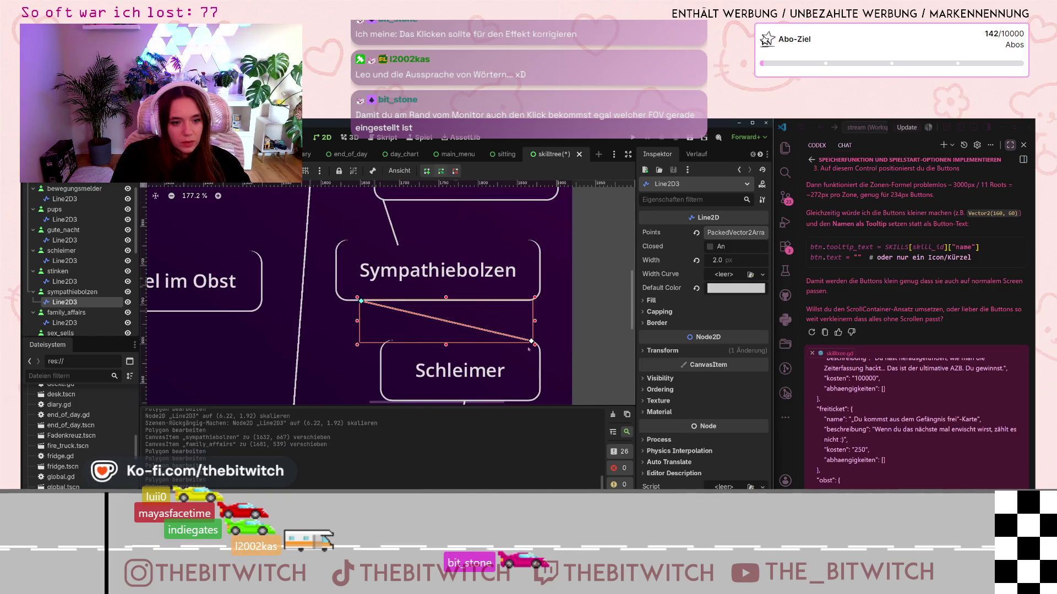
left_click_drag(533, 342, 409, 343)
scroll(408, 342, "up", 10)
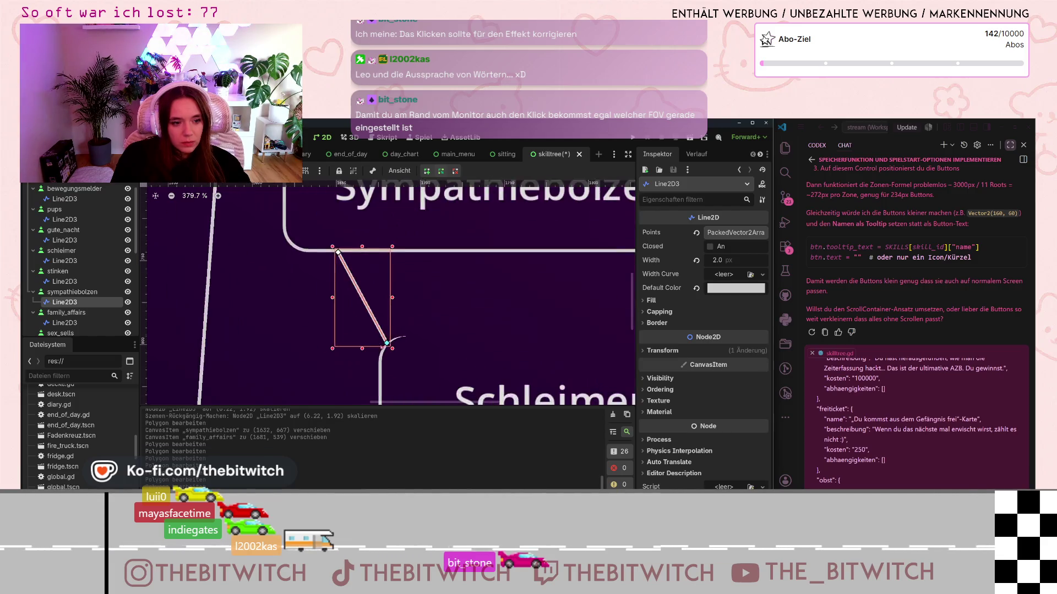
left_click_drag(409, 341, 423, 332)
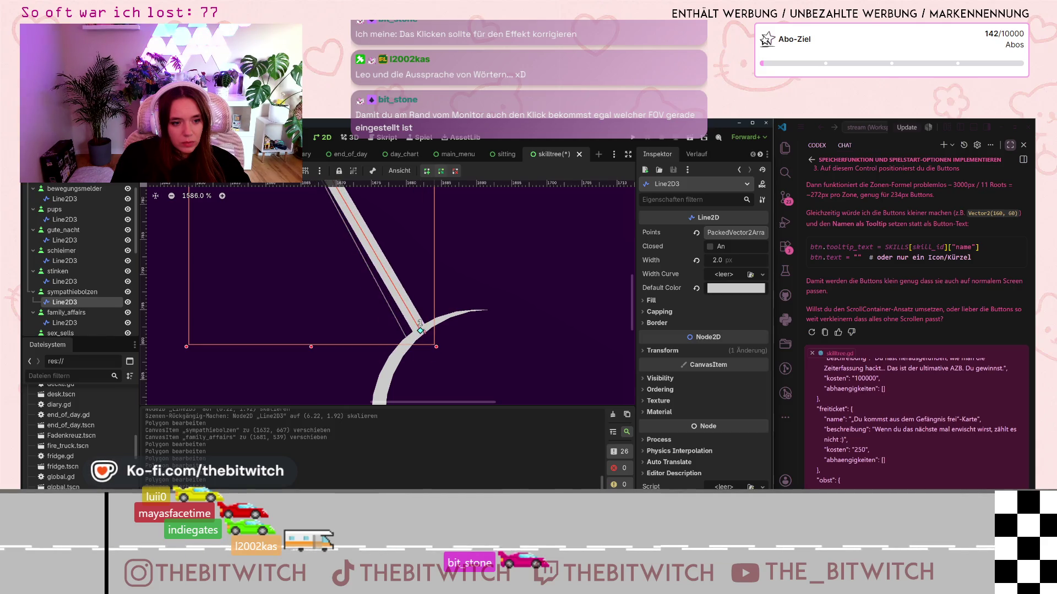
scroll(420, 323, "down", 5)
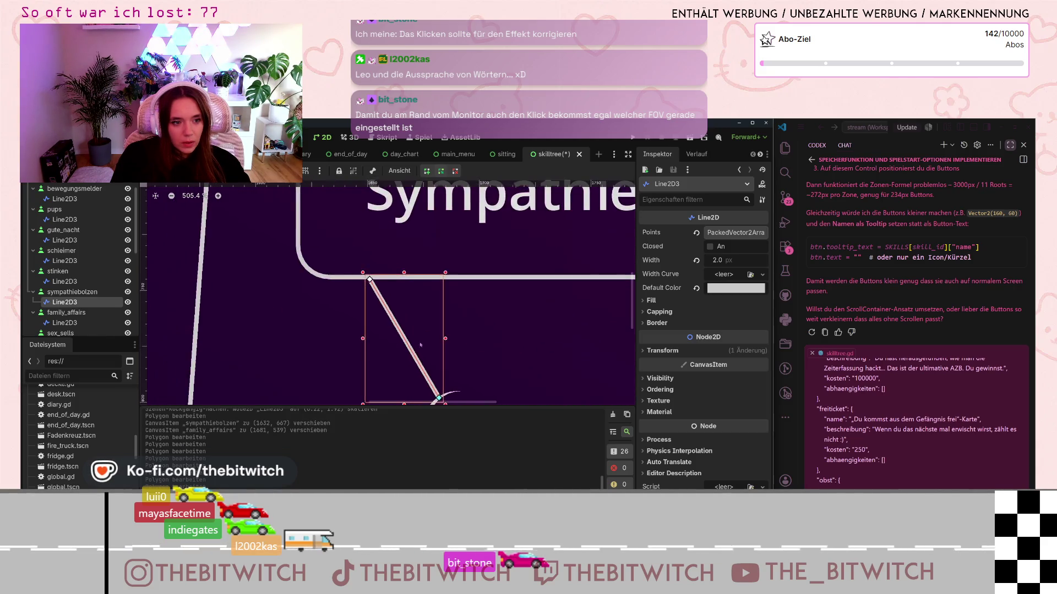
scroll(420, 345, "up", 3)
scroll(489, 322, "down", 10)
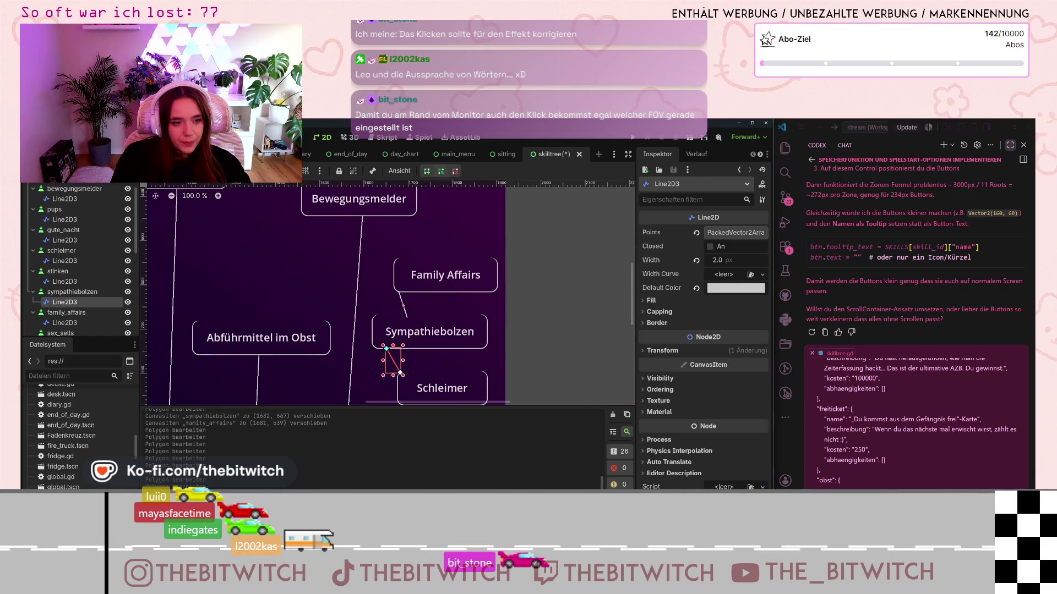
Step: Move the Family Affairs connector's top end right so it runs almost vertically down to Sympathiebolzen
left_click(401, 298)
left_click_drag(400, 293, 515, 300)
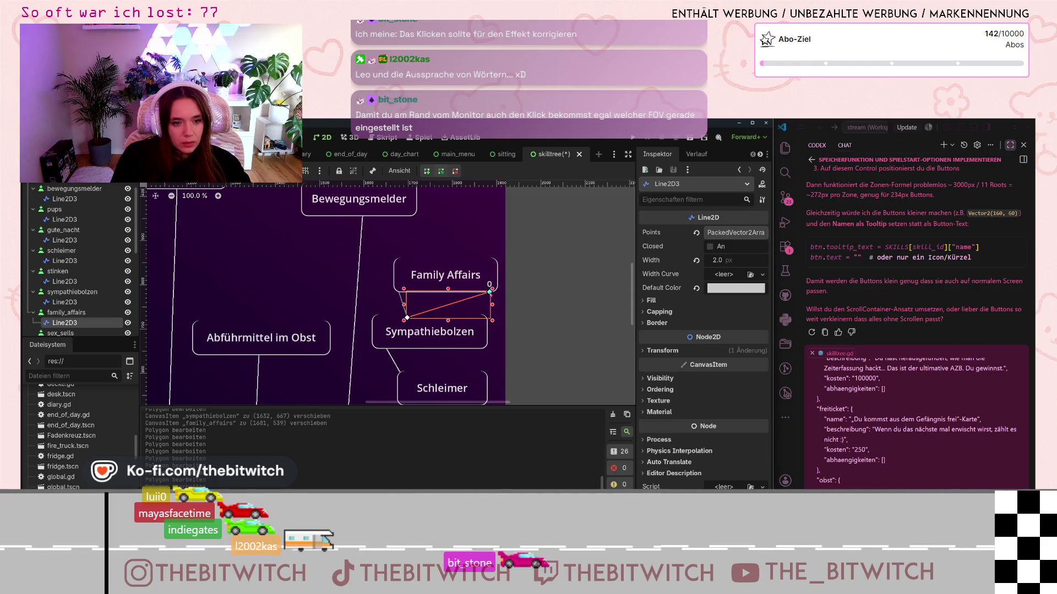
mouse_move(406, 318)
left_mouse_down()
mouse_move(485, 318)
mouse_move(438, 279)
left_mouse_up()
scroll(484, 319, "up", 12)
scroll(488, 277, "down", 5)
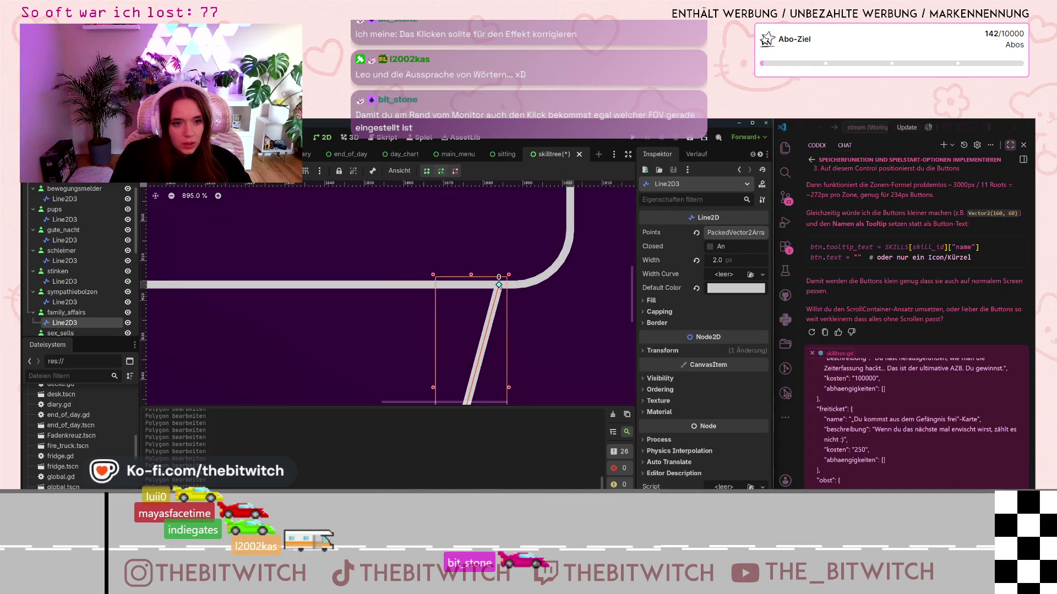
scroll(569, 343, "down", 9)
left_click(569, 342)
scroll(569, 342, "down", 7)
scroll(569, 342, "down", 8)
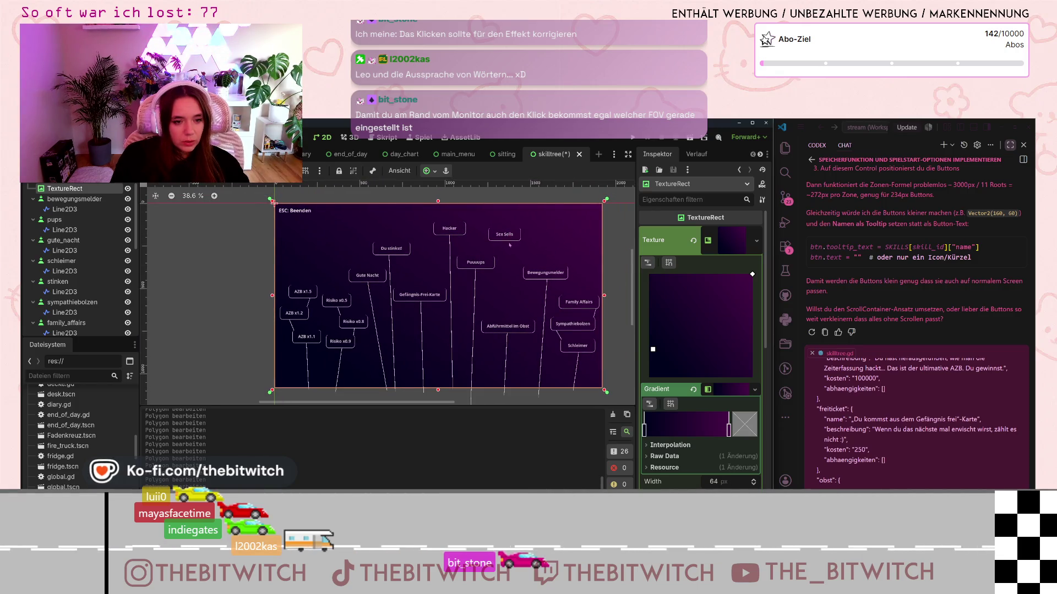
Step: Nudge Abführmittel im Obst right, Sex Sells down, Gute Nacht, Gefängnis-Frei-Karte, Hacker and Puuuups left
left_click(520, 332)
left_click_drag(517, 328, 522, 326)
mouse_move(507, 234)
left_mouse_down()
mouse_move(501, 290)
mouse_move(511, 239)
left_mouse_up()
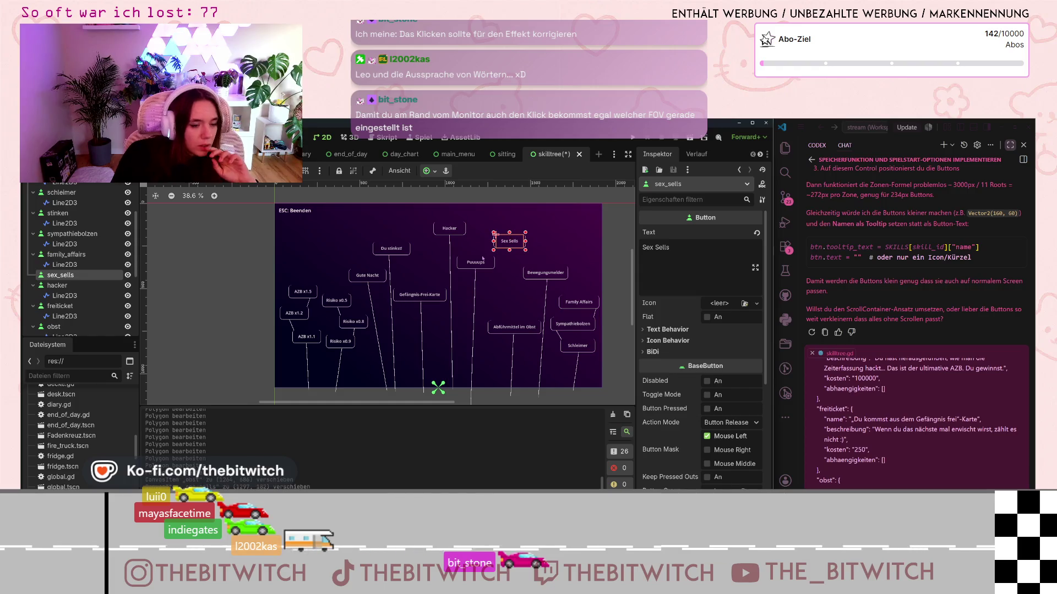
left_click_drag(367, 278, 392, 252)
left_click_drag(430, 300, 426, 300)
left_click(436, 223)
left_click_drag(450, 231, 445, 233)
left_click_drag(485, 264, 509, 243)
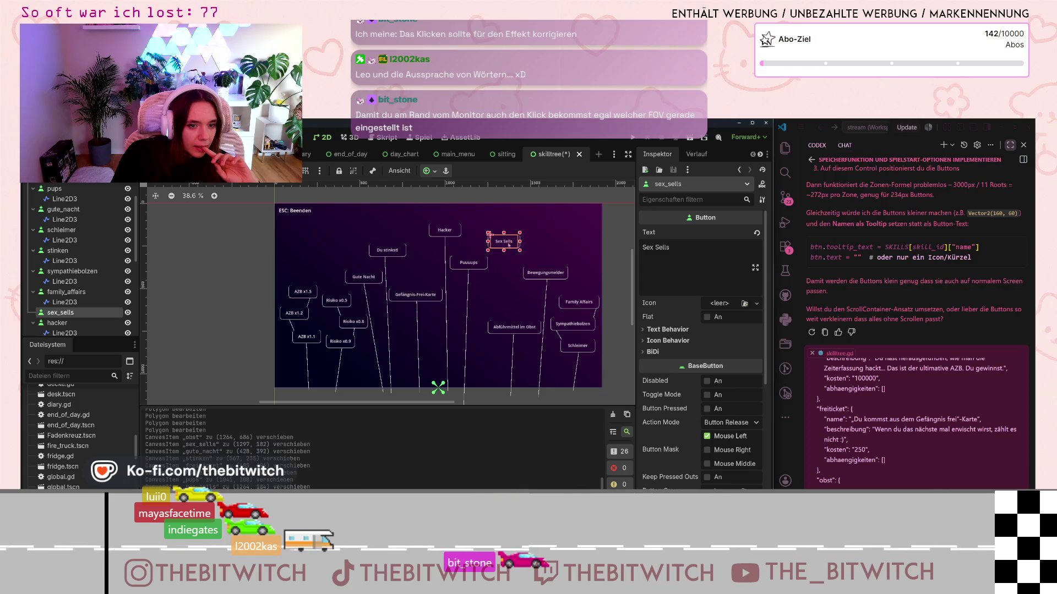
Step: Re-route the Sex Sells connector, moving its top end left and bottom end down-left beneath the button
left_click(472, 336)
left_click(504, 242)
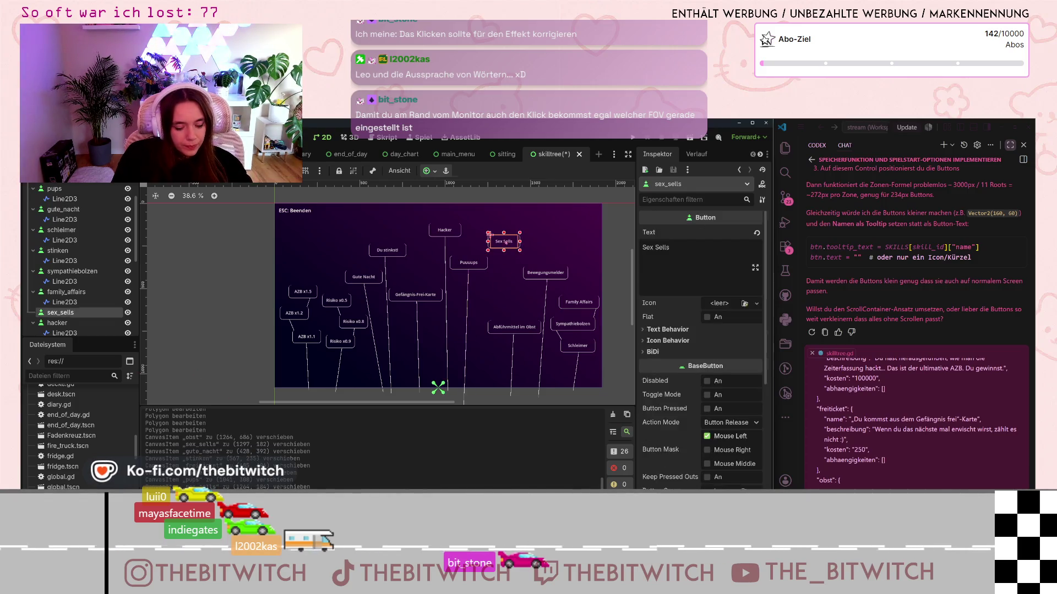
left_click(501, 384)
left_click_drag(502, 385, 463, 399)
left_click_drag(507, 247, 497, 248)
left_click_drag(462, 399, 473, 397)
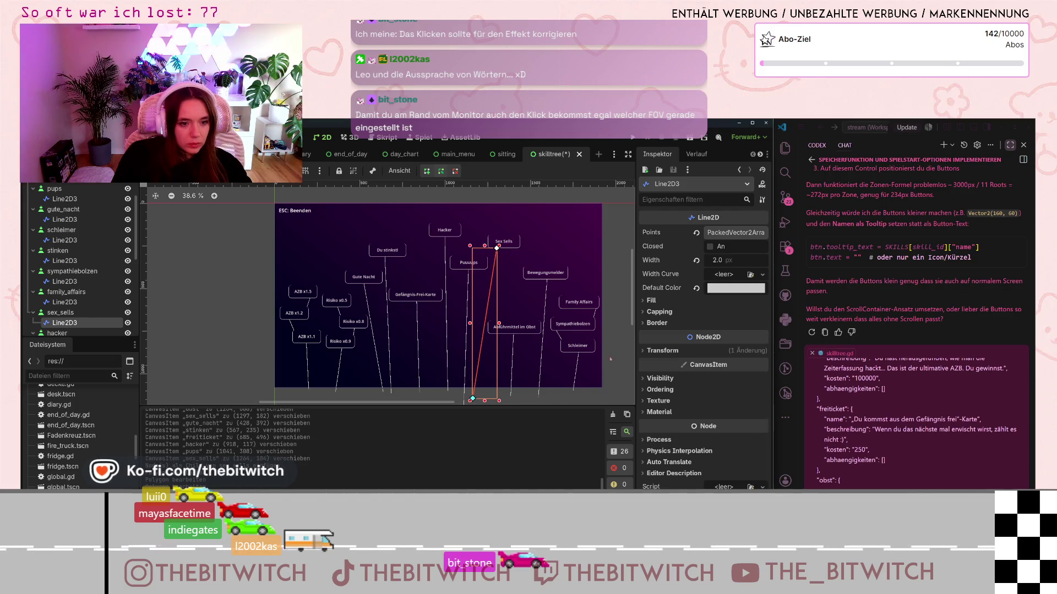
Step: Review the re-routed Sex Sells connector, then clear the selection
left_click(612, 275)
scroll(515, 274, "up", 15)
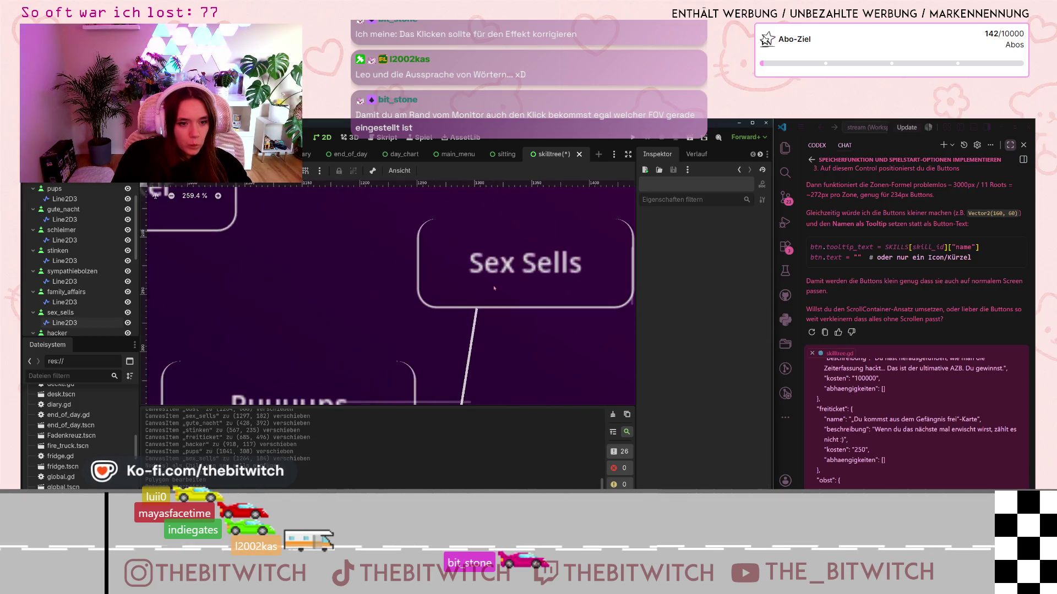
left_click(476, 325)
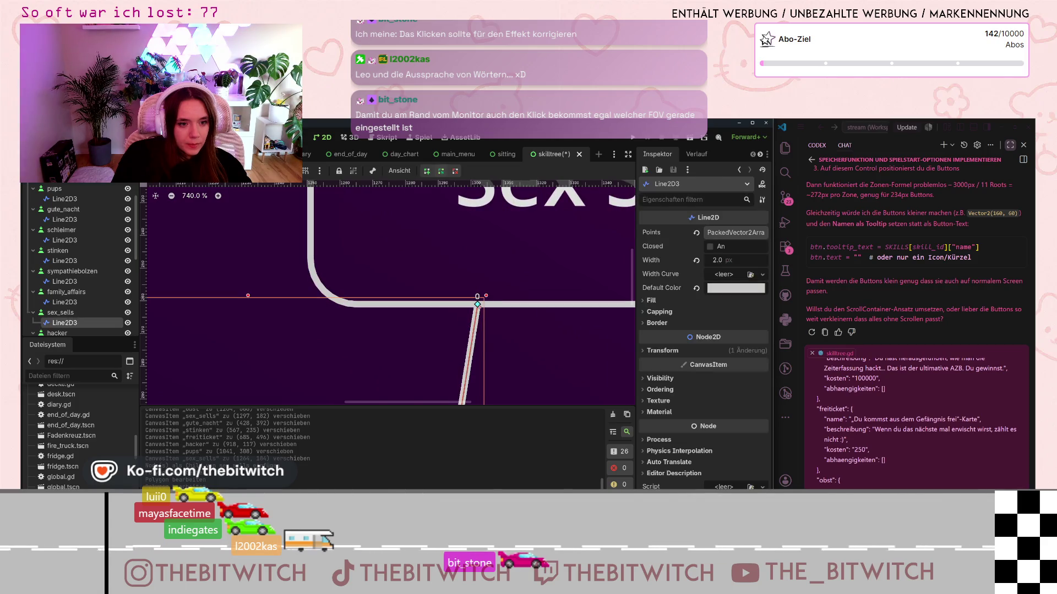
scroll(493, 335, "down", 5)
scroll(494, 334, "down", 13)
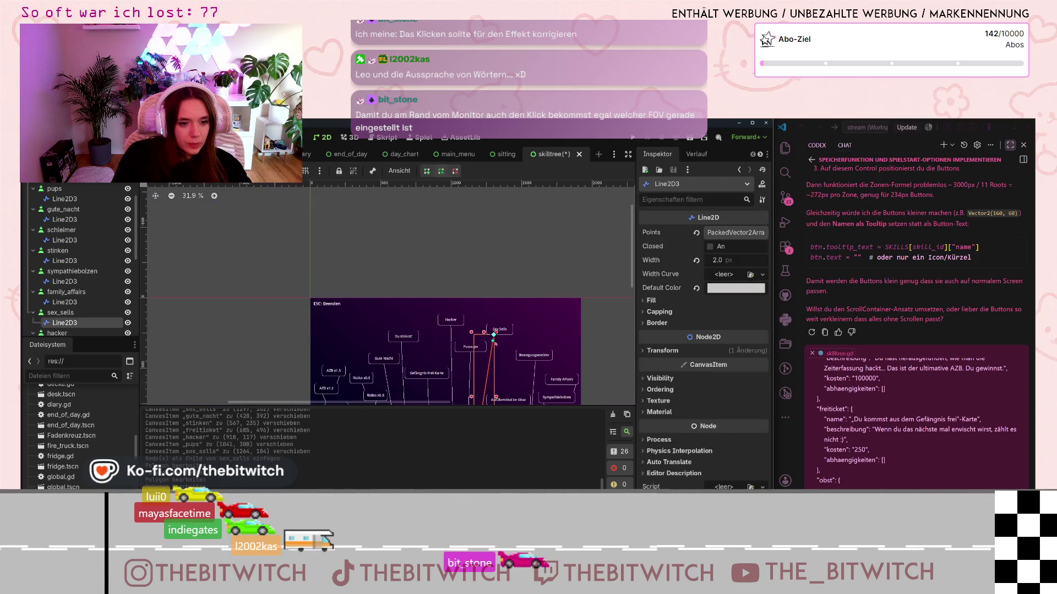
left_click(585, 362)
scroll(585, 362, "up", 5)
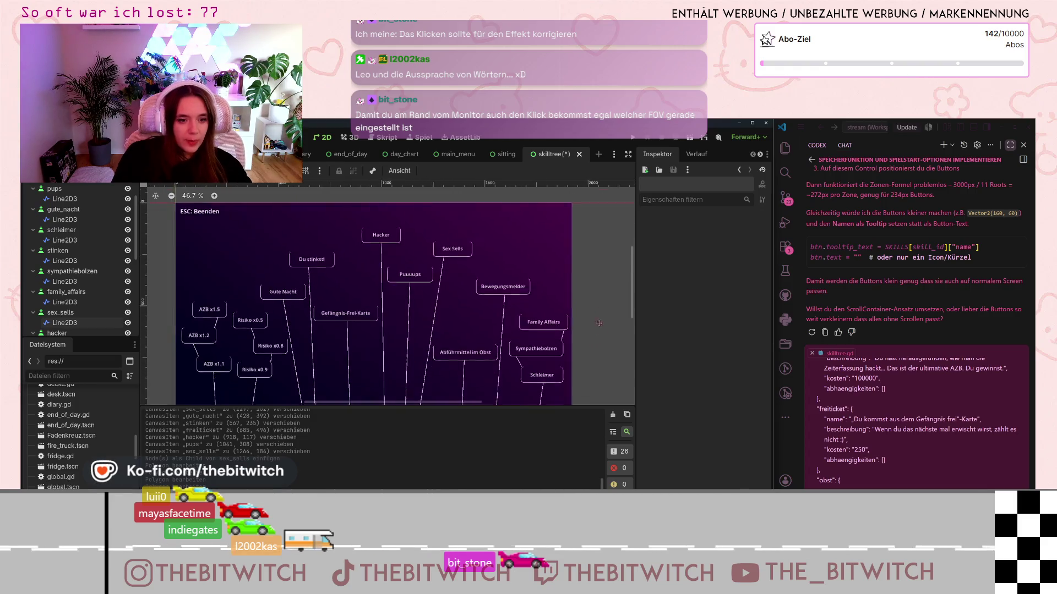
scroll(458, 293, "down", 3)
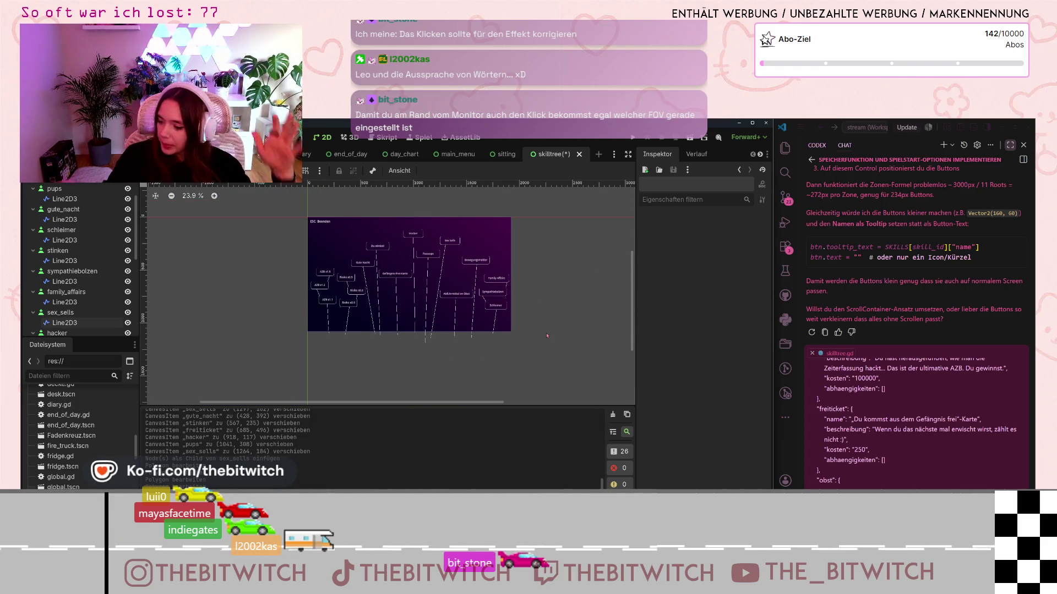
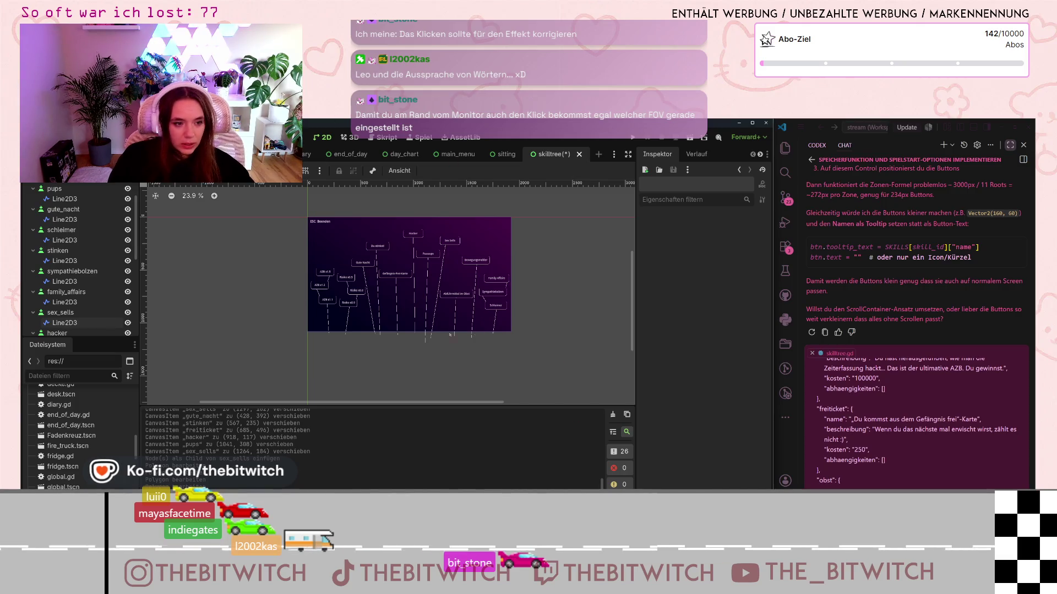
Step: Nudge the Risiko x0.8 skill box slightly left on the canvas
scroll(450, 330, "up", 4)
scroll(473, 328, "up", 3)
left_click(486, 330)
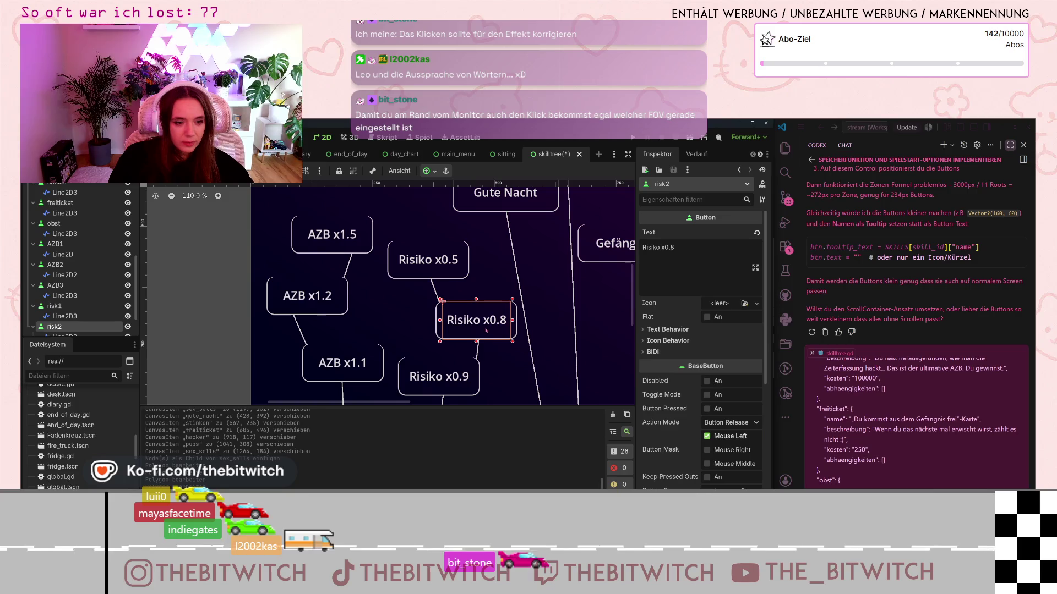
mouse_move(486, 331)
left_mouse_down()
mouse_move(464, 329)
mouse_move(515, 326)
left_mouse_up()
Step: Reshape the Risiko x0.8 connector line so its lower end meets the branch and its top meets the box
scroll(462, 356, "up", 5)
left_click(426, 358)
mouse_move(422, 388)
left_mouse_down()
mouse_move(496, 382)
mouse_move(484, 361)
left_mouse_up()
scroll(498, 385, "up", 8)
scroll(567, 280, "down", 4)
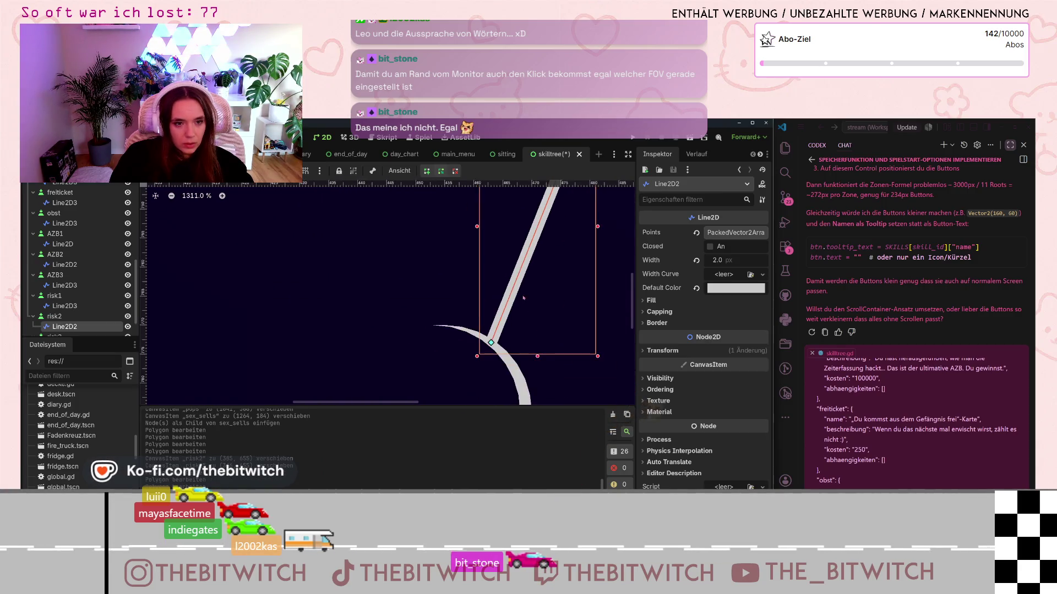
scroll(566, 280, "up", 4)
left_click_drag(530, 331, 529, 331)
left_click(569, 362)
scroll(569, 361, "down", 7)
scroll(569, 362, "down", 6)
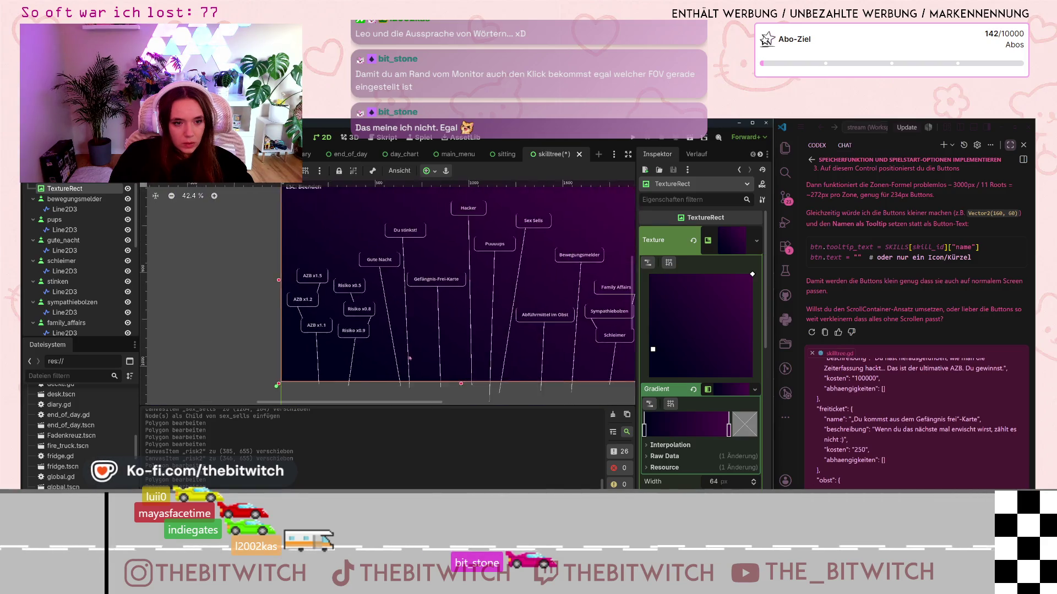
scroll(409, 358, "down", 1)
left_click(622, 354)
scroll(622, 354, "up", 2)
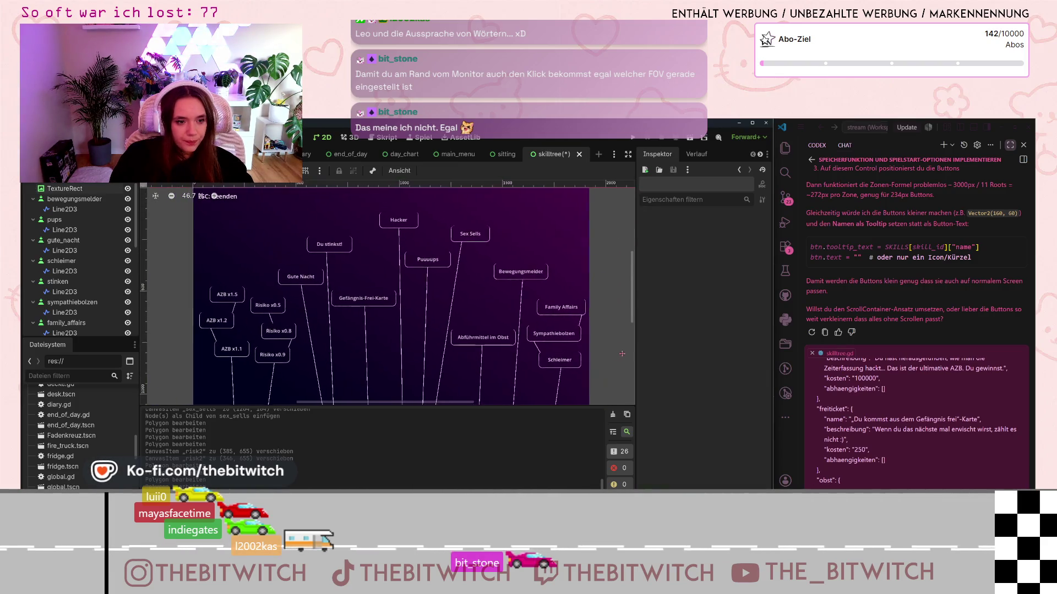
scroll(408, 280, "down", 1)
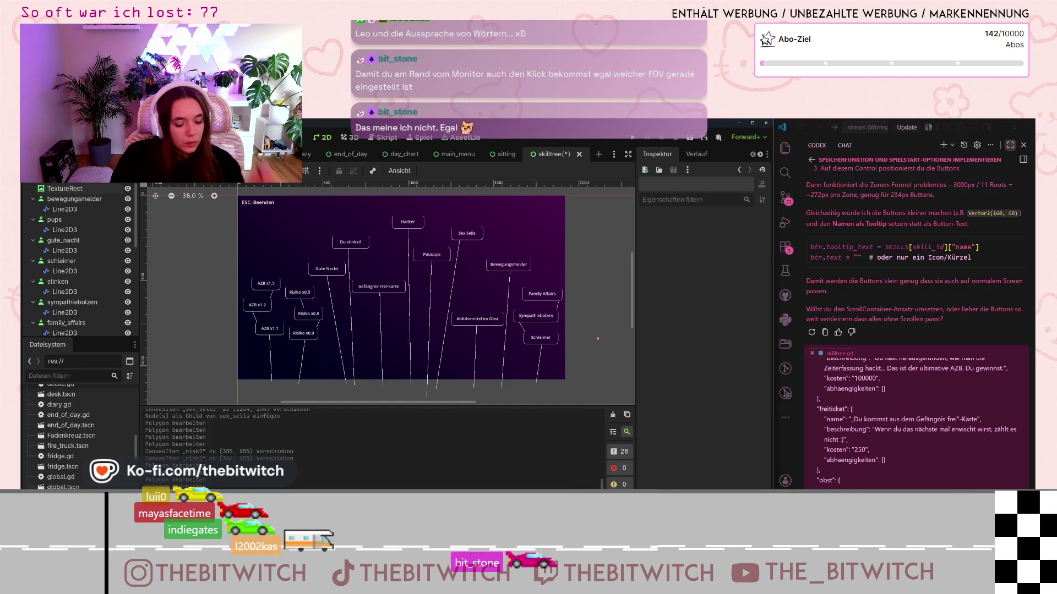
Step: Save the scene, run the game with Neuer Spielstand into the office, then stop the run
key("ctrl+s")
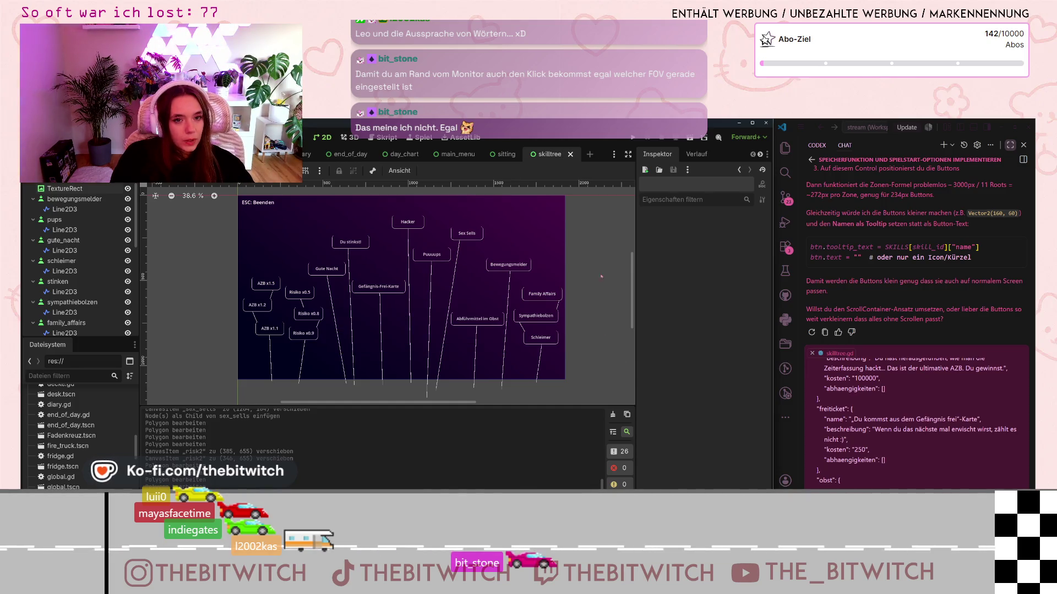
left_click(630, 142)
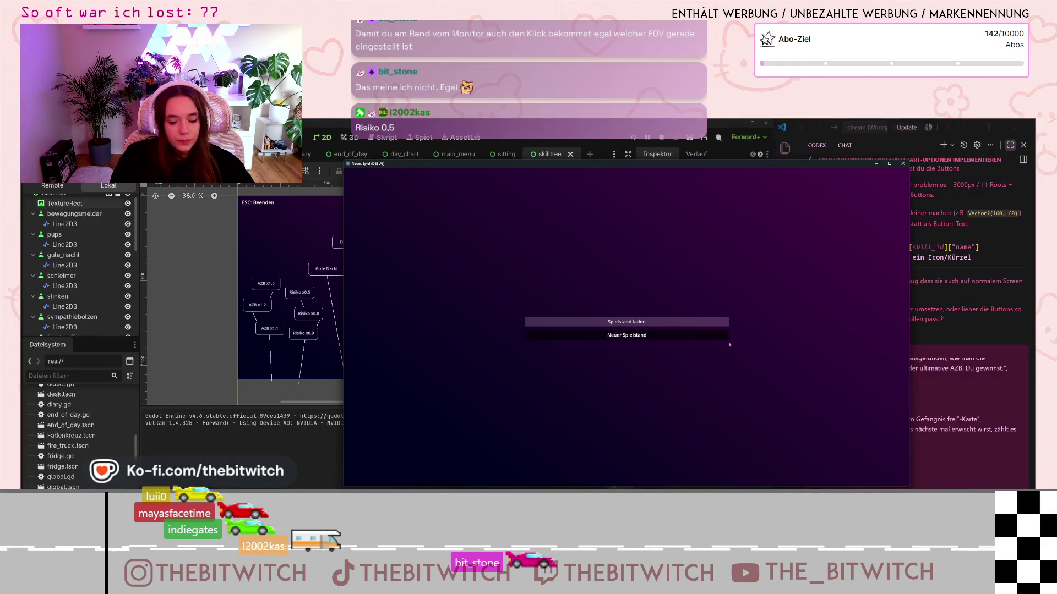
left_click(724, 337)
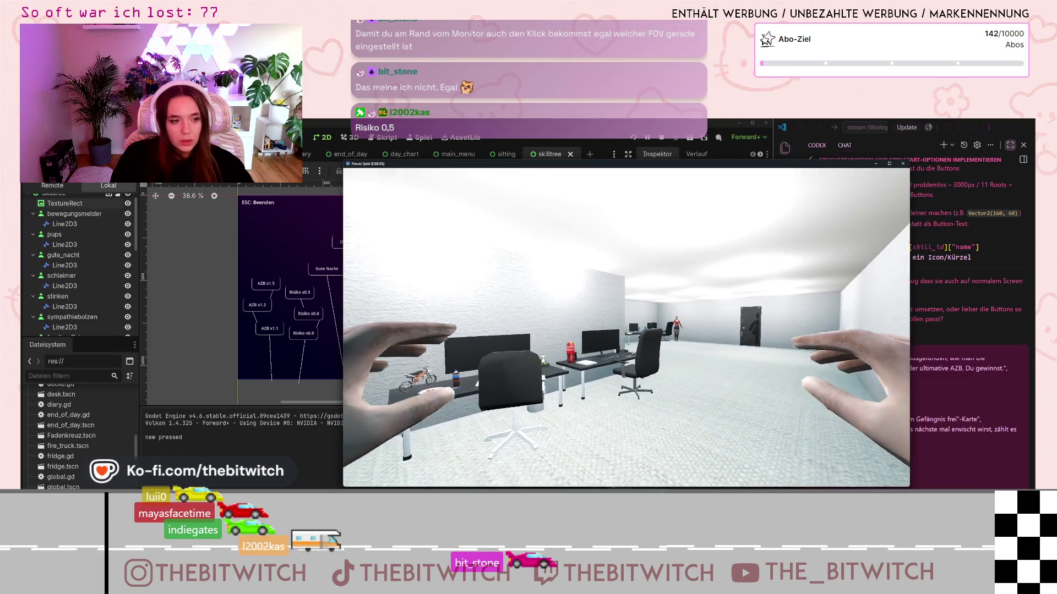
key("Escape")
left_click(903, 164)
scroll(428, 281, "up", 7)
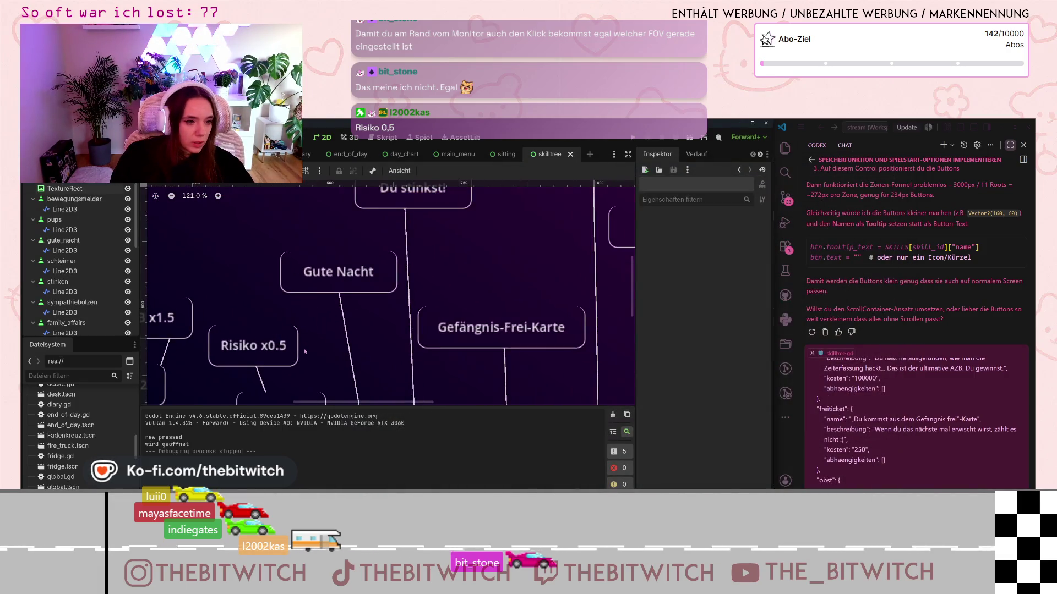
Step: Move the Risiko x0.5–x0.8 connector line's top end under x0.5 and its lower end onto the curve
left_click(405, 285)
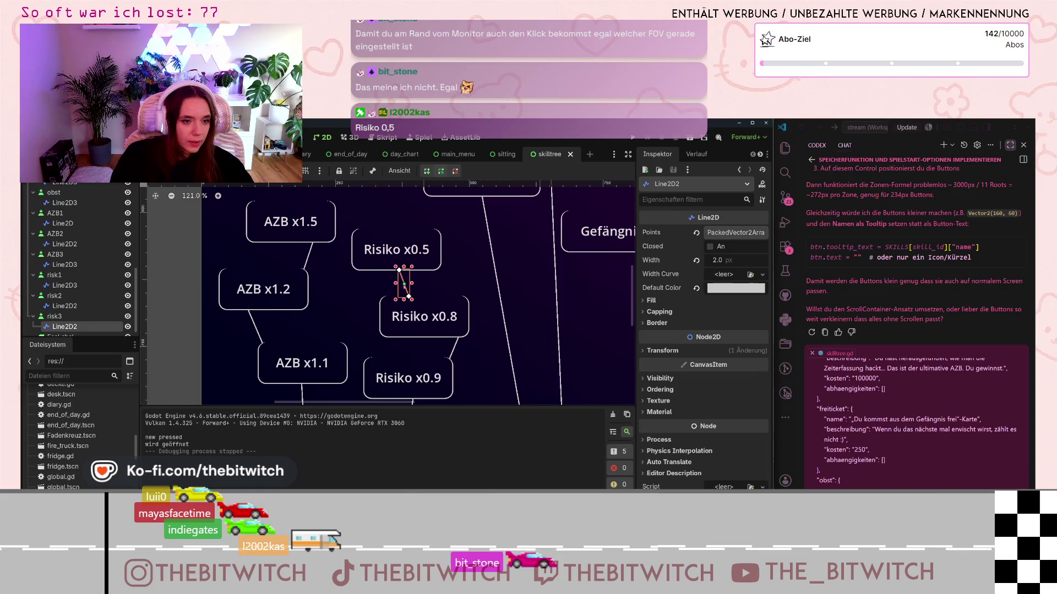
scroll(370, 264, "up", 5)
left_click_drag(460, 279, 355, 282)
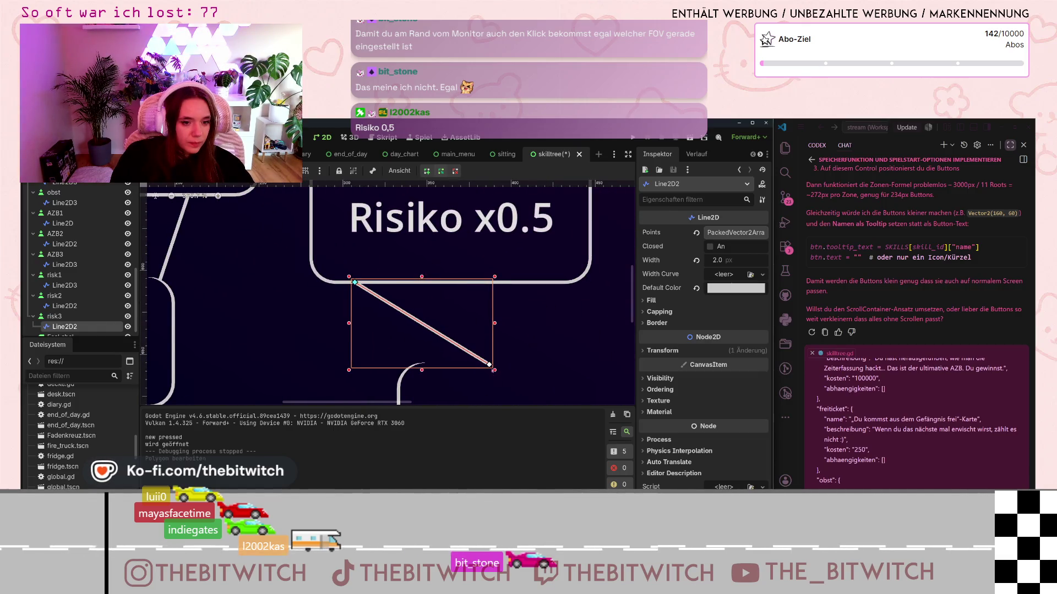
scroll(407, 367, "up", 9)
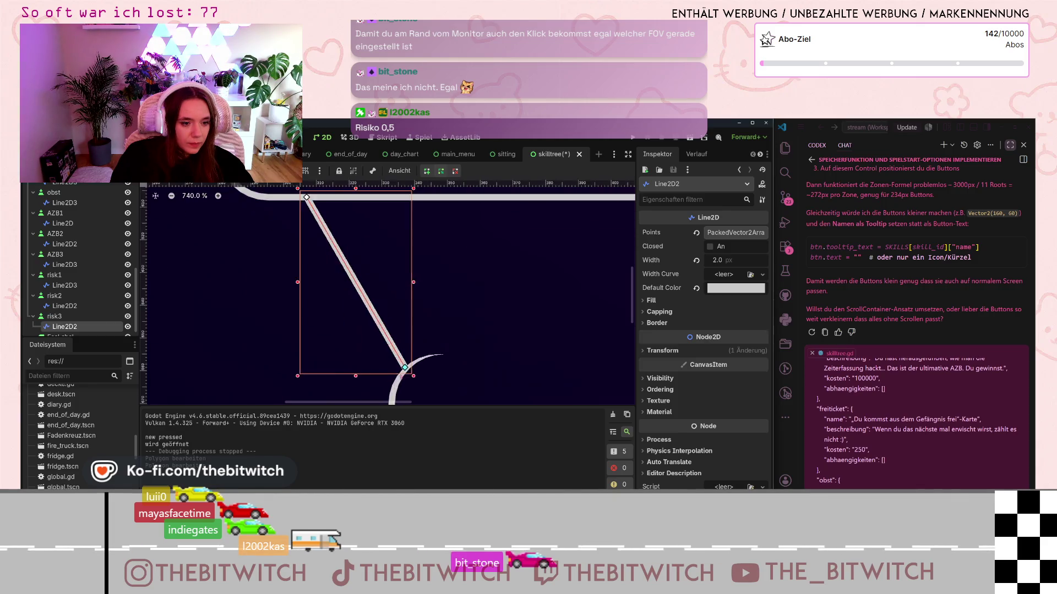
left_click_drag(414, 341, 426, 341)
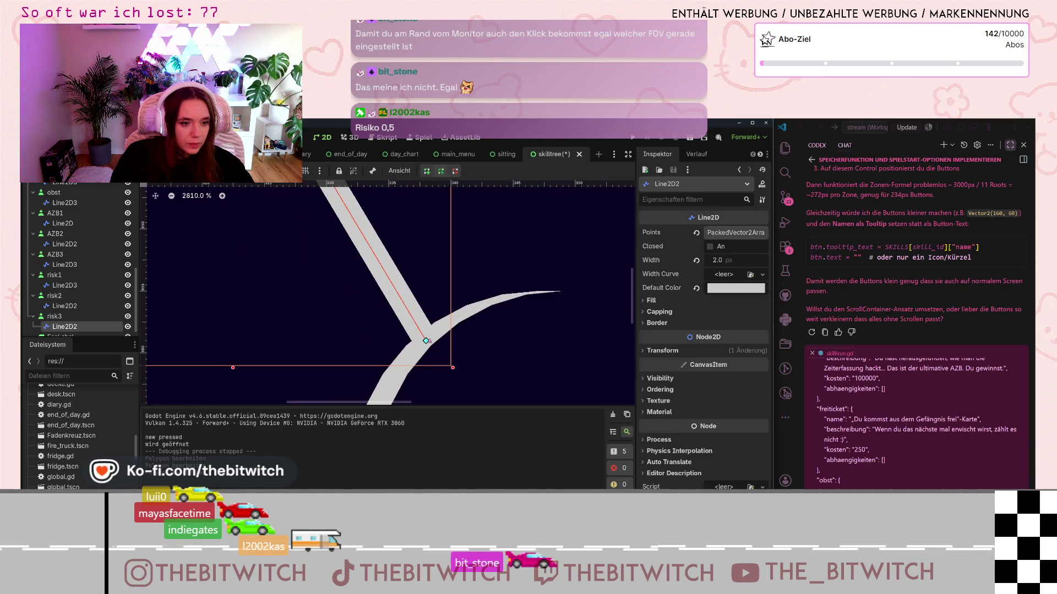
scroll(331, 247, "up", 8)
scroll(291, 215, "left", 5)
scroll(292, 215, "down", 15)
left_click(446, 292)
Step: Save the skilltree scene and run the game again
key("ctrl+s")
scroll(482, 309, "down", 5)
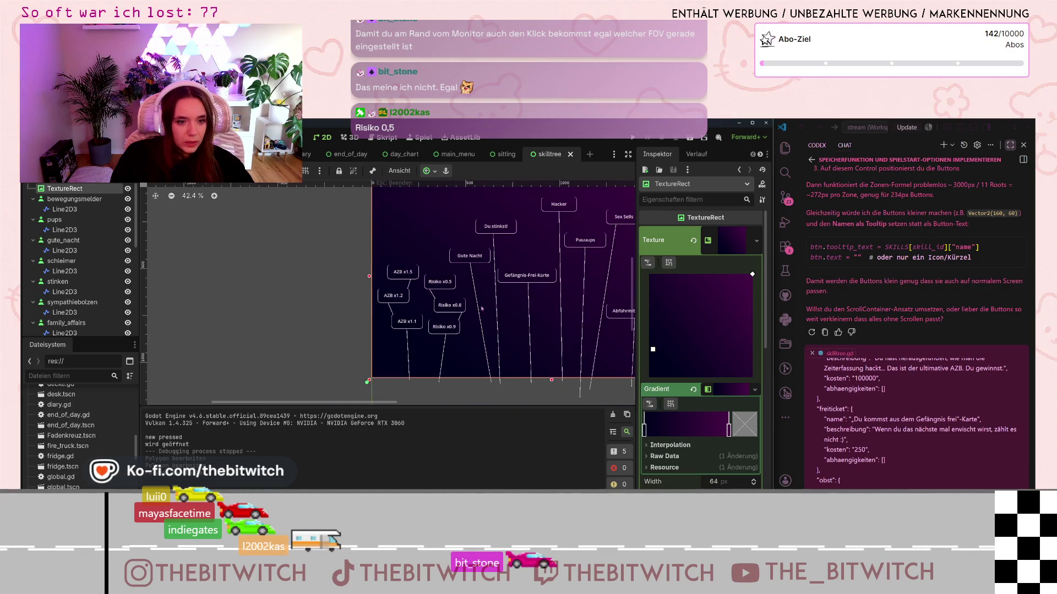
scroll(482, 309, "right", 5)
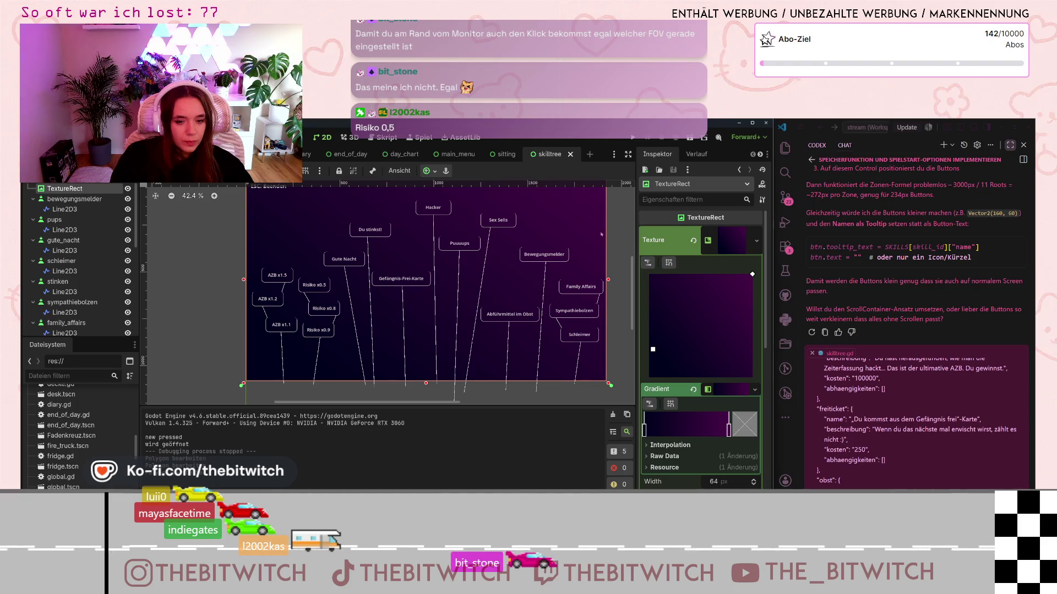
left_click(633, 138)
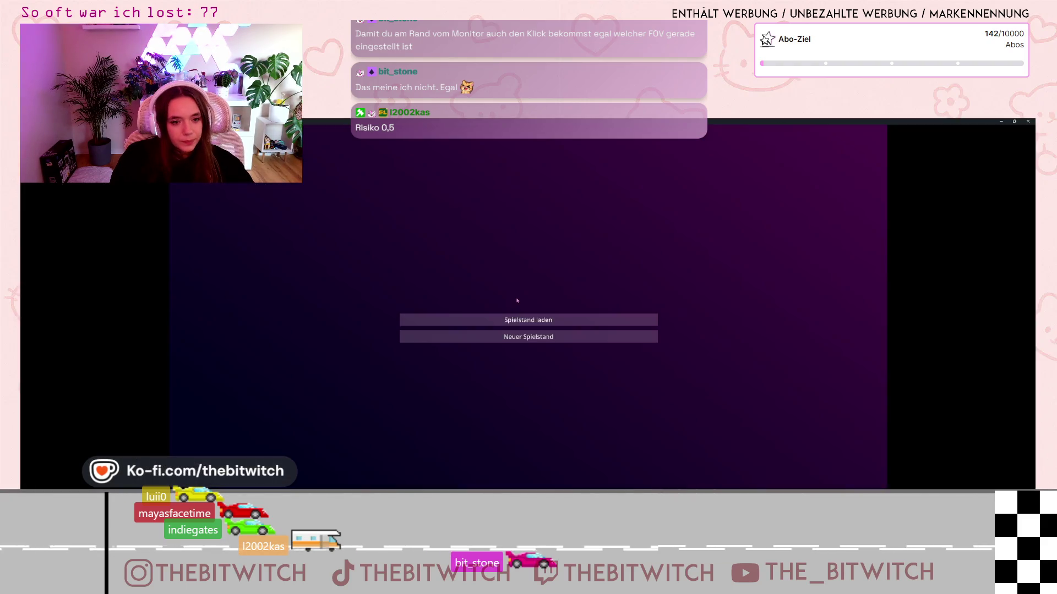
Step: Load the saved game, sleep on the sofa, and continue from the end-of-day screen to the skill tree
left_click(632, 325)
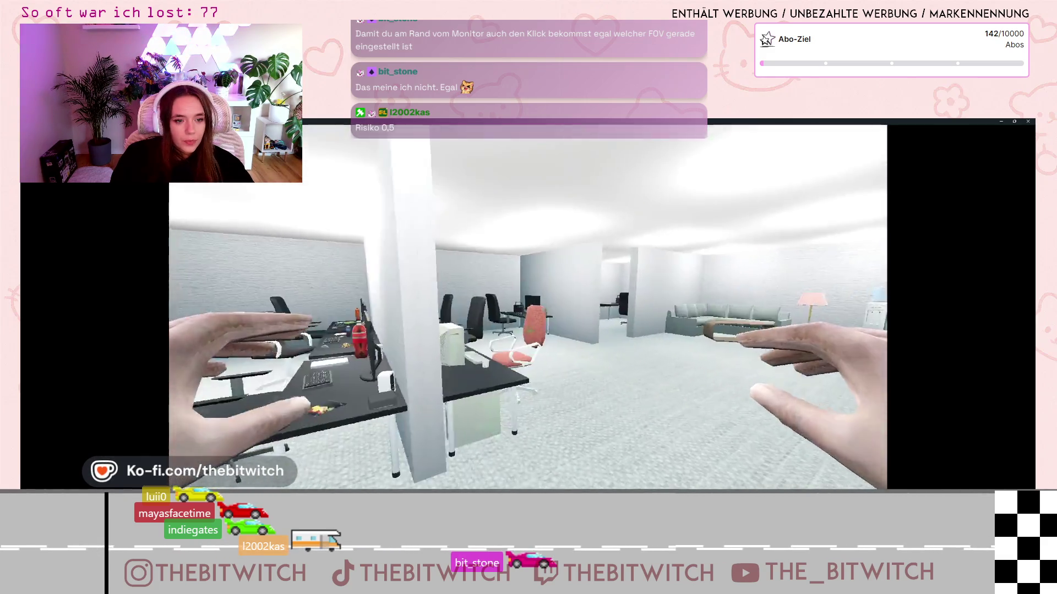
key("w")
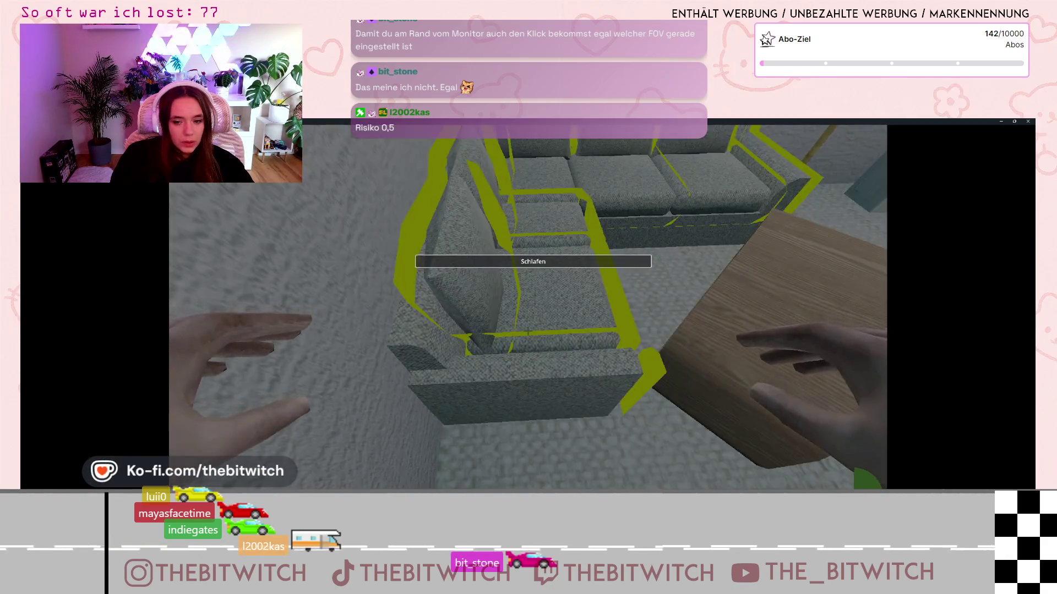
left_click(528, 332)
left_click(809, 478)
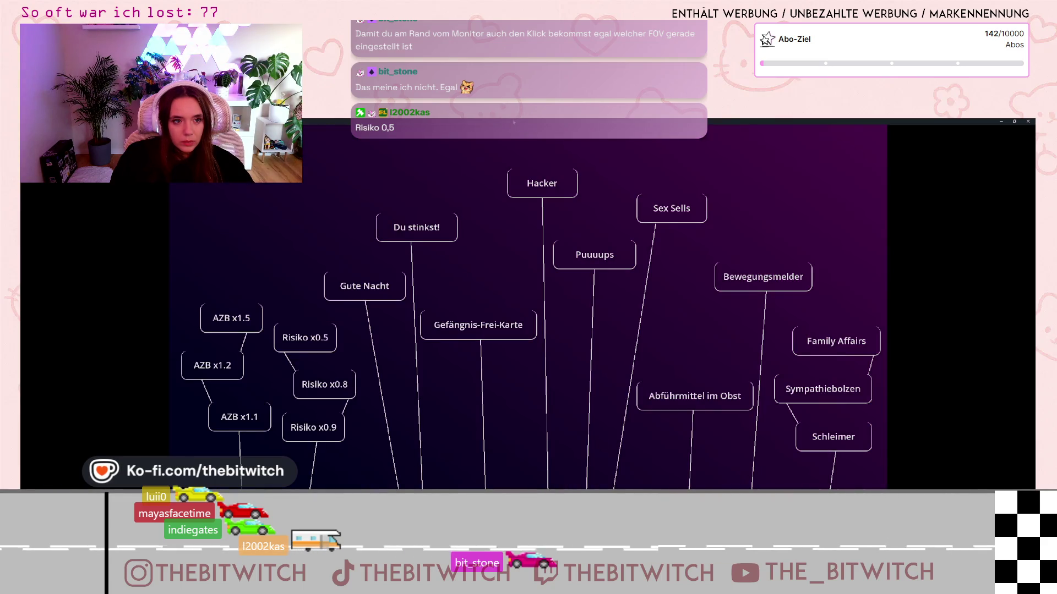
key("super+Down")
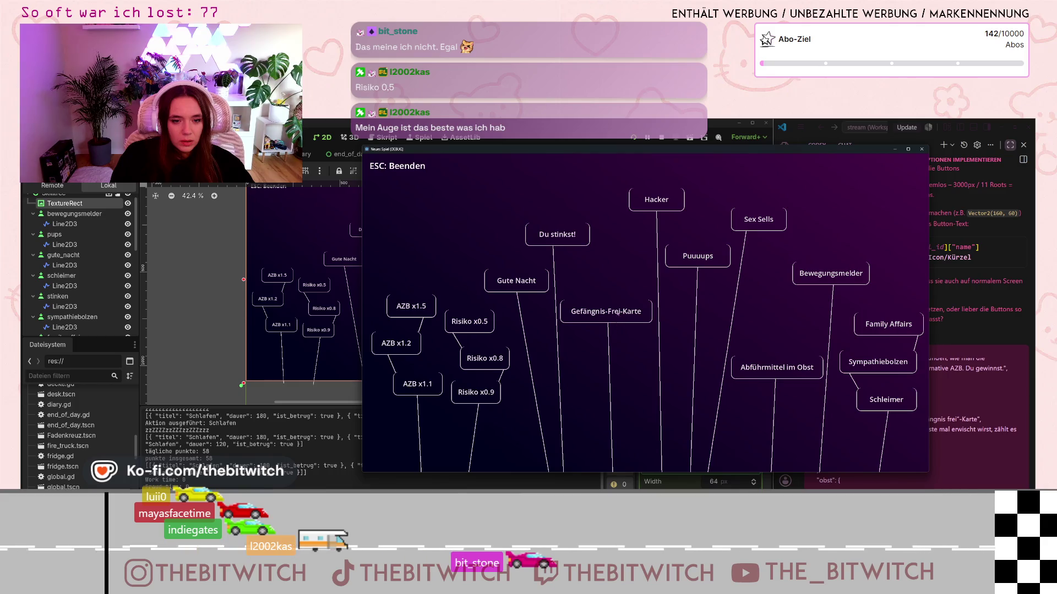
Step: Back in the editor, select the freiticket skill button node in the Scene dock
left_click(572, 317)
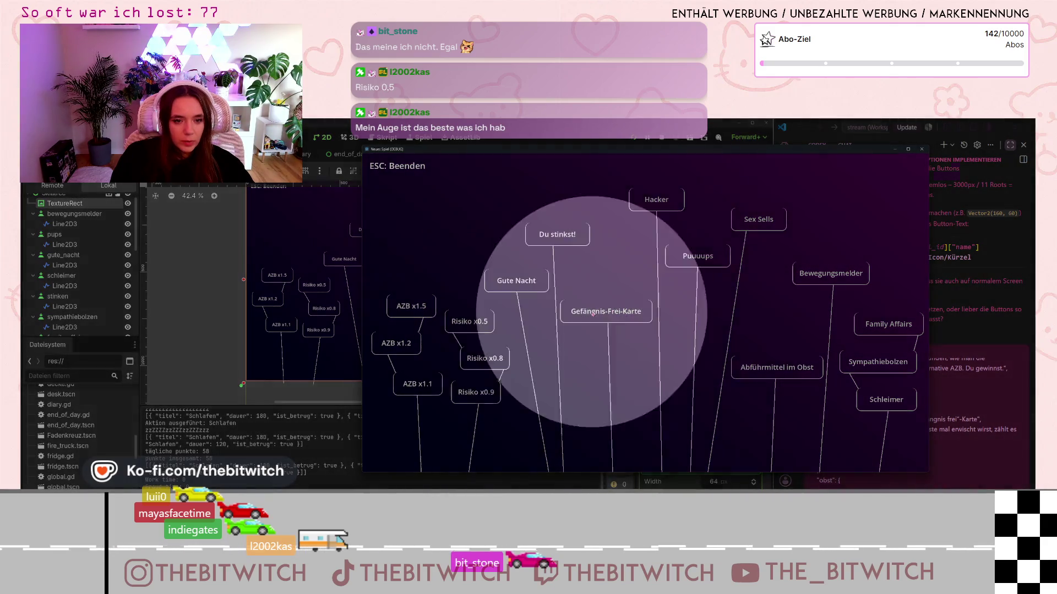
scroll(83, 264, "down", 5)
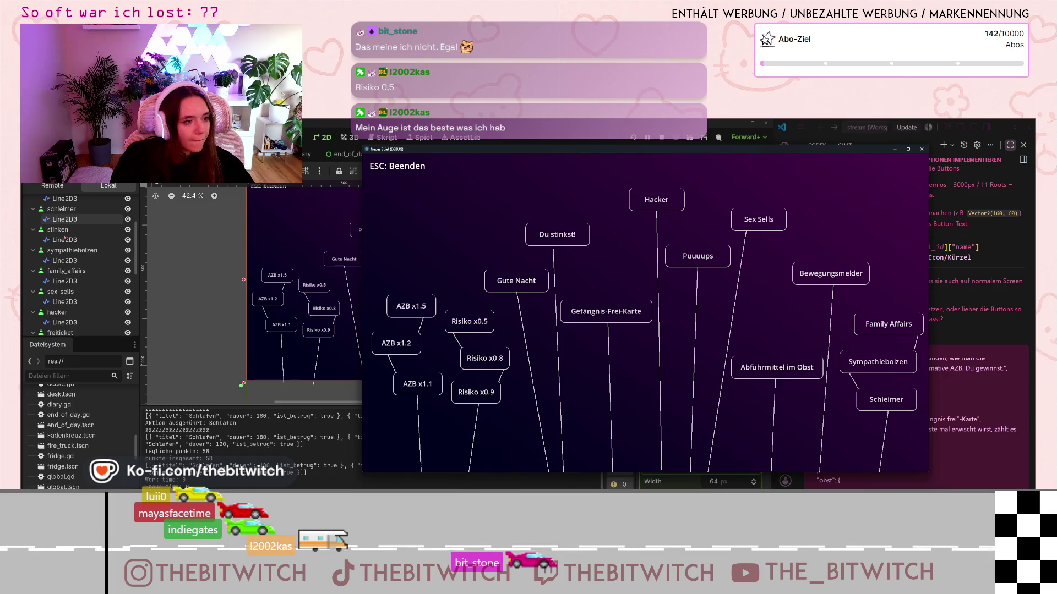
scroll(72, 264, "up", 5)
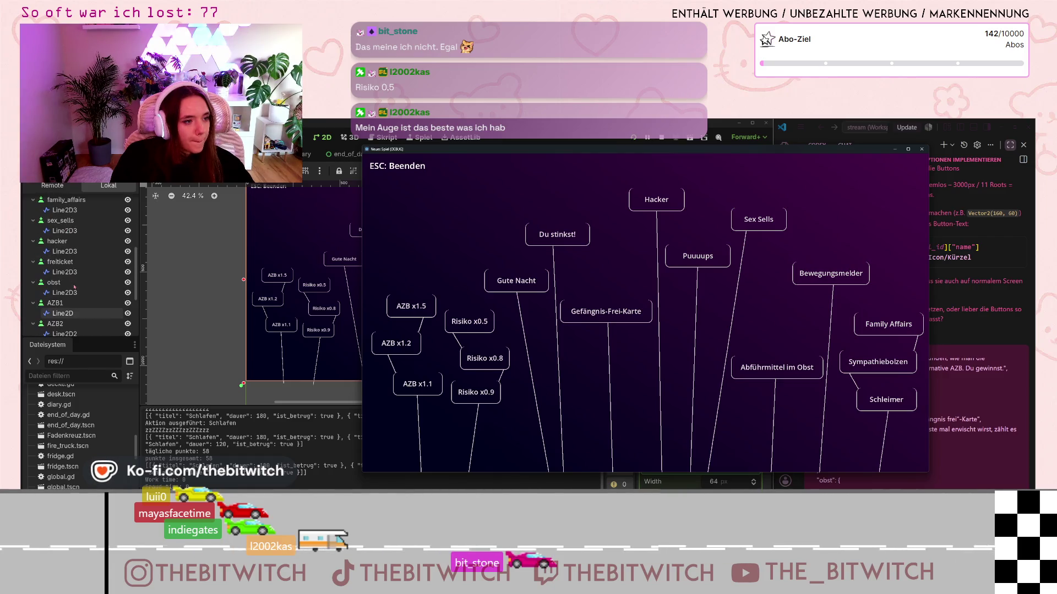
scroll(74, 286, "up", 3)
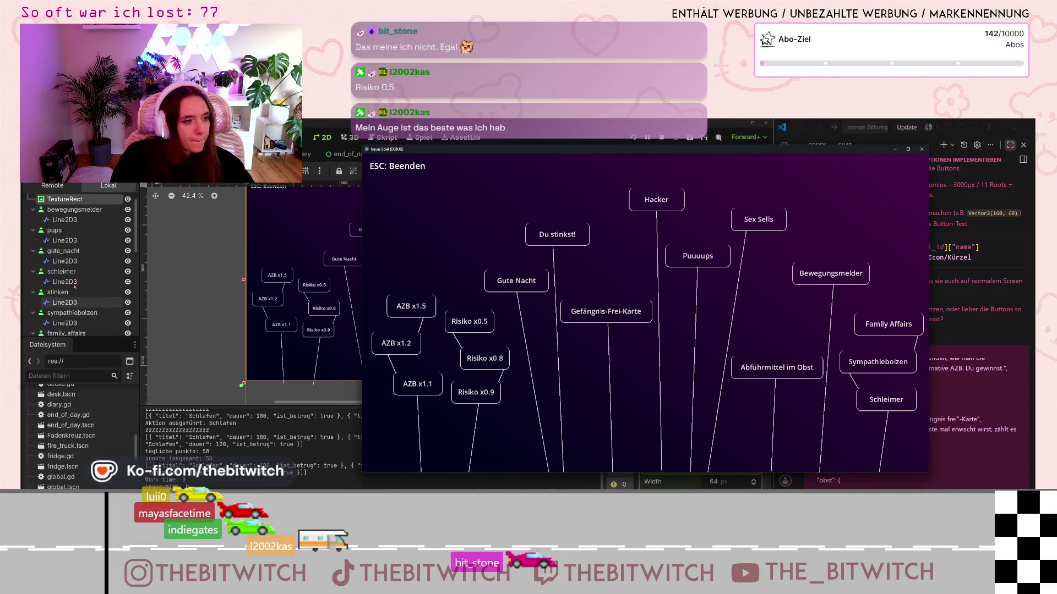
scroll(75, 286, "down", 5)
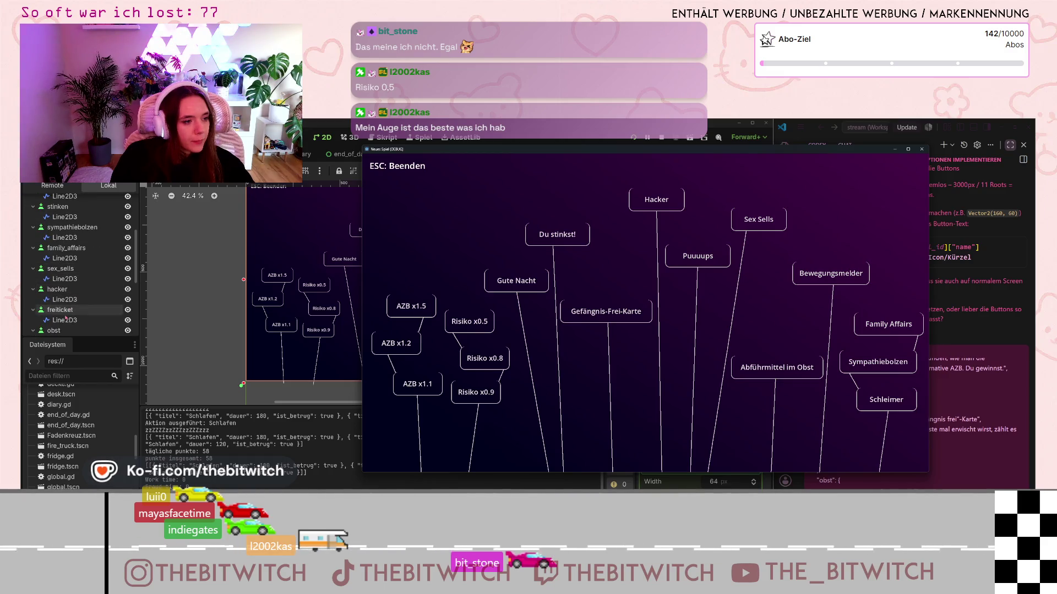
left_click(60, 310)
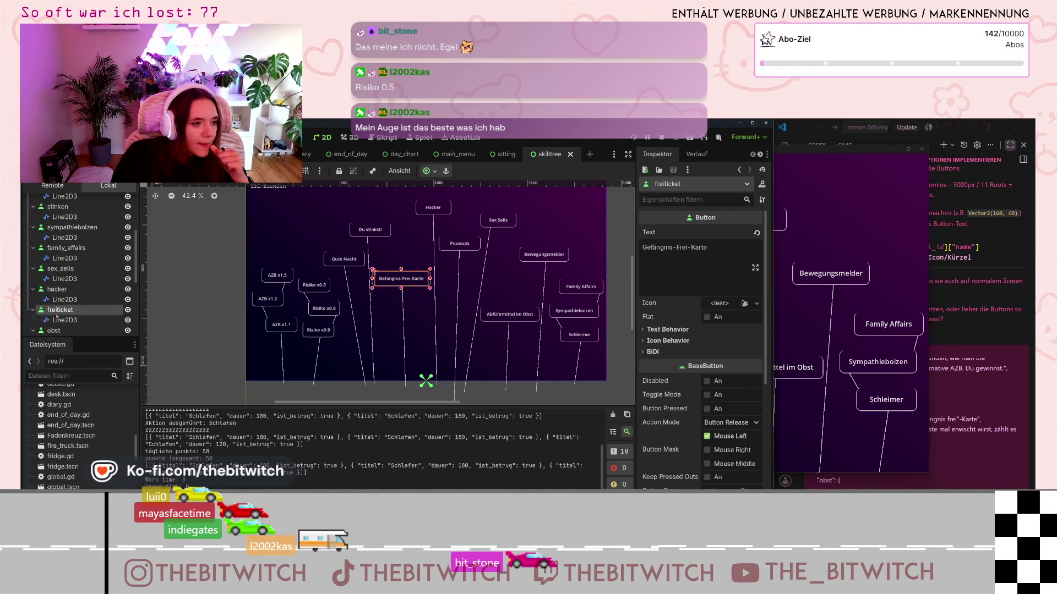
Step: Reselect the freiticket skill button node and browse its Inspector properties
left_click(80, 293)
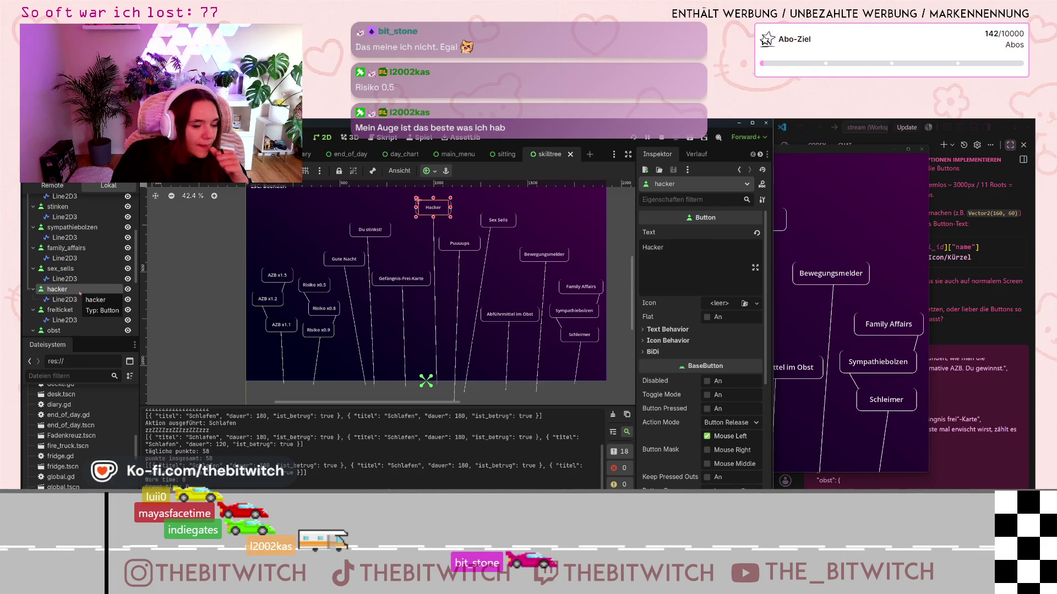
left_click(79, 311)
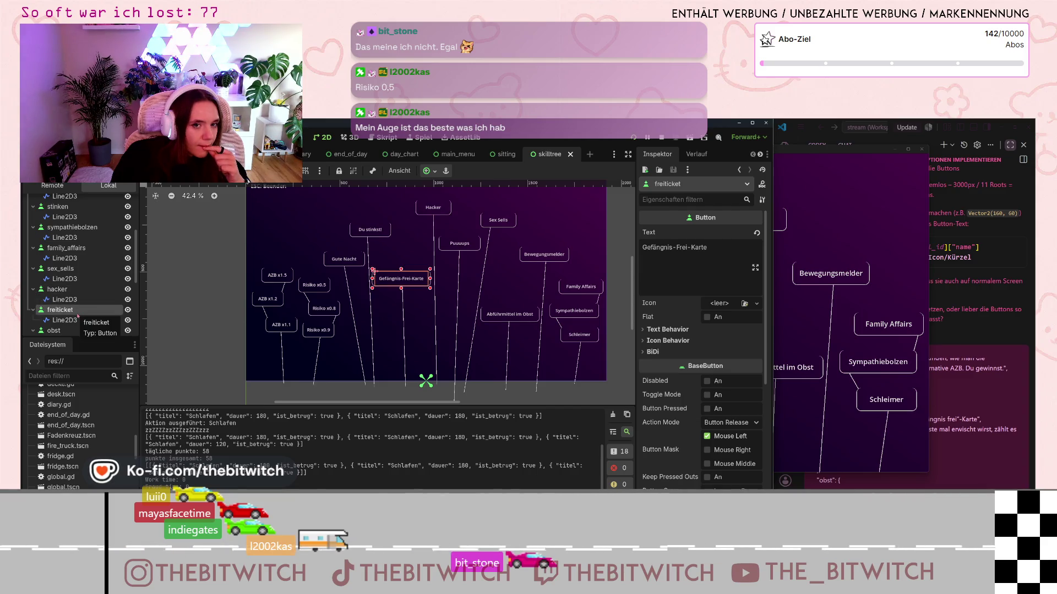
scroll(714, 332, "down", 3)
scroll(710, 335, "down", 6)
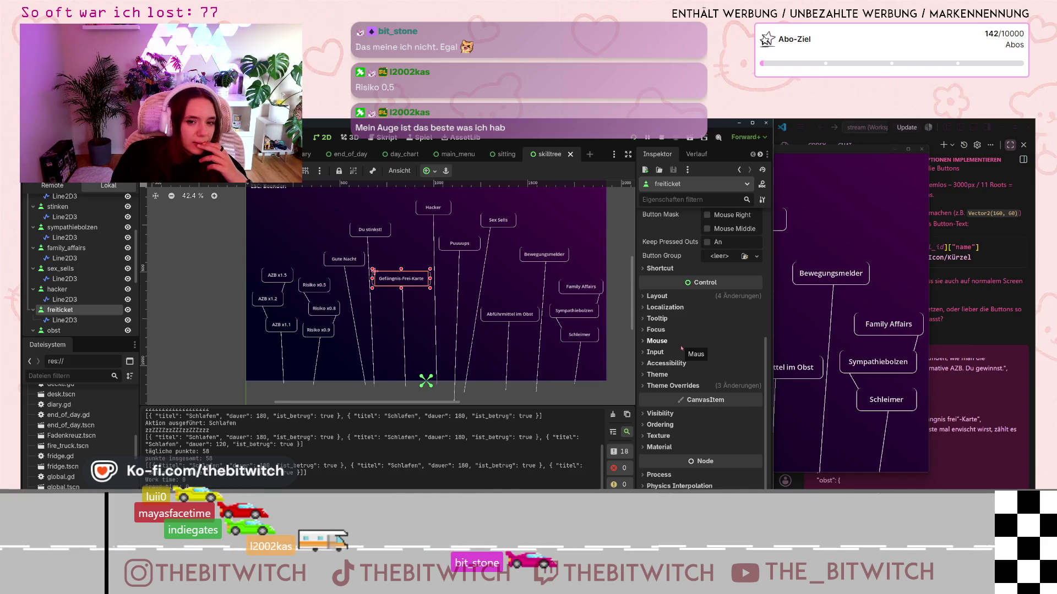
scroll(681, 348, "up", 4)
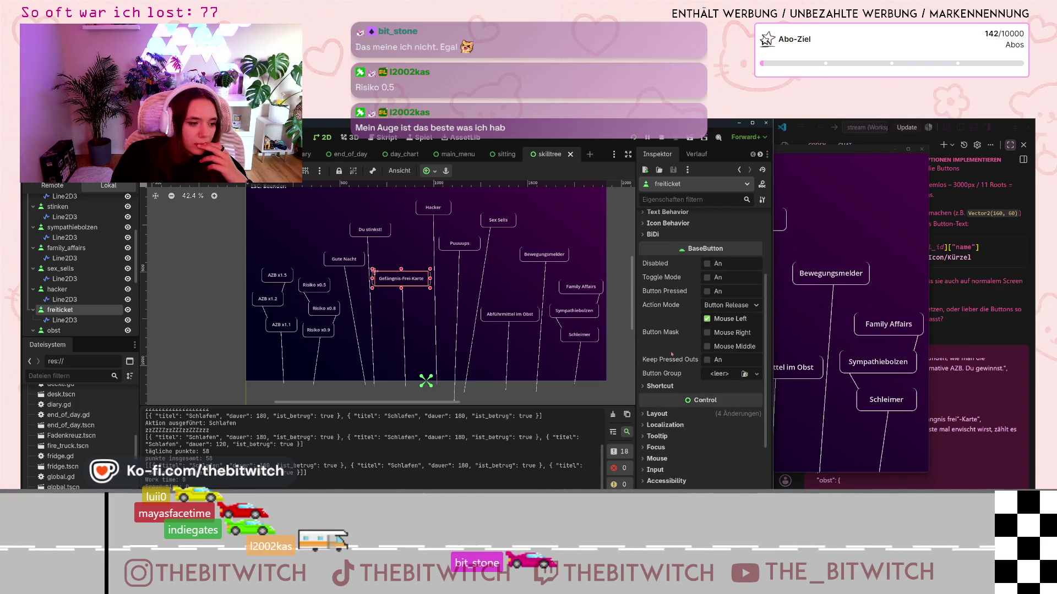
scroll(670, 355, "up", 4)
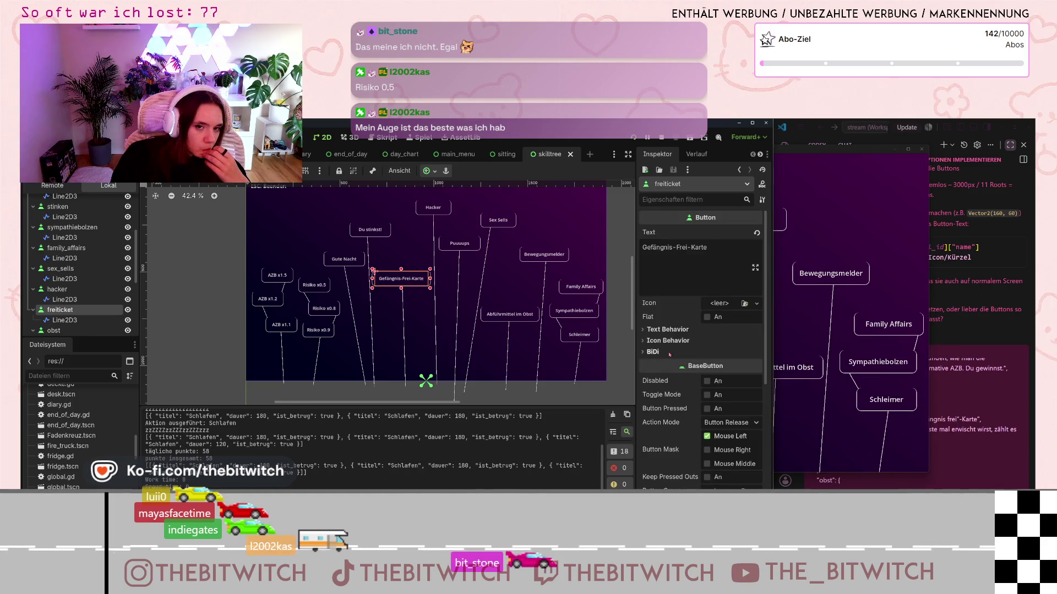
scroll(667, 334, "down", 8)
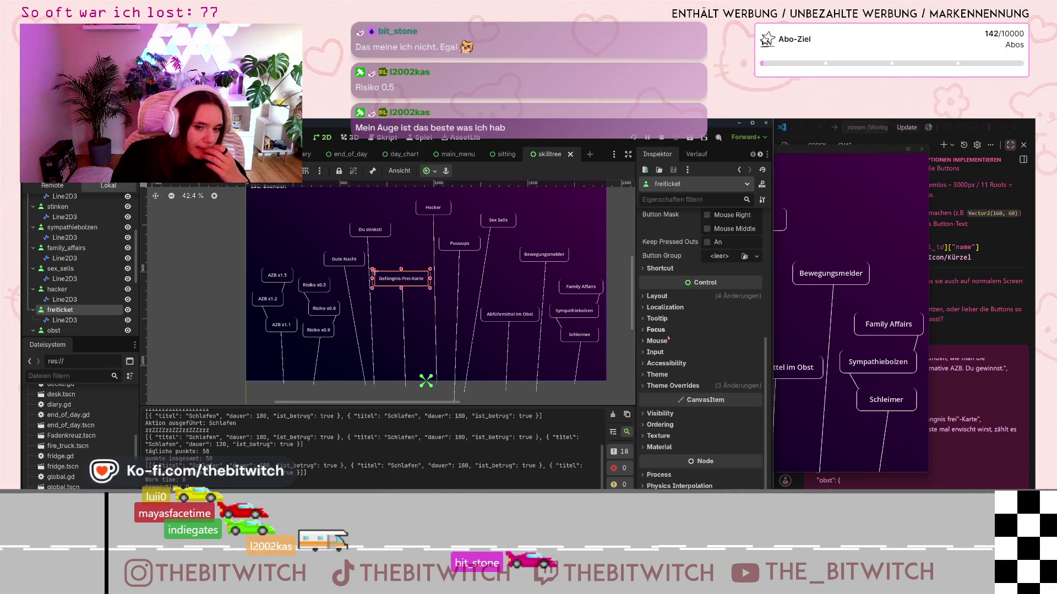
Step: Set freiticket's Theme Overrides Hover style to hover_button.tres, then close the running game window
left_click(668, 385)
scroll(668, 384, "down", 3)
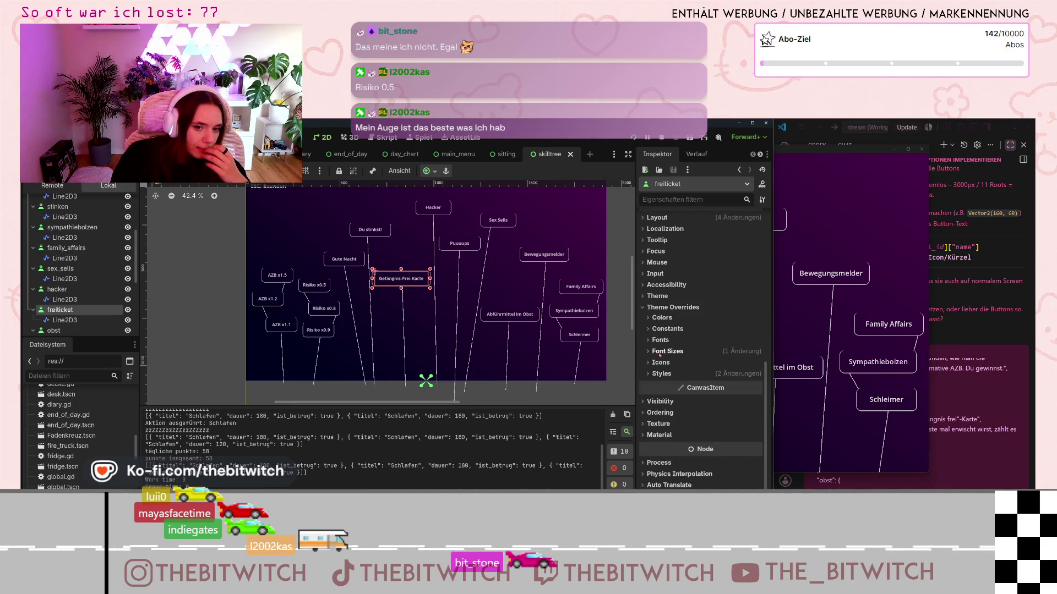
left_click(655, 374)
scroll(722, 362, "down", 3)
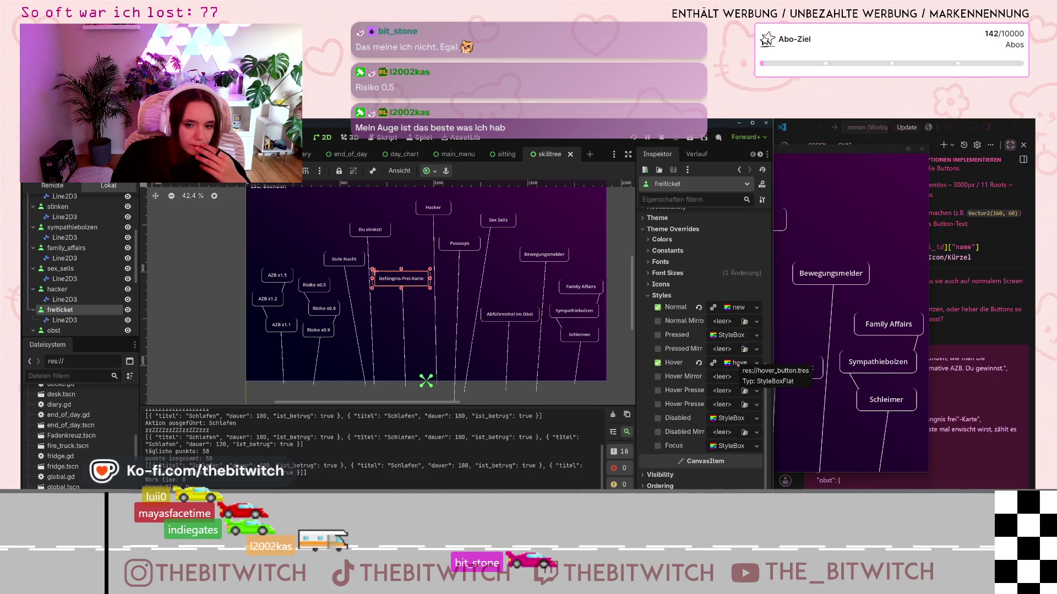
mouse_move(737, 362)
left_mouse_down()
mouse_move(725, 376)
mouse_move(729, 362)
left_mouse_up()
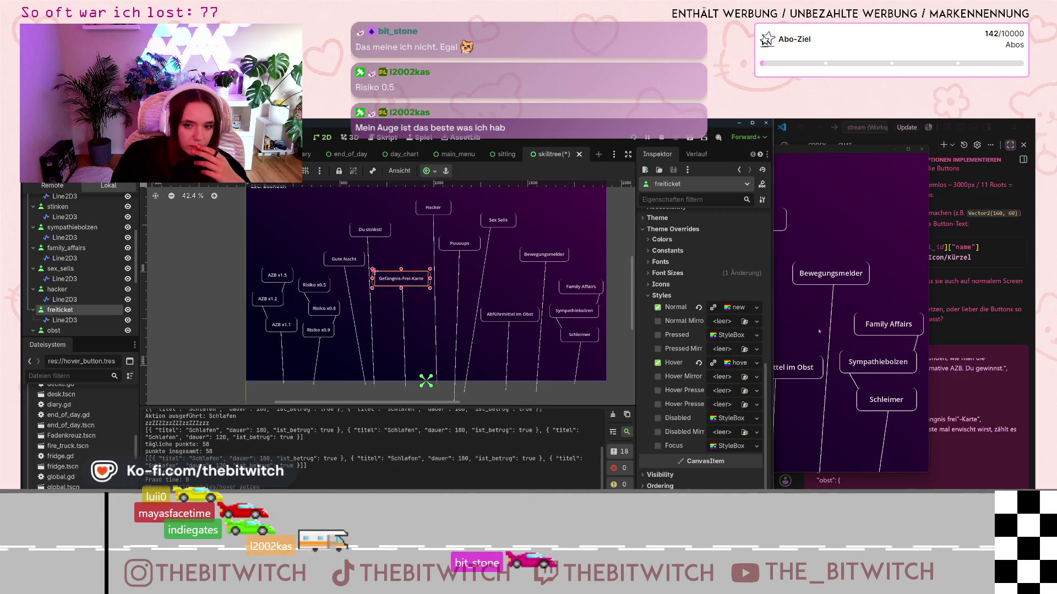
left_click(819, 330)
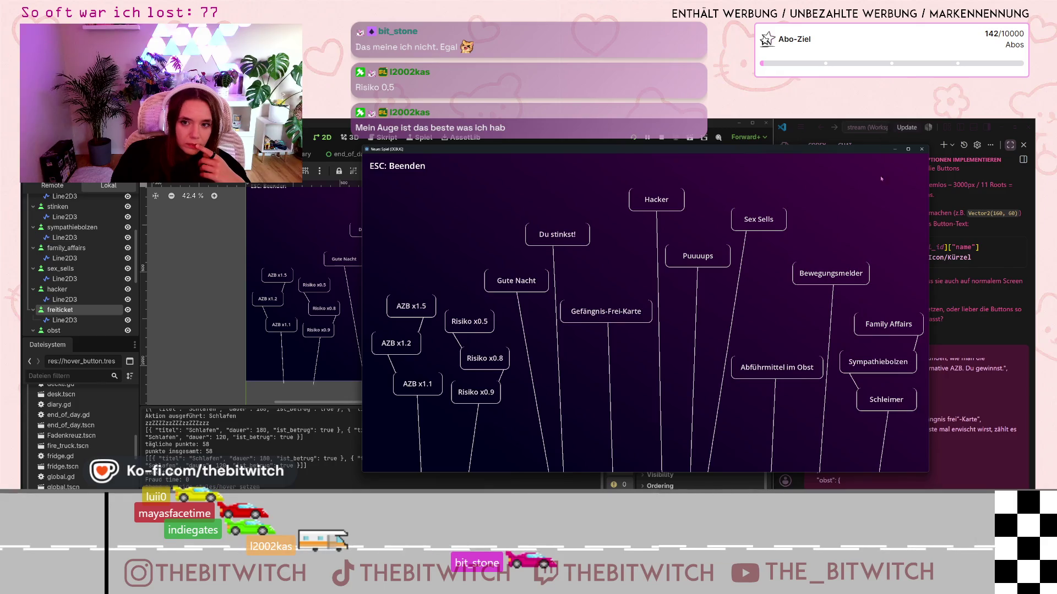
left_click(922, 149)
Step: Save, relaunch with a new game, sleep on the sofa, and open the skill tree from the end-of-day screen
key("ctrl+s")
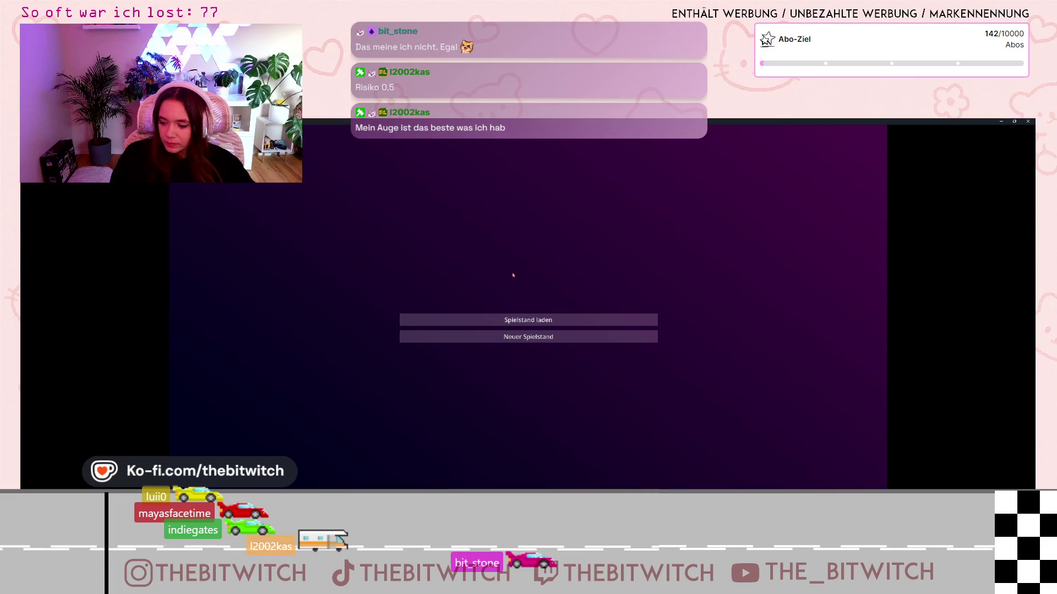
key("F8")
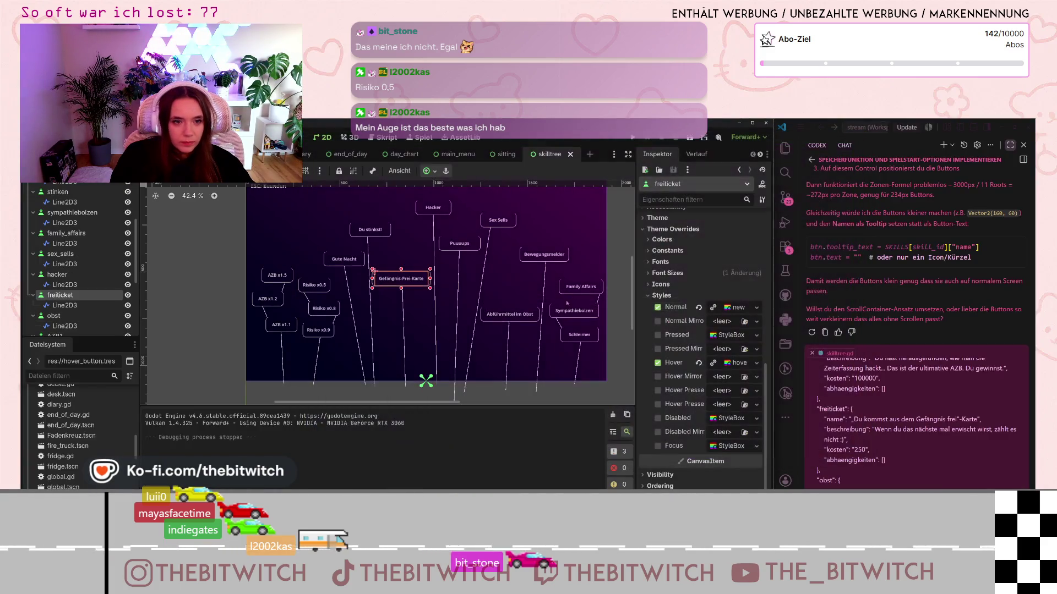
left_click(647, 138)
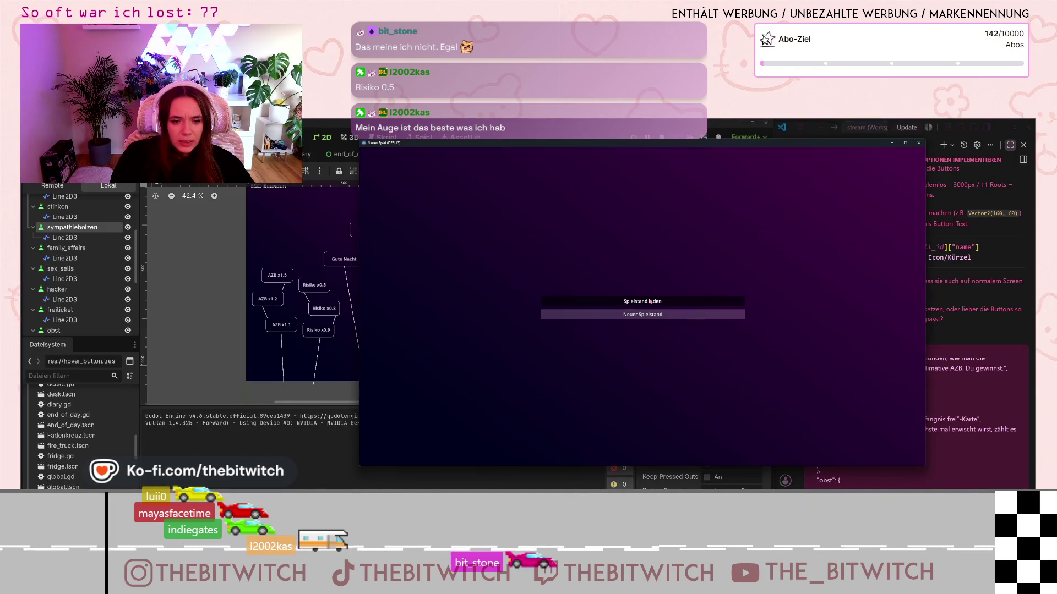
left_click(652, 315)
mouse_move(642, 310)
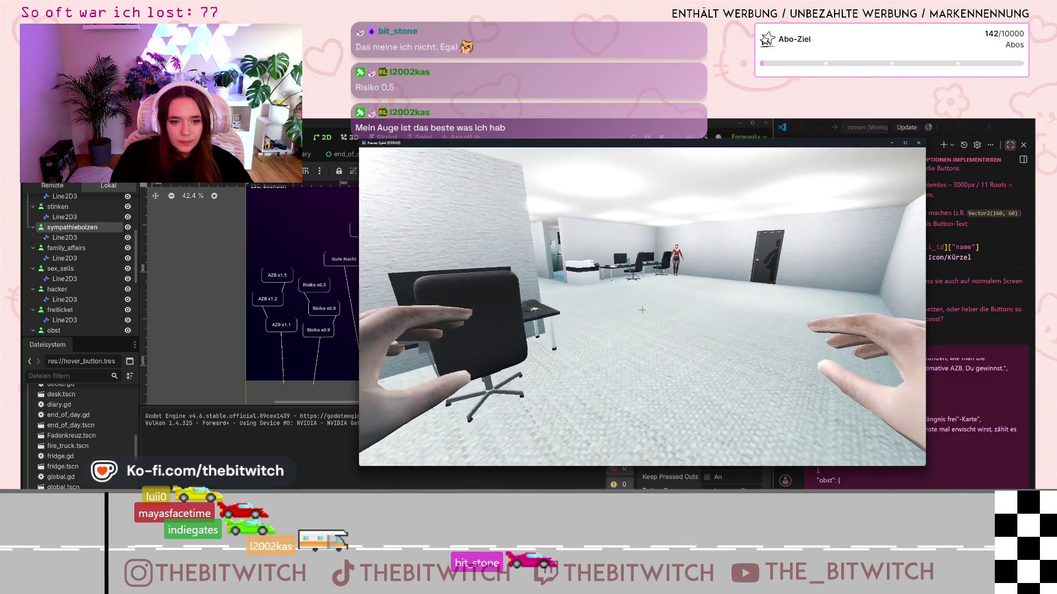
key("w")
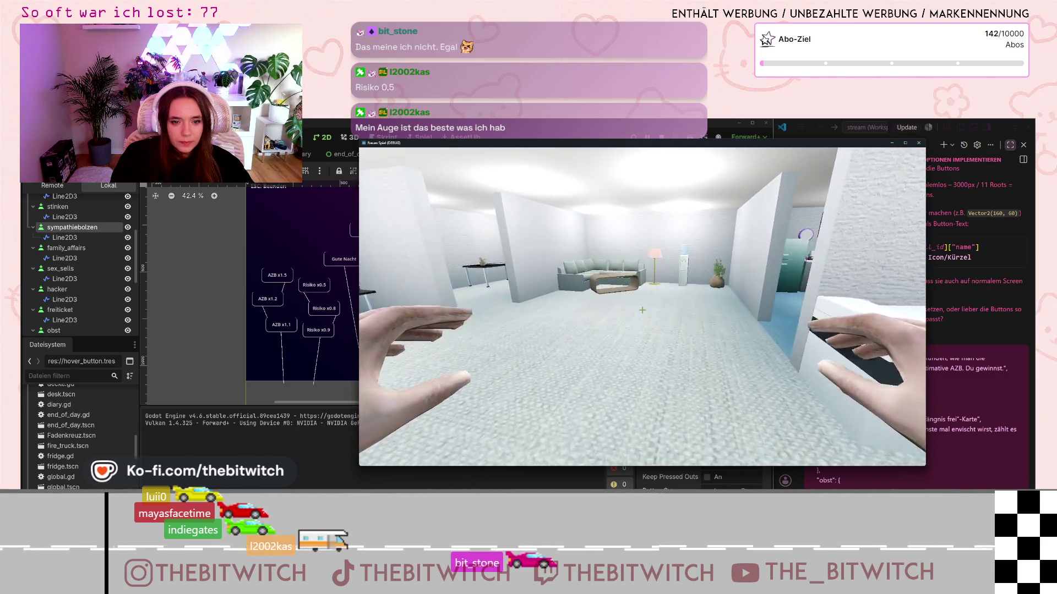
key("w")
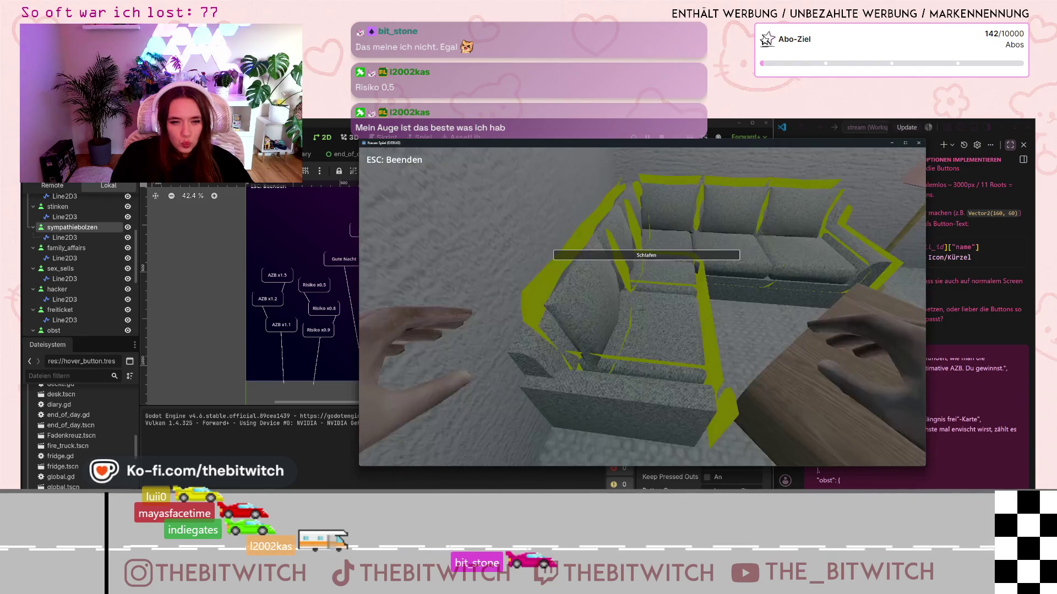
key("e")
key("e")
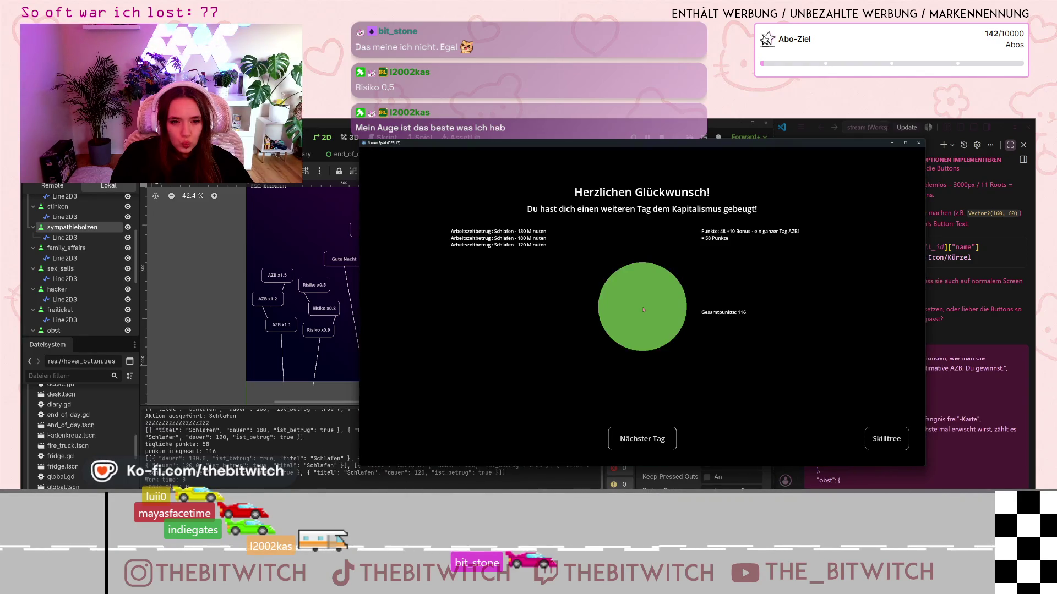
left_click(884, 442)
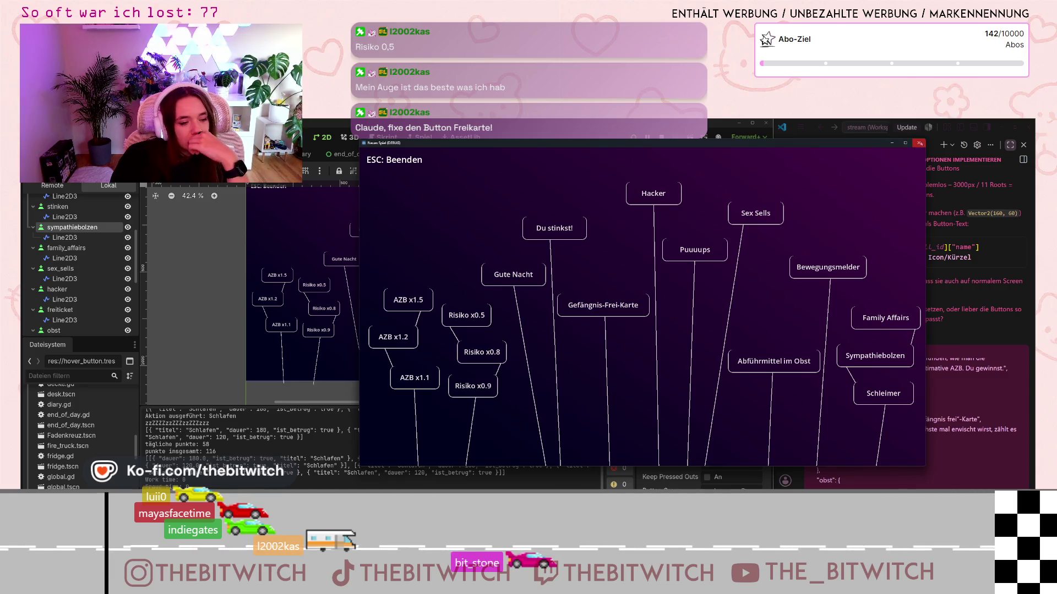
key("Escape")
Step: Move freiticket directly below TextureRect, then retest a new game through to the skill tree
scroll(81, 277, "down", 2)
left_click_drag(81, 277, 62, 205)
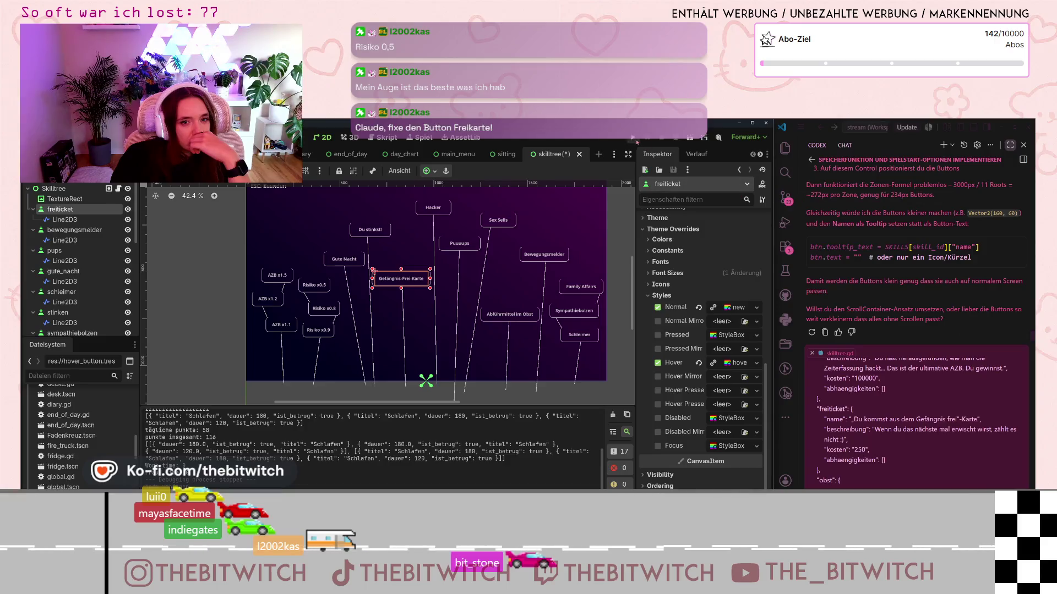
left_click(636, 140)
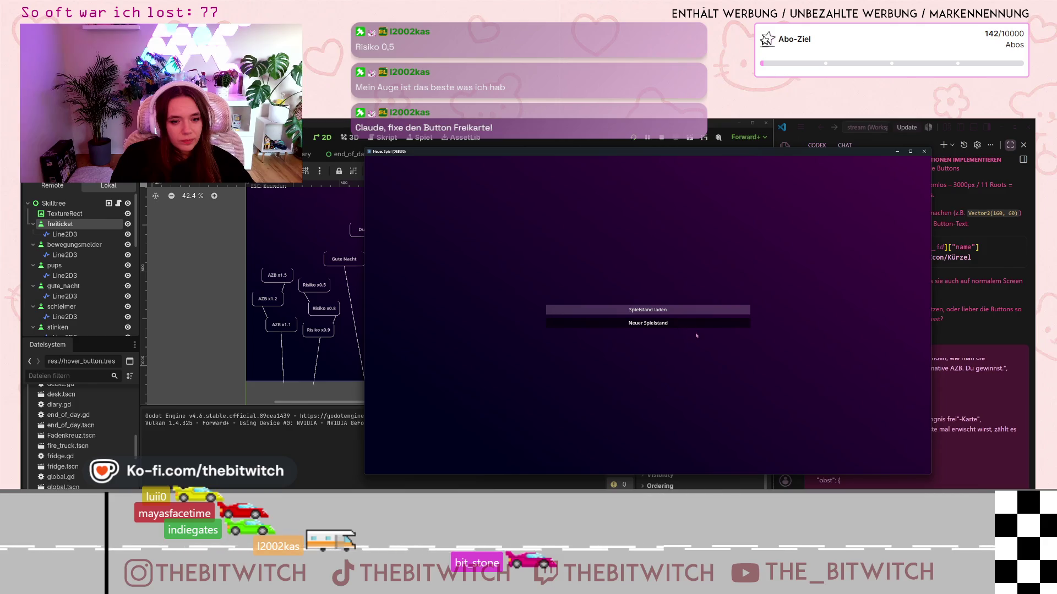
left_click(695, 324)
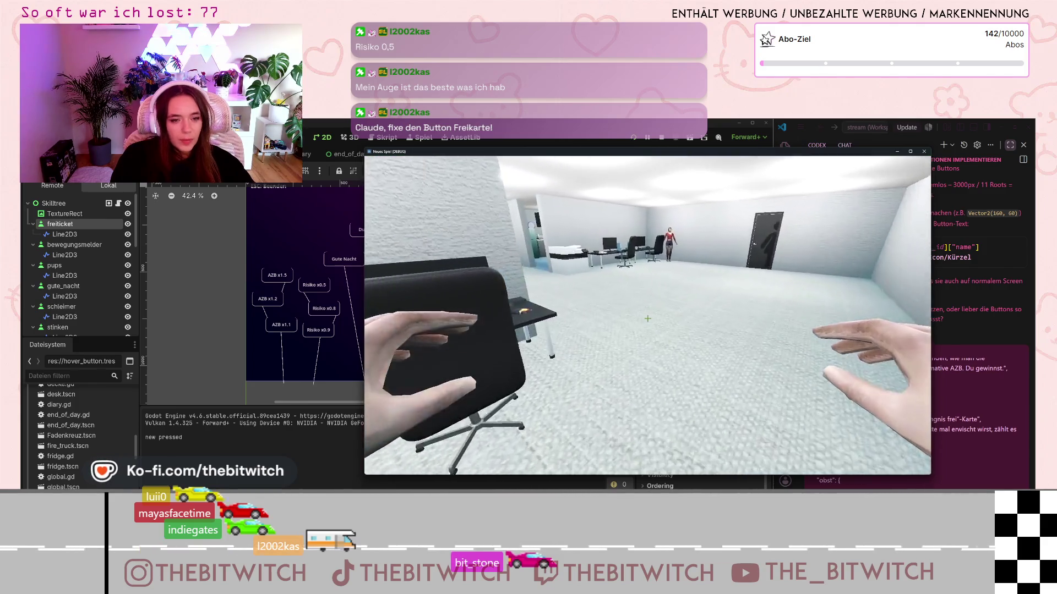
key("w")
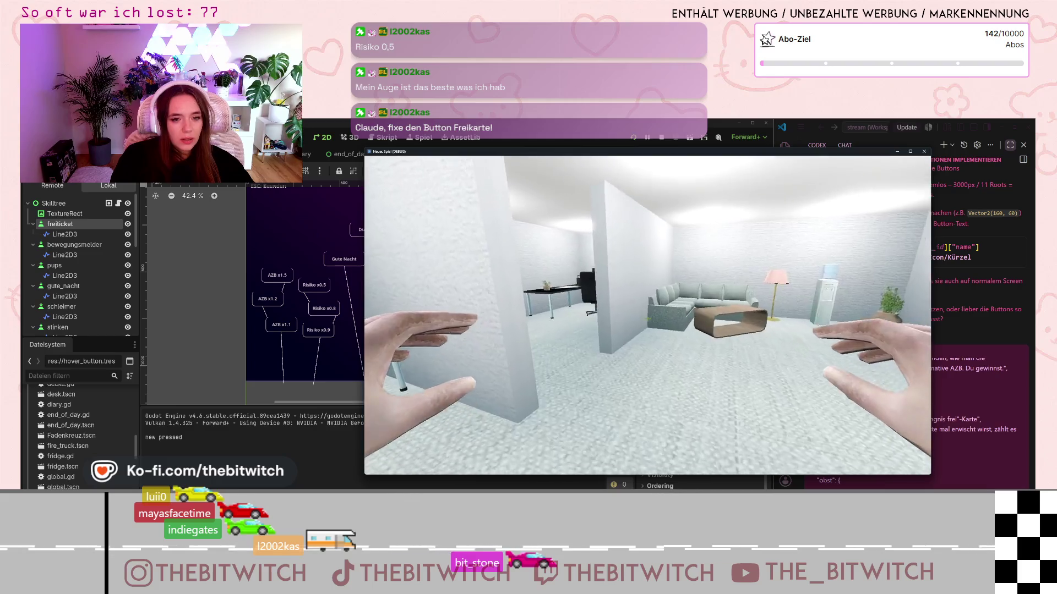
key("e")
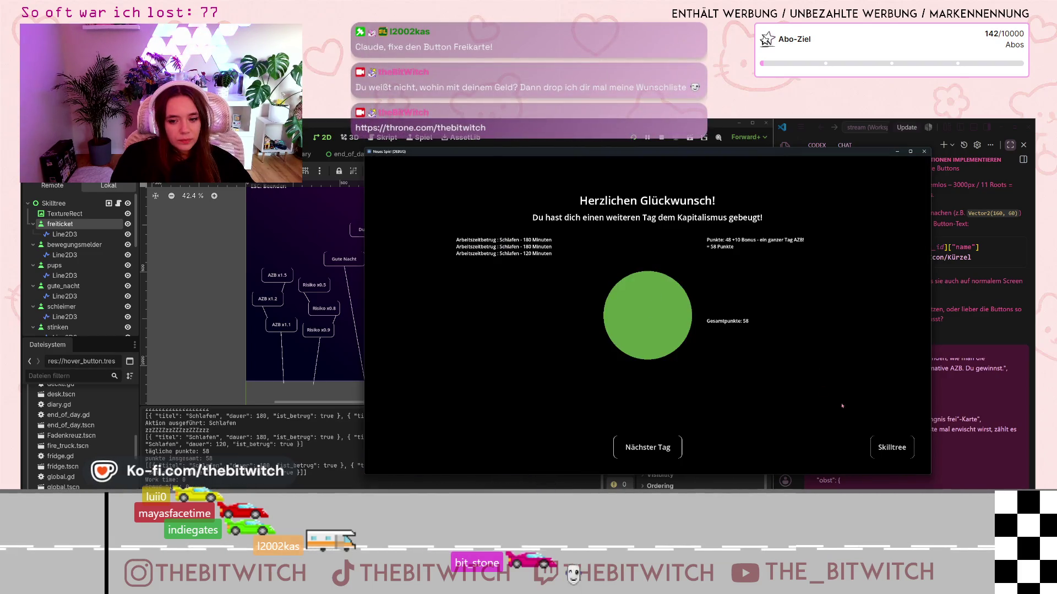
left_click(888, 447)
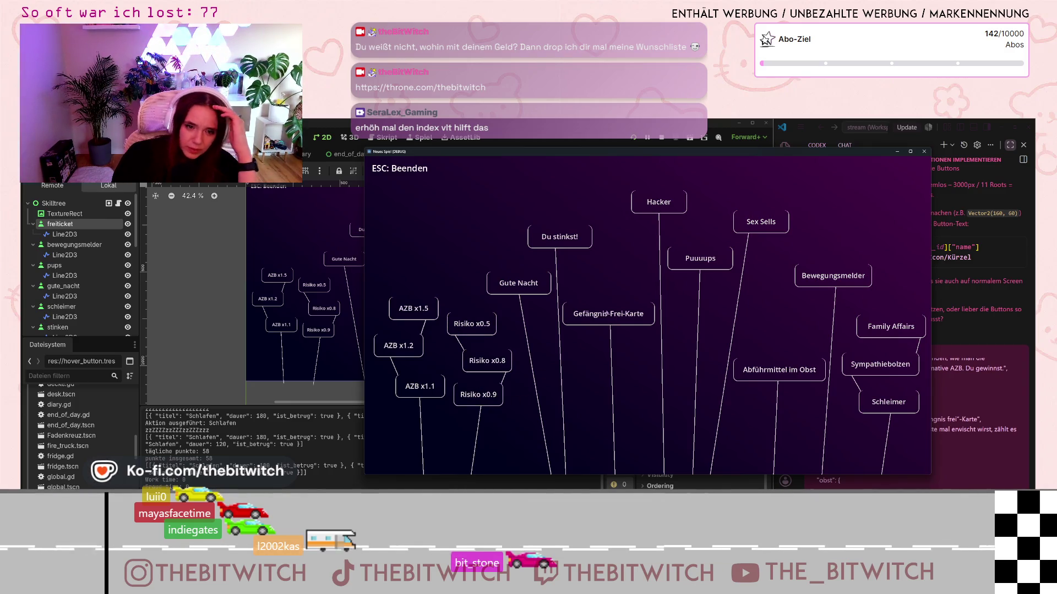
key("Escape")
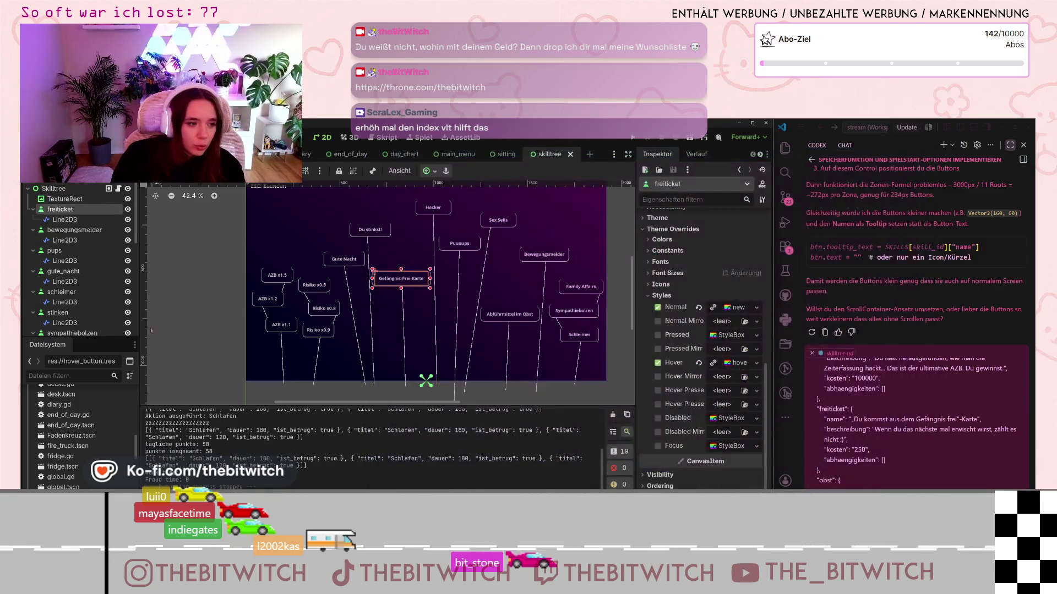
Step: Click through the stinken and hacker lines and nearby buttons to select Gefängnis-Frei-Karte
left_click(368, 252)
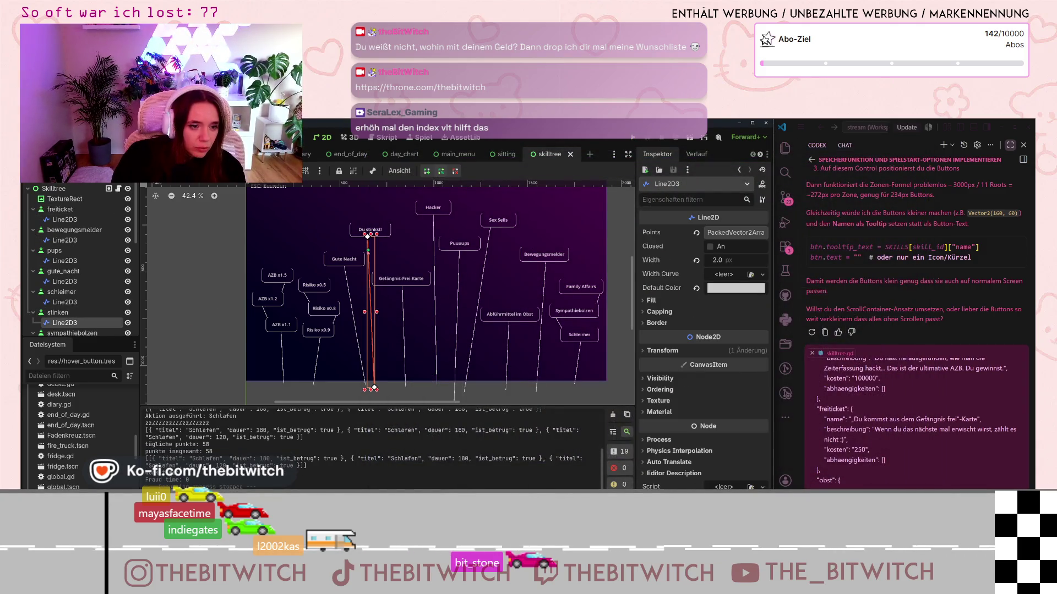
left_click(434, 268)
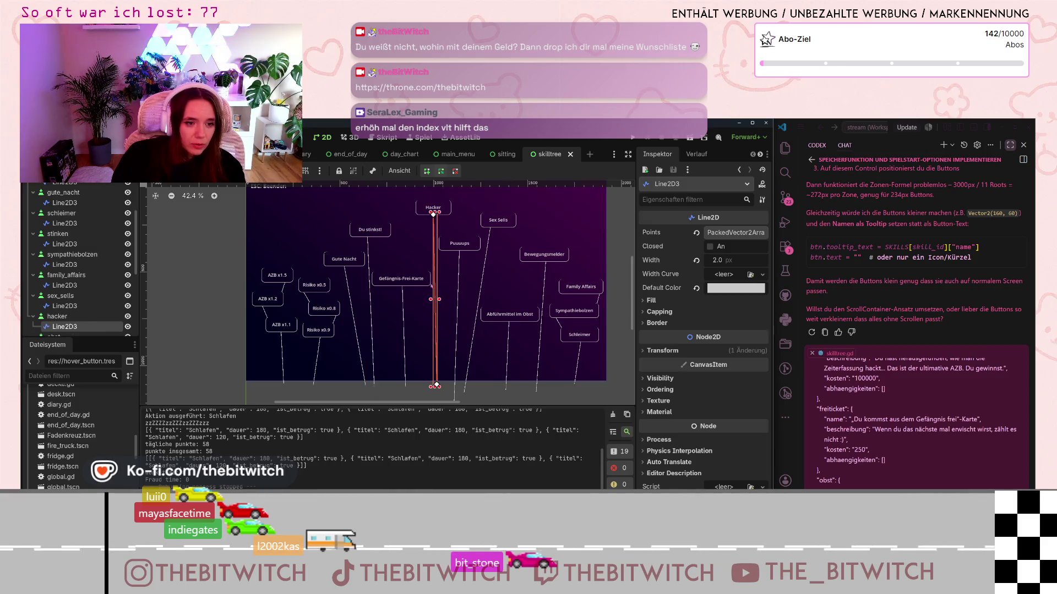
left_click(400, 284)
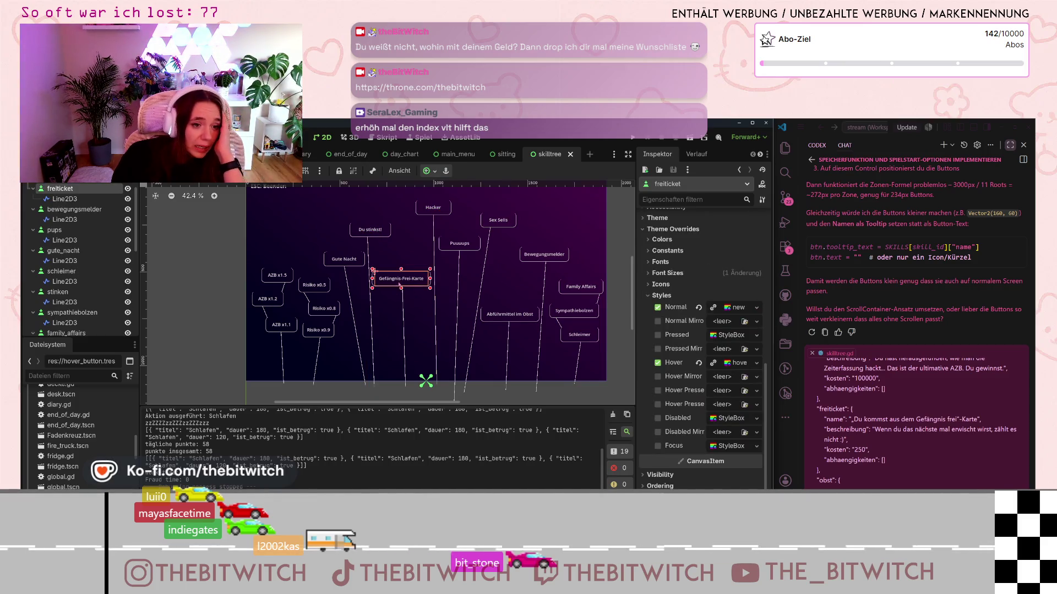
scroll(452, 318, "down", 8)
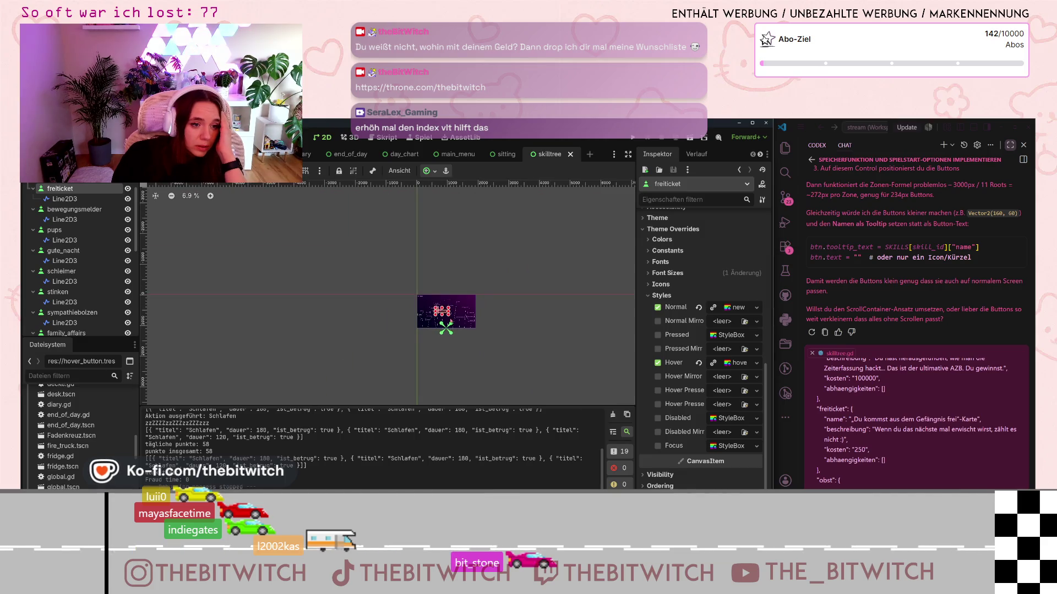
scroll(451, 322, "up", 7)
left_click(497, 314)
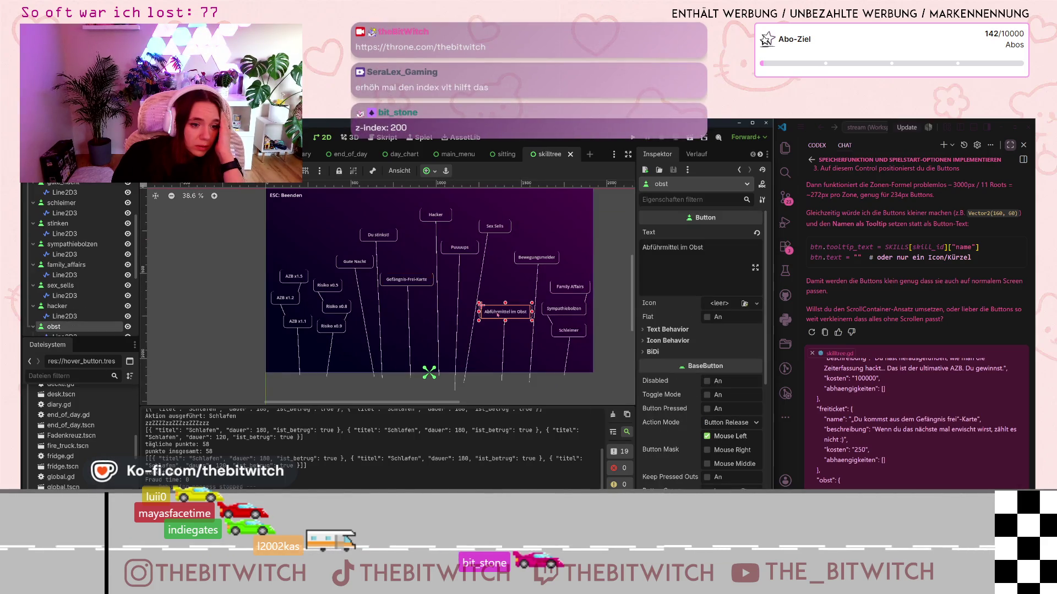
left_click(410, 279)
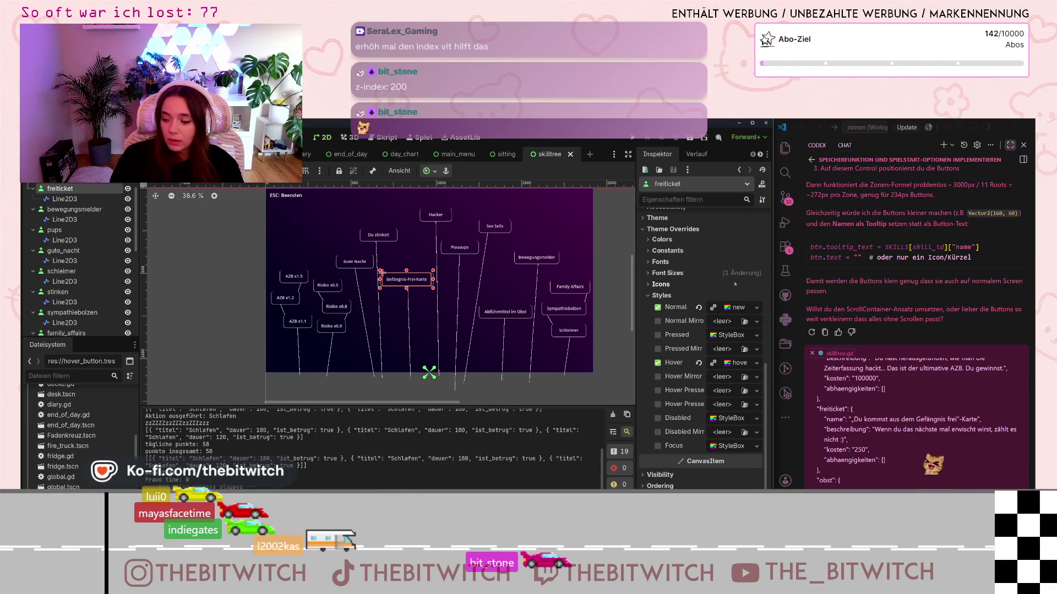
scroll(695, 364, "down", 3)
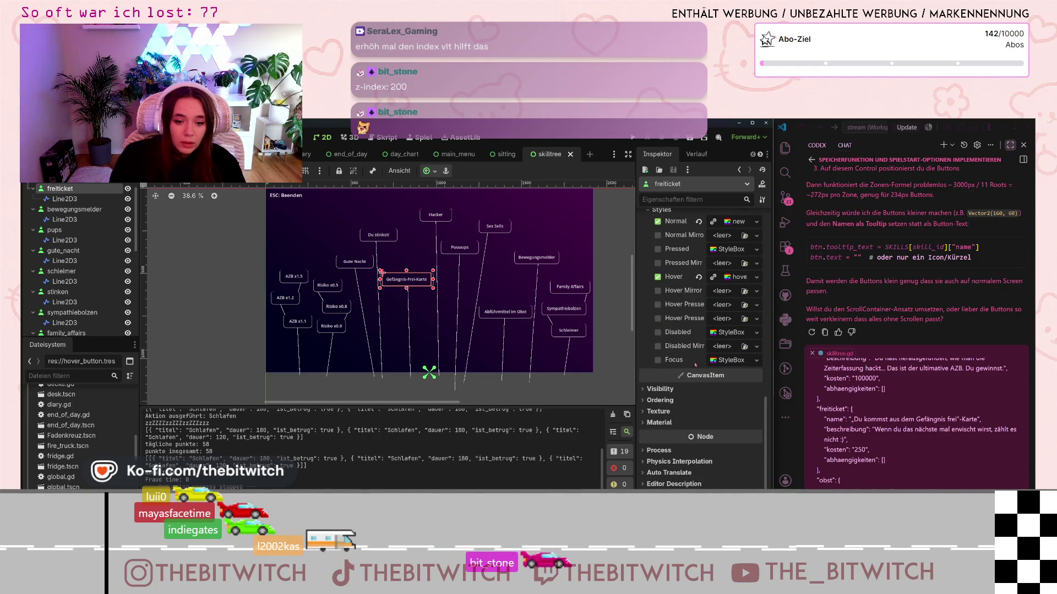
Step: Set the button's Z Index to 10 under Visibility and Ordering
left_click(659, 389)
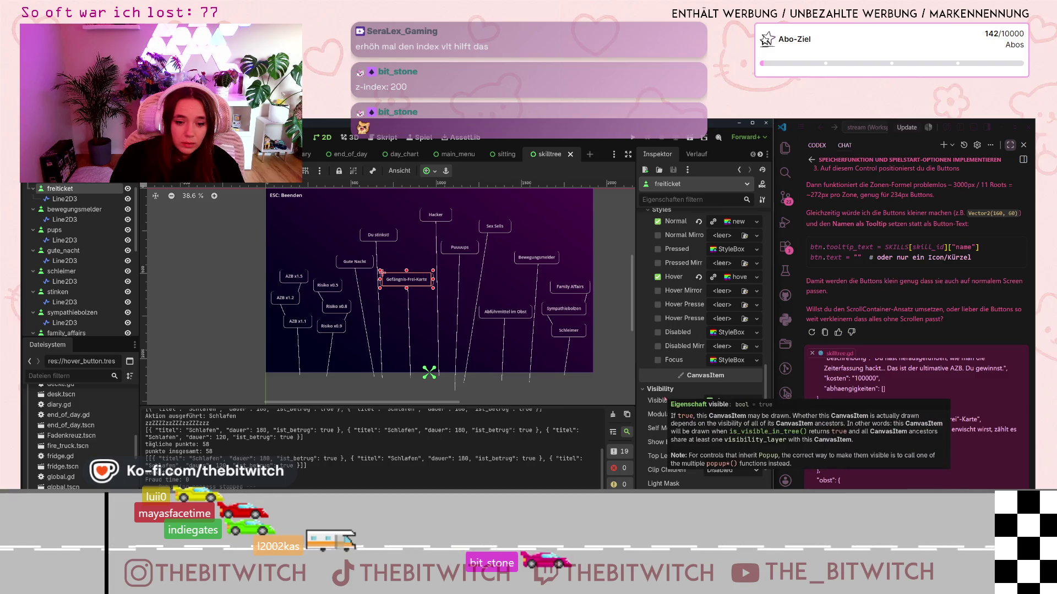
scroll(663, 429, "down", 5)
left_click(659, 400)
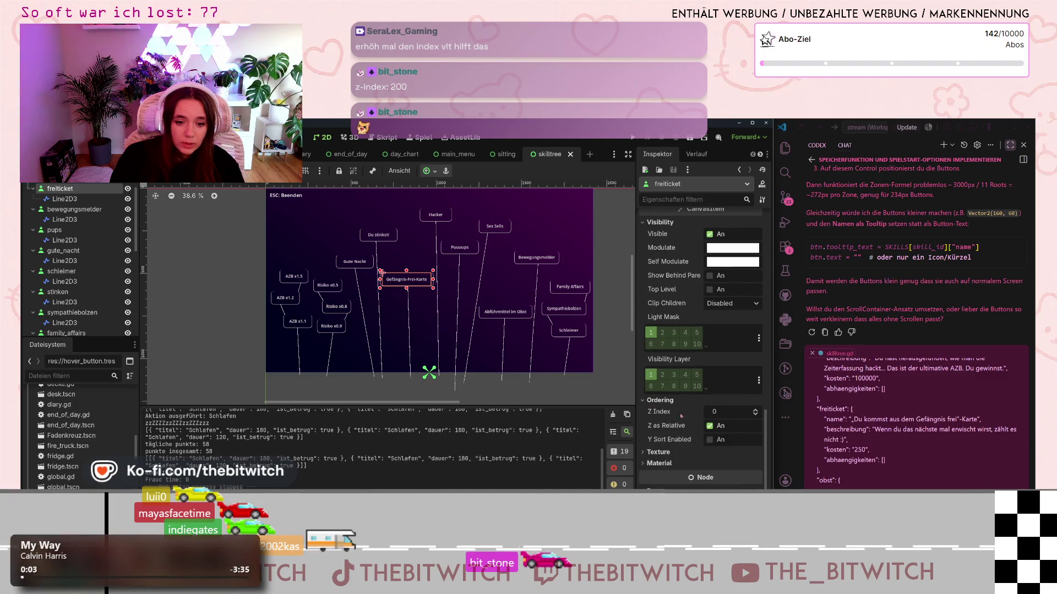
type("1")
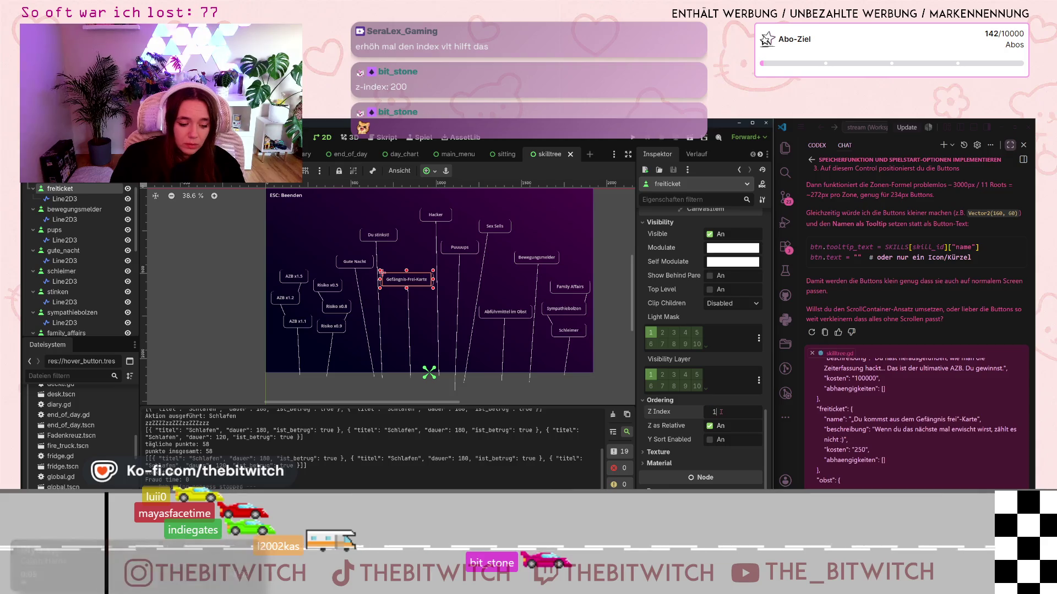
key("Return")
key("Escape")
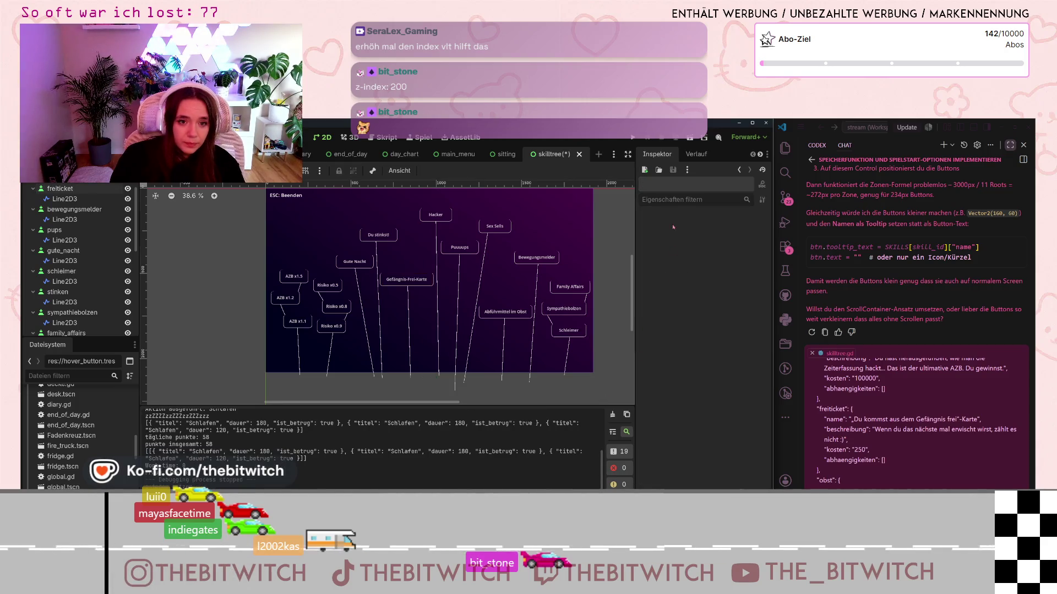
Step: Save and run the game, load the save, sleep on the sofa, and continue past the 58-point summary
key("ctrl+s")
key("F5")
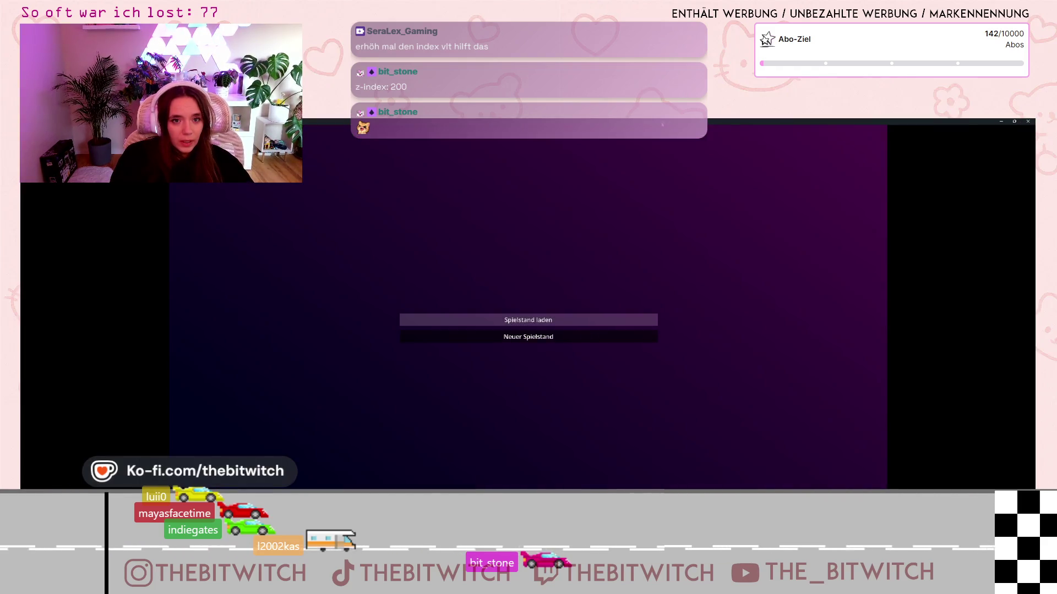
left_click(528, 320)
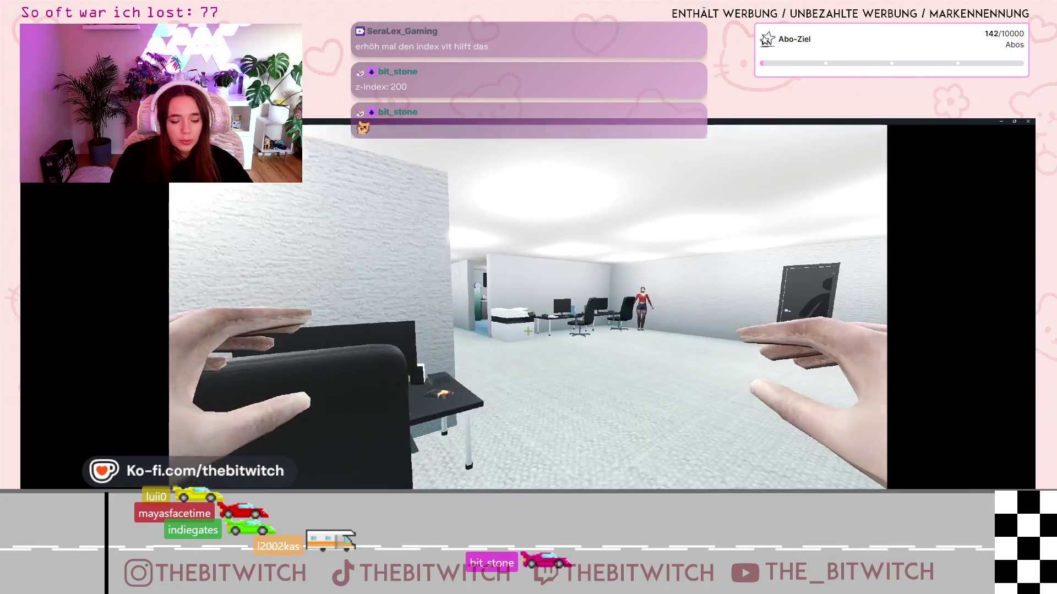
key("w")
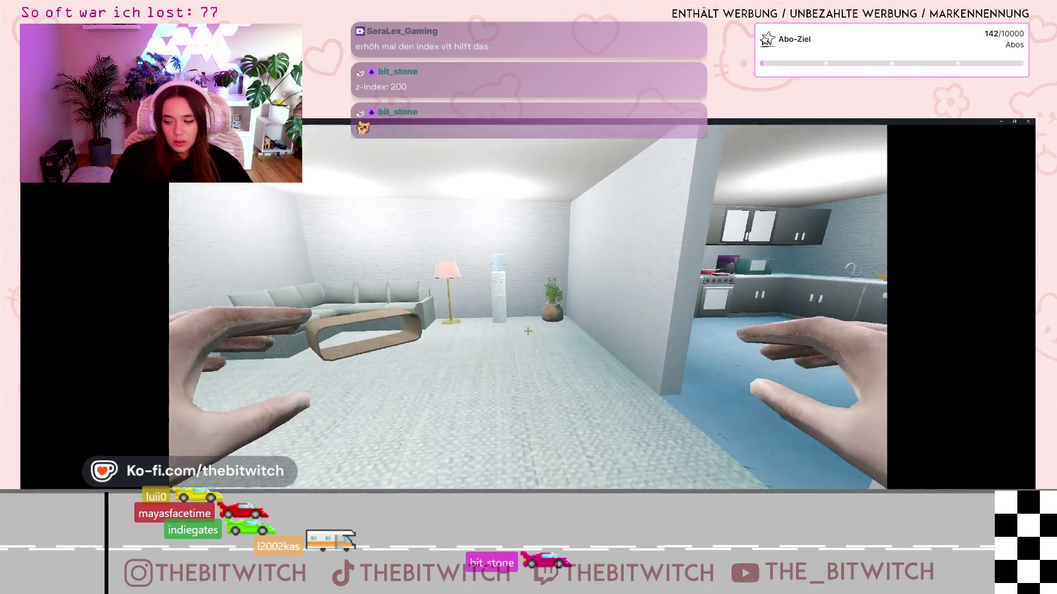
key("w")
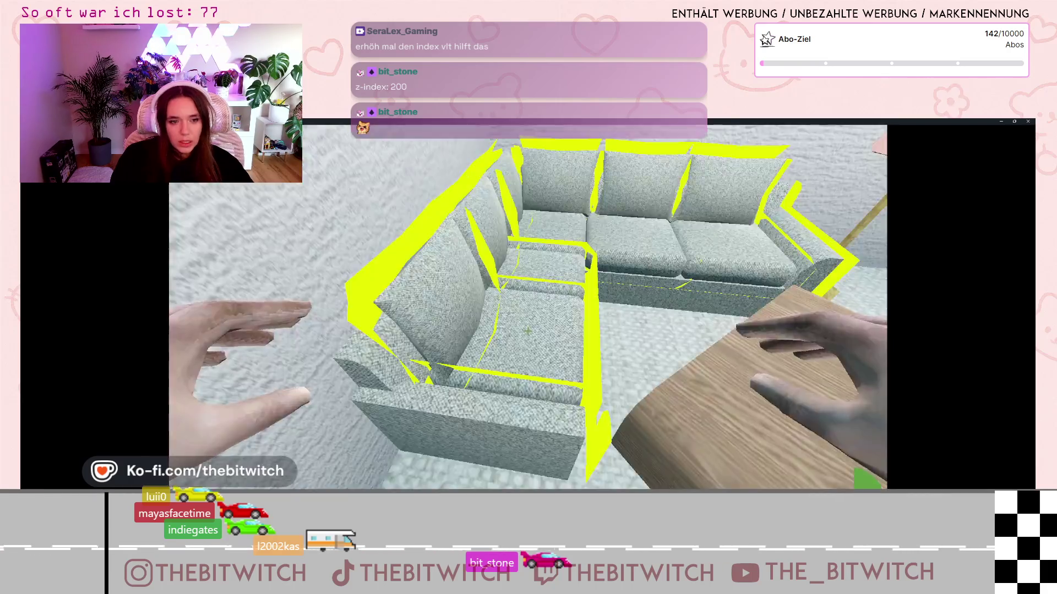
left_click(527, 332)
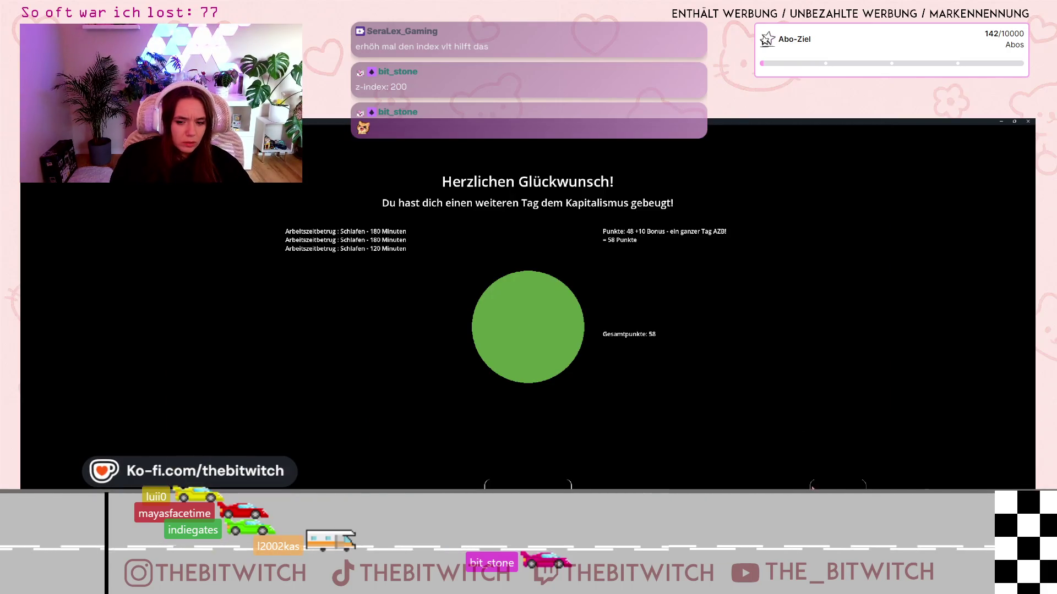
left_click(811, 487)
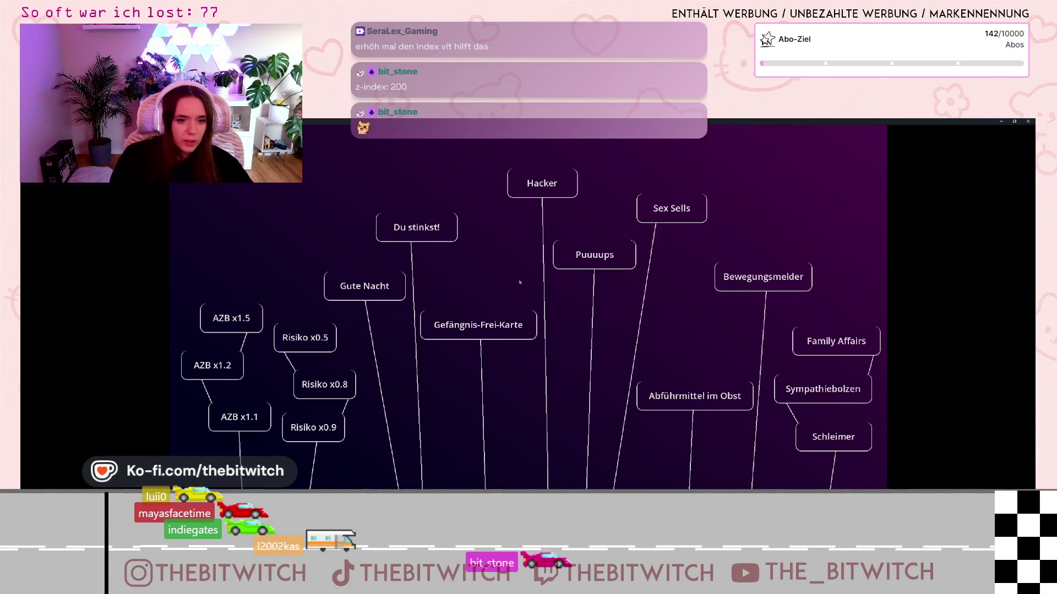
key("super+Down")
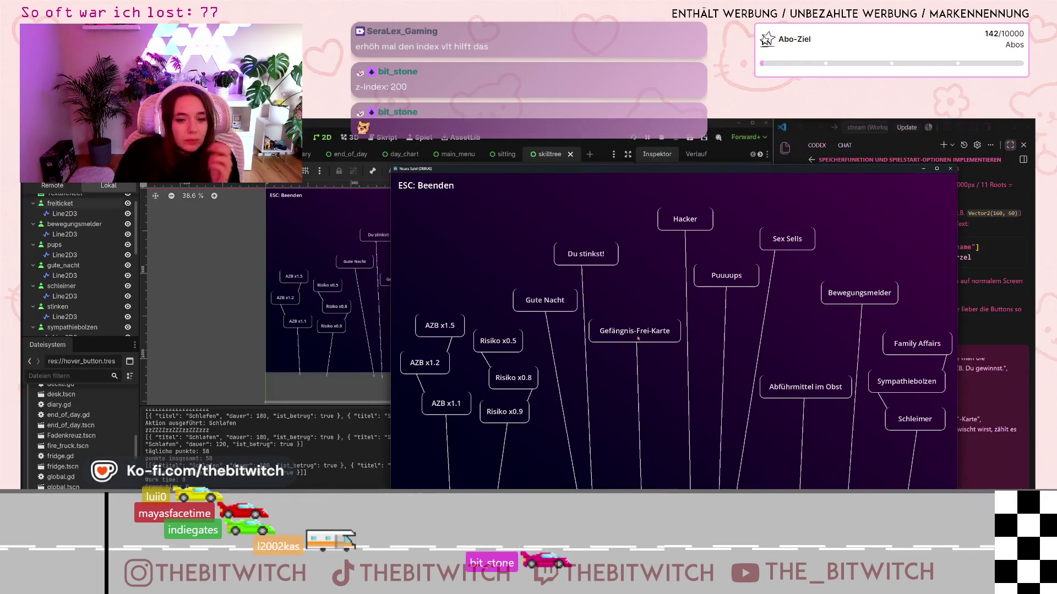
Step: Stop the game and delete the Gefängnis-Frei-Karte (freiticket) button node
key("Escape")
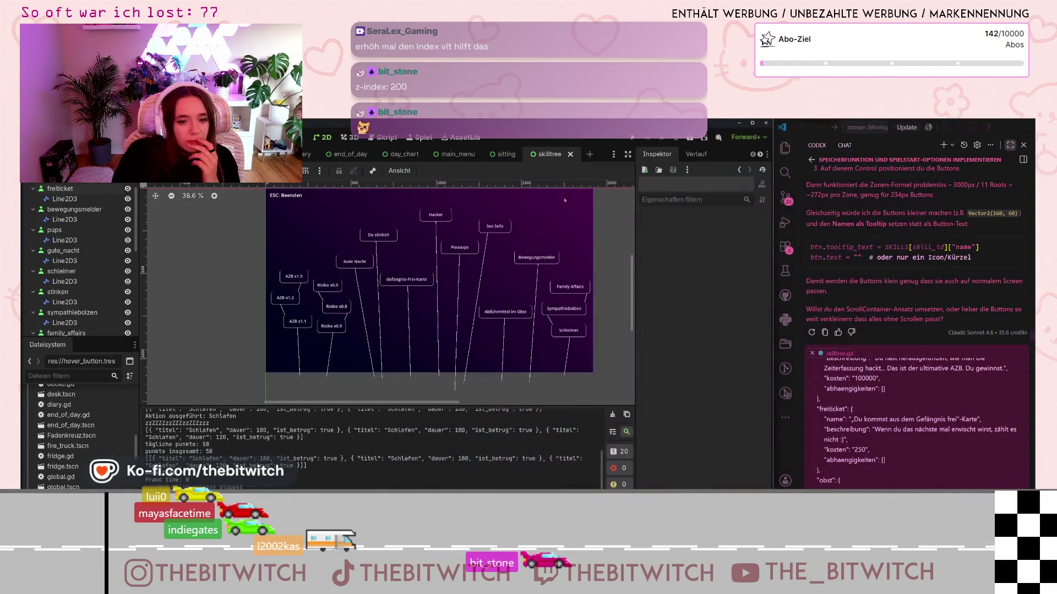
left_click(413, 280)
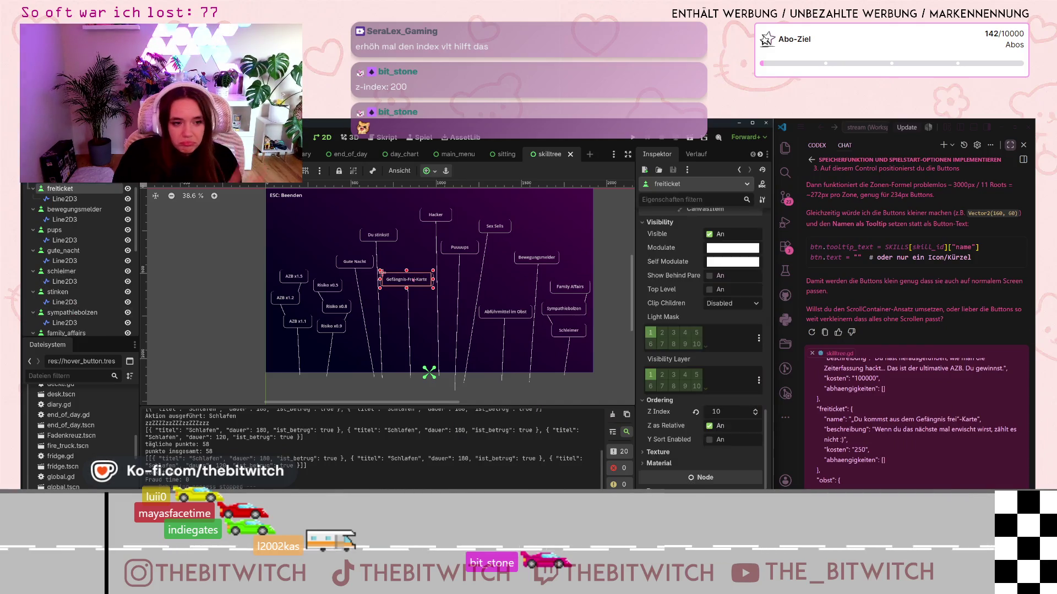
key("Delete")
left_click(491, 337)
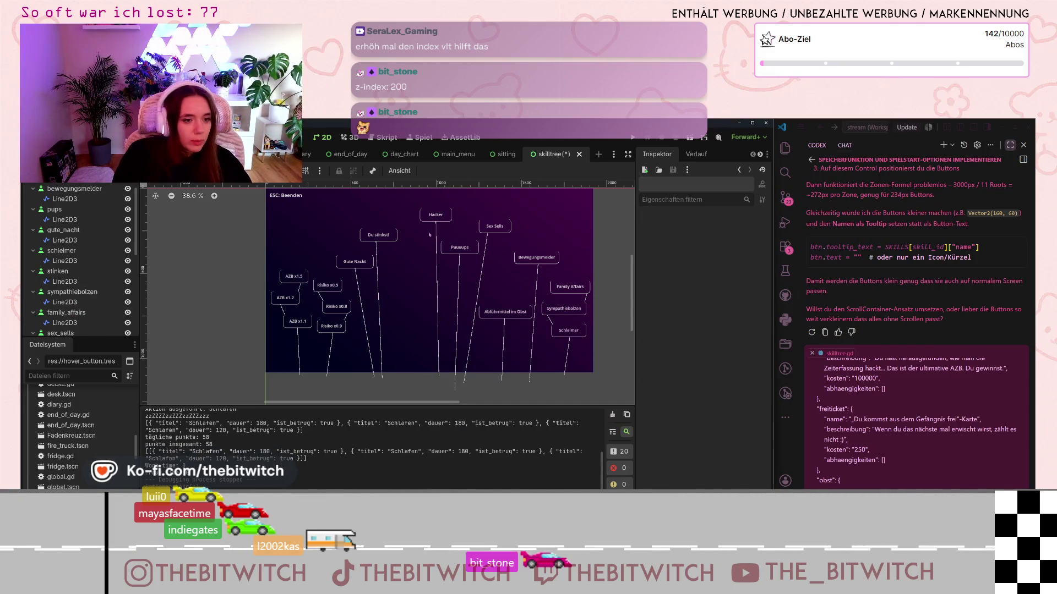
Step: Duplicate the stinken (Du stinkst!) node and rename the copy freikarte
left_click(388, 237)
right_click(89, 267)
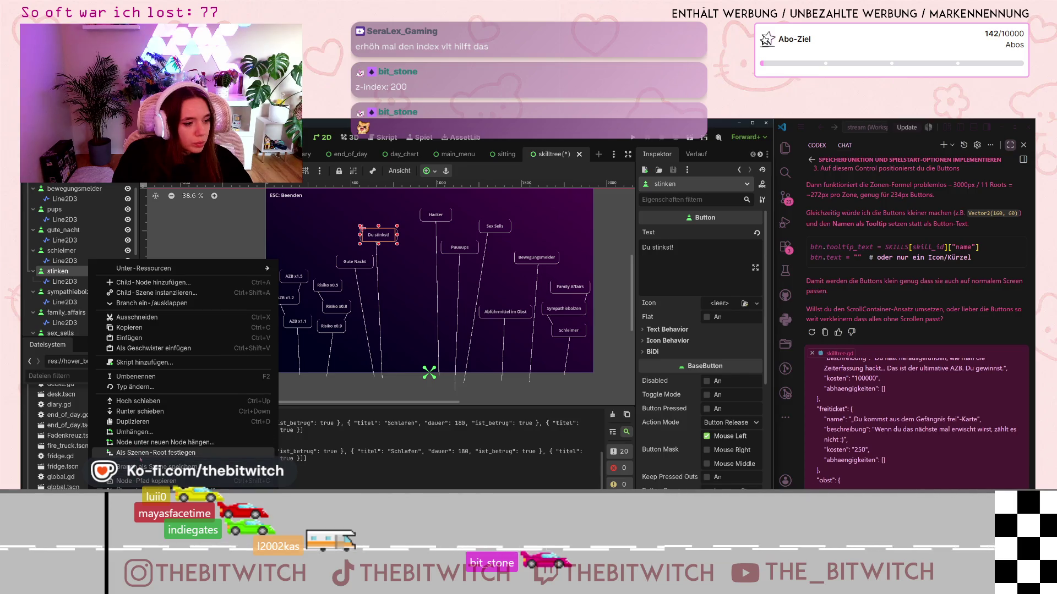
left_click(141, 421)
double_click(59, 292)
type("freikarte")
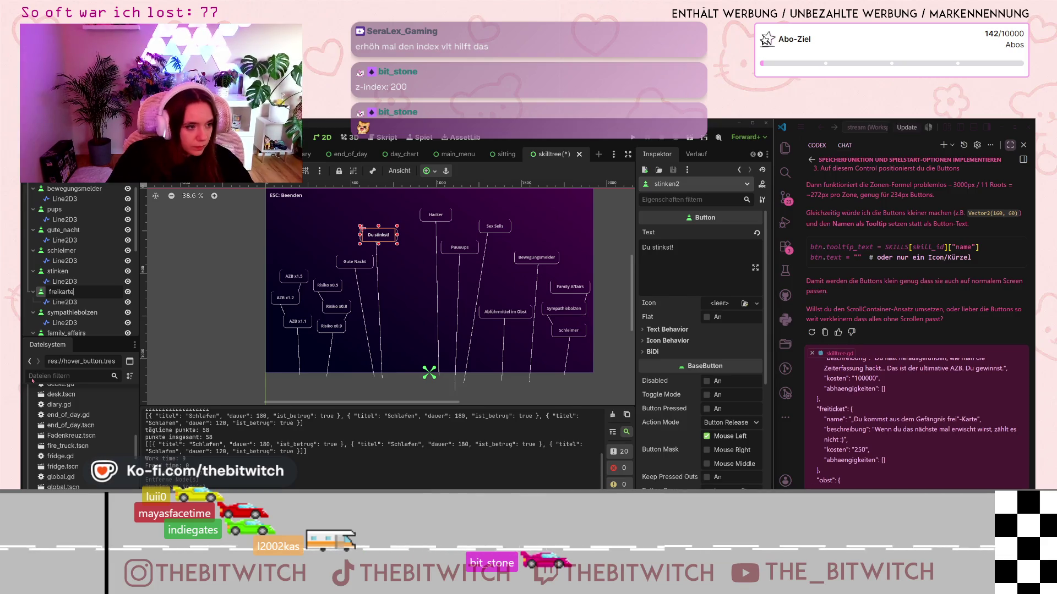
key("Return")
Step: Drag the freikarte copy into the empty spot and select its connecting line
left_click_drag(380, 239, 407, 263)
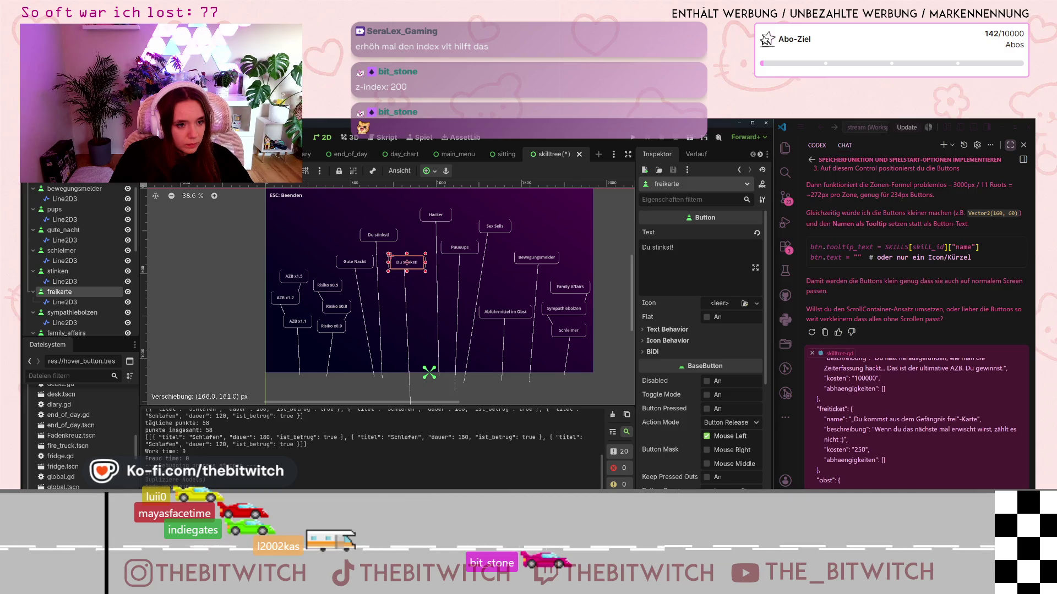
left_click(64, 302)
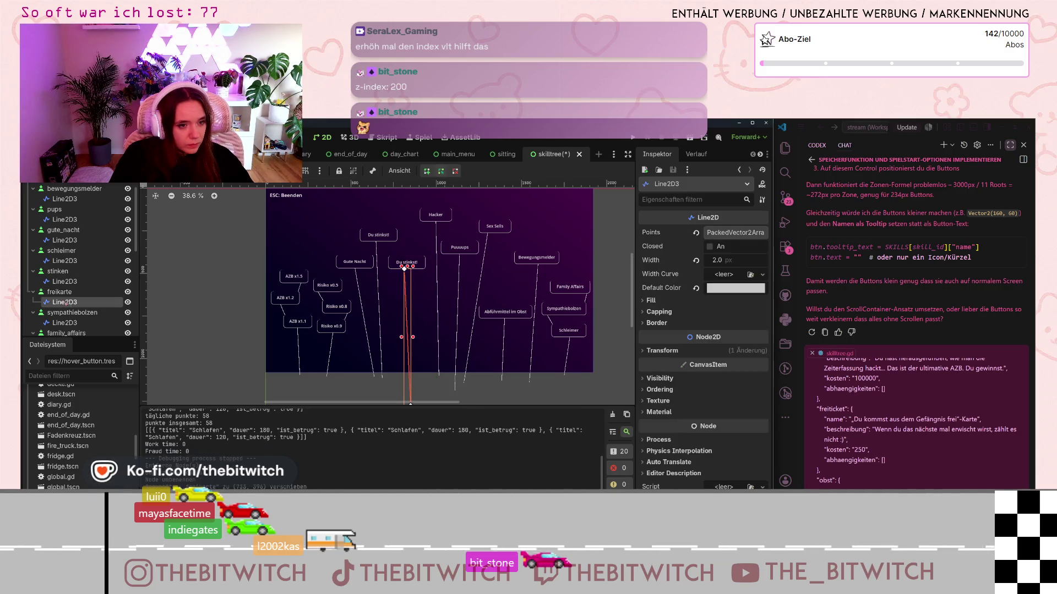
scroll(371, 375, "down", 1)
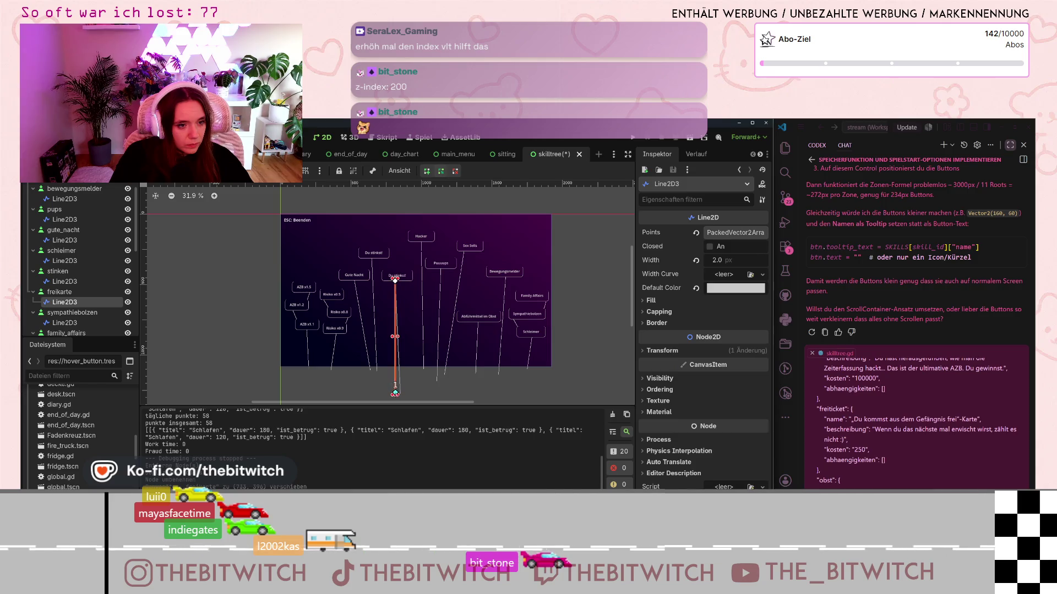
scroll(404, 342, "up", 2)
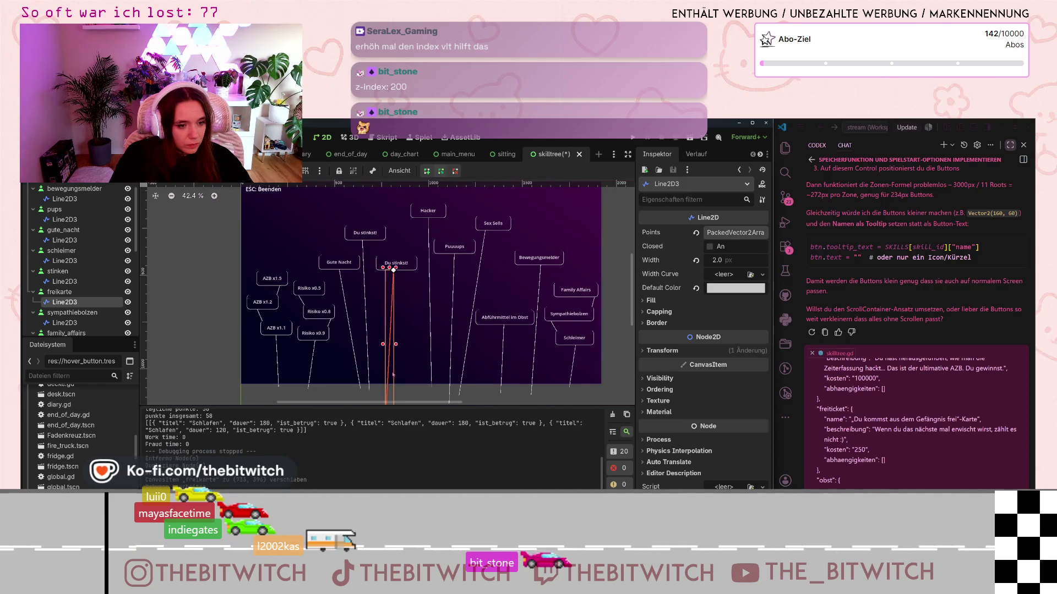
scroll(392, 374, "down", 2)
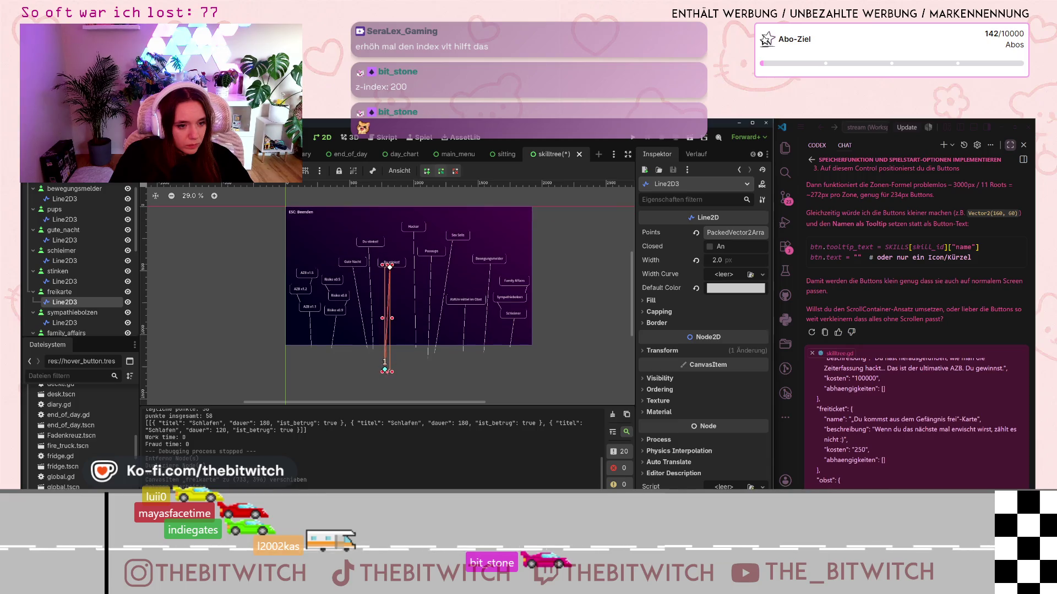
scroll(389, 370, "up", 4)
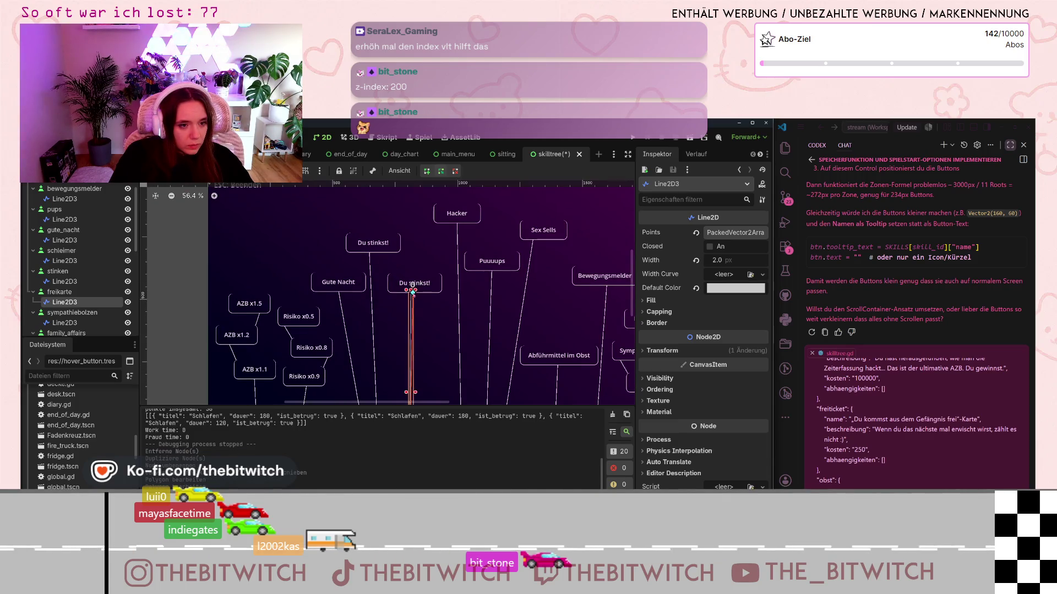
scroll(413, 292, "up", 20)
scroll(417, 284, "down", 18)
scroll(443, 364, "up", 2)
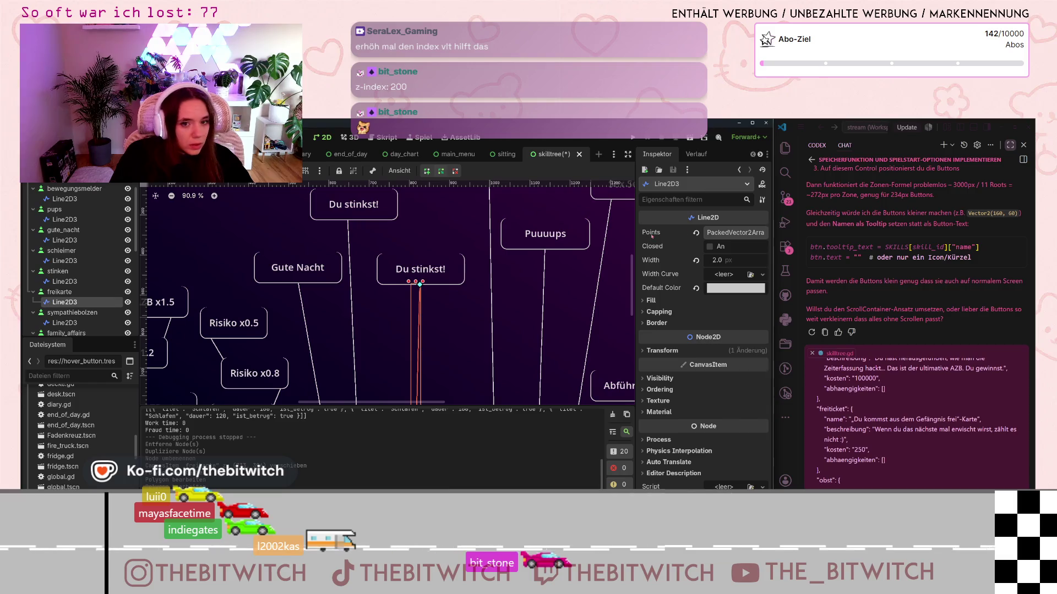
Step: Change the freikarte button's label text to Gefängnis-Frei-Karte
left_click(82, 295)
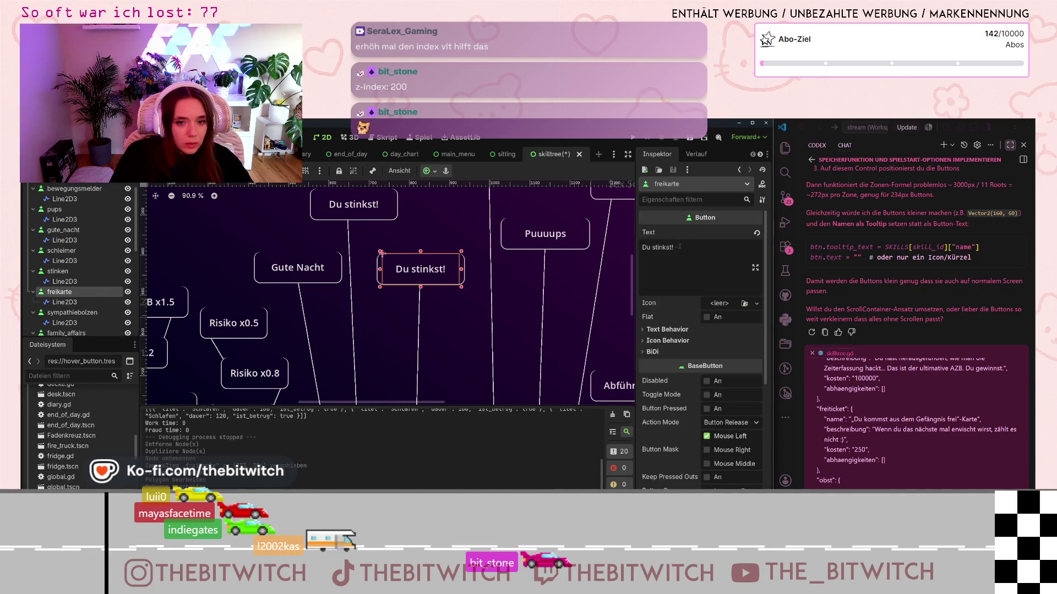
left_click_drag(680, 247, 638, 247)
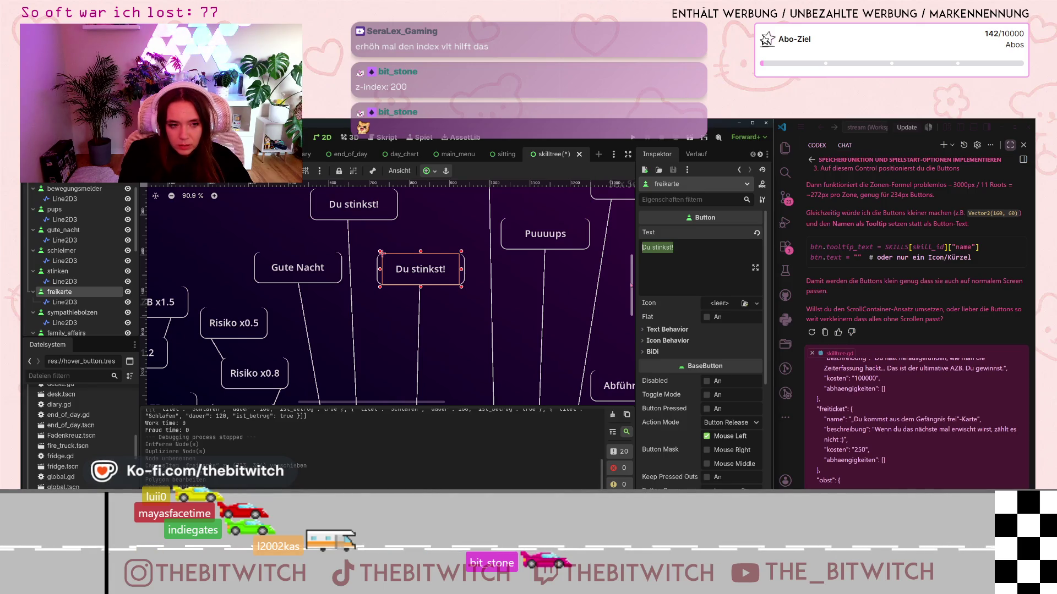
type("Gefän")
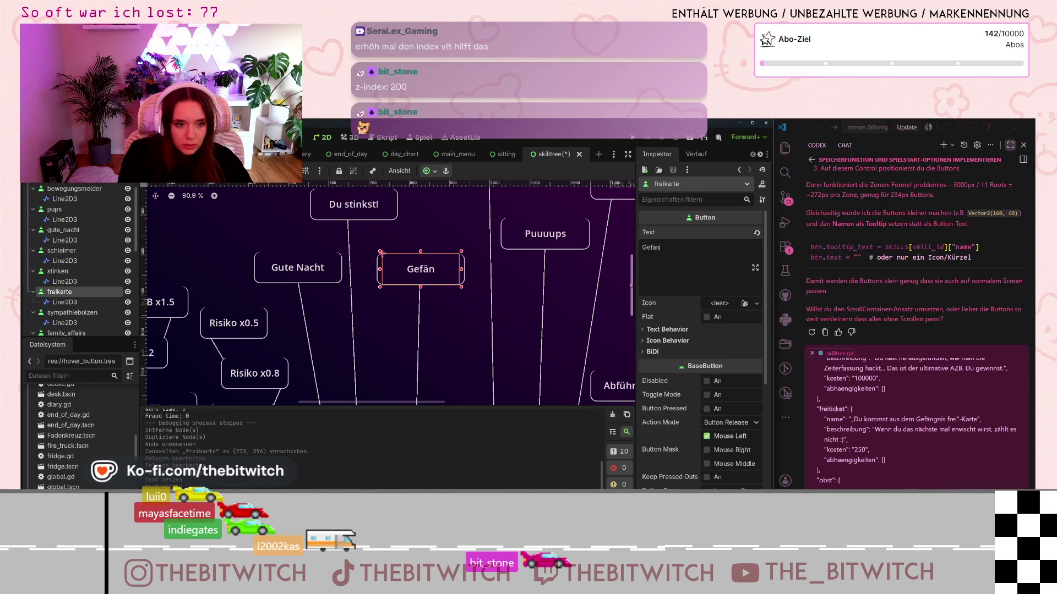
type("nid")
type("-Frei-K")
type("arte")
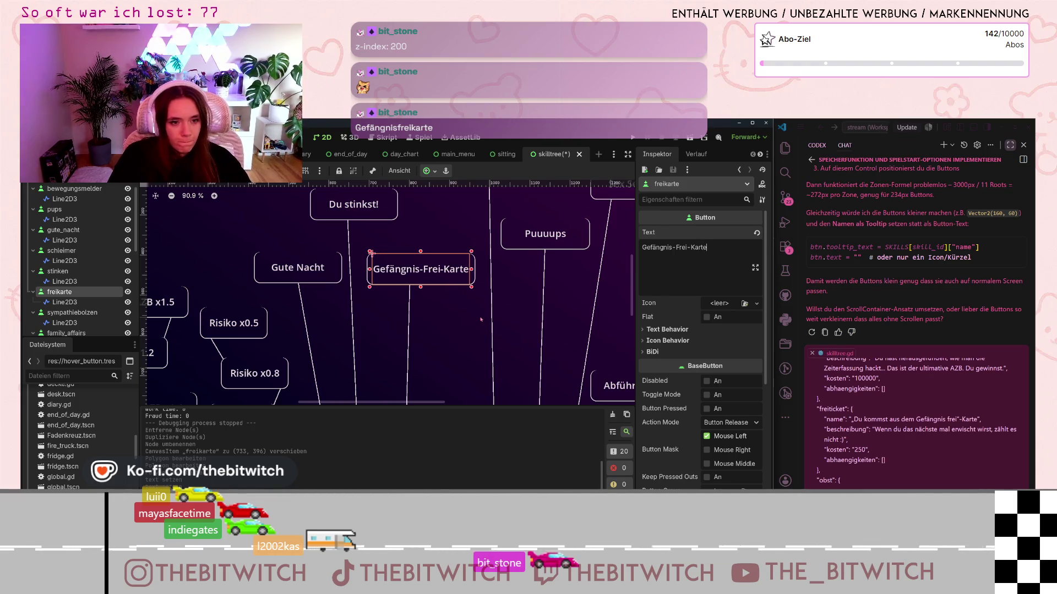
left_click(481, 319)
Step: Pull freikarte's connector line bottom end upward to shorten it
scroll(479, 319, "down", 12)
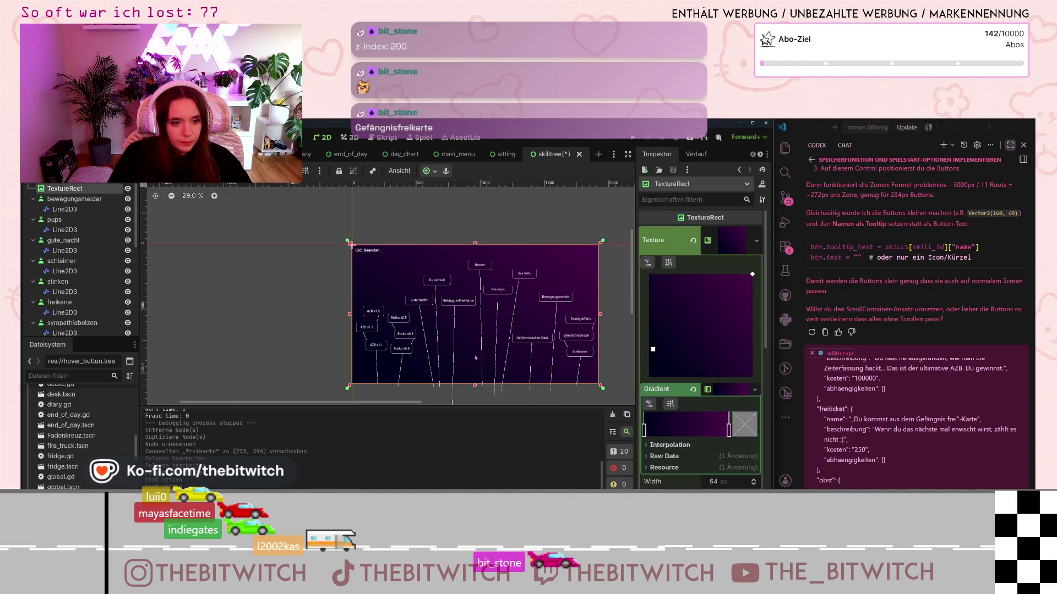
scroll(476, 357, "up", 8)
left_click(466, 361)
left_click_drag(465, 360, 474, 319)
left_click(494, 340)
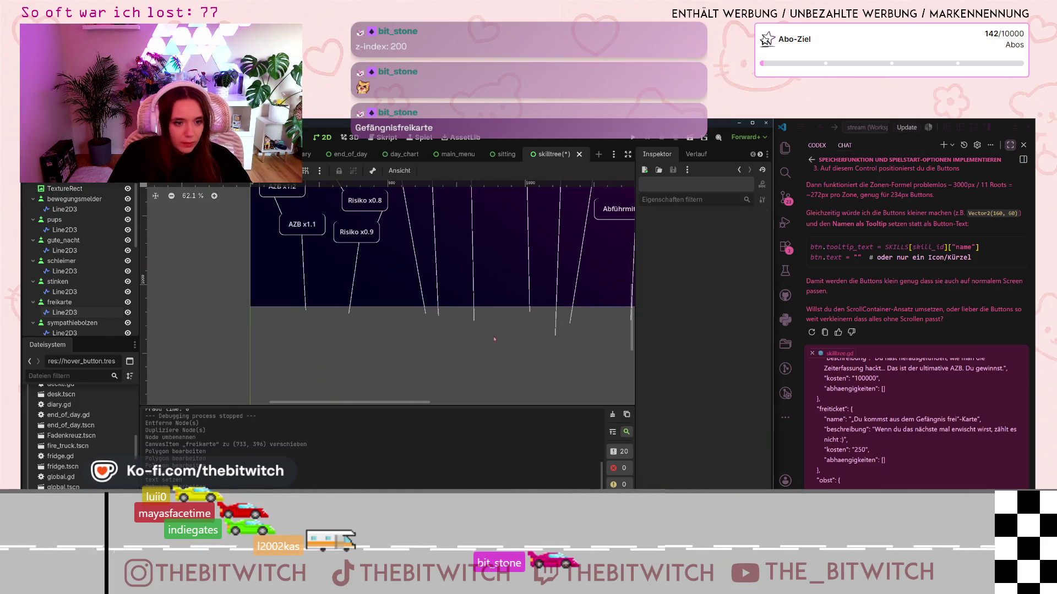
Step: Save the skilltree scene, frame the whole tree, and launch the game
key("ctrl+s")
scroll(549, 346, "down", 6)
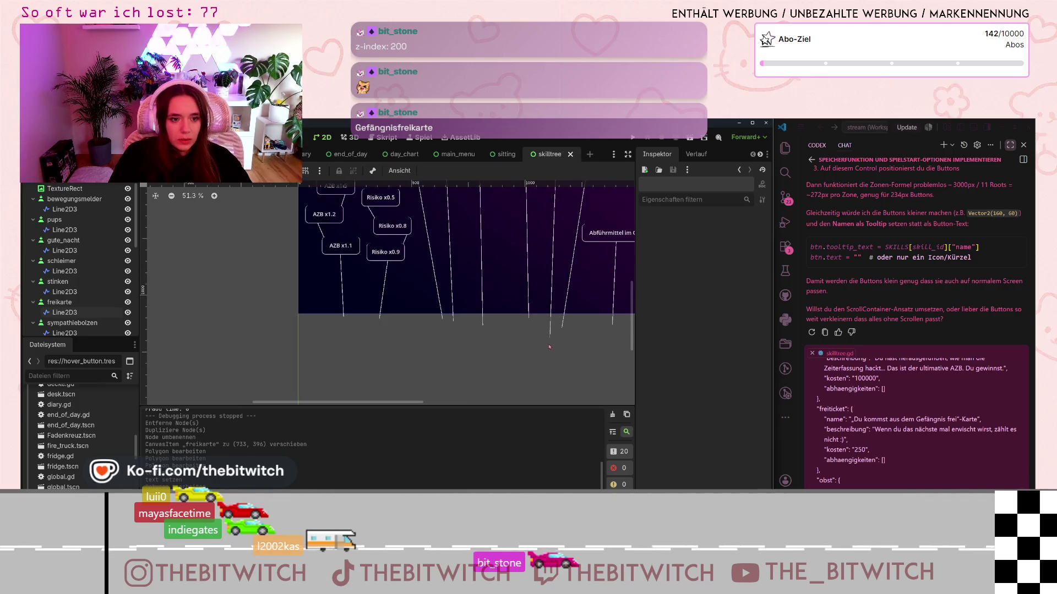
left_click_drag(620, 353, 536, 401)
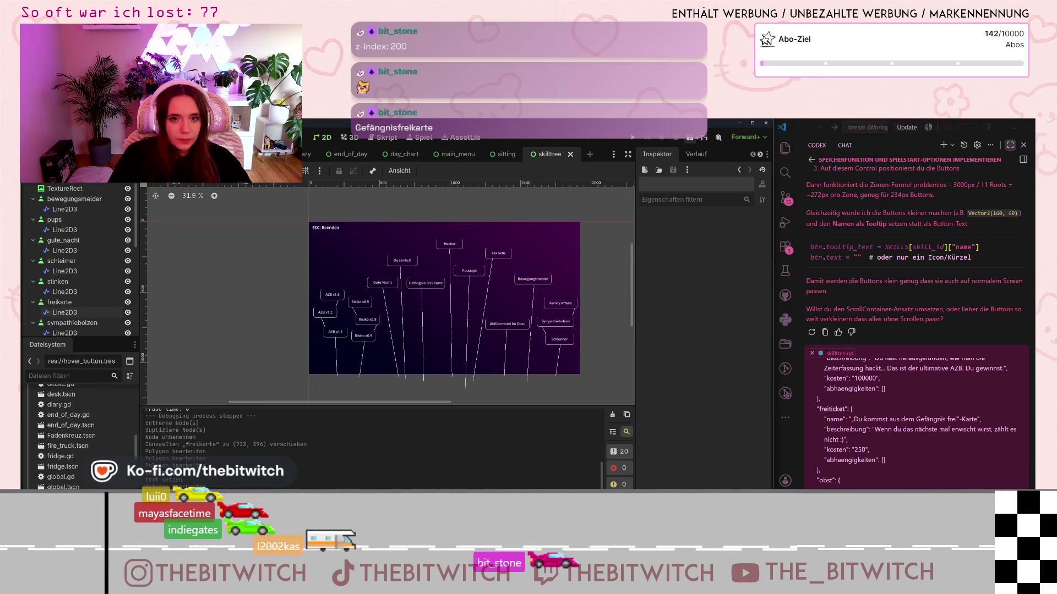
left_click(633, 137)
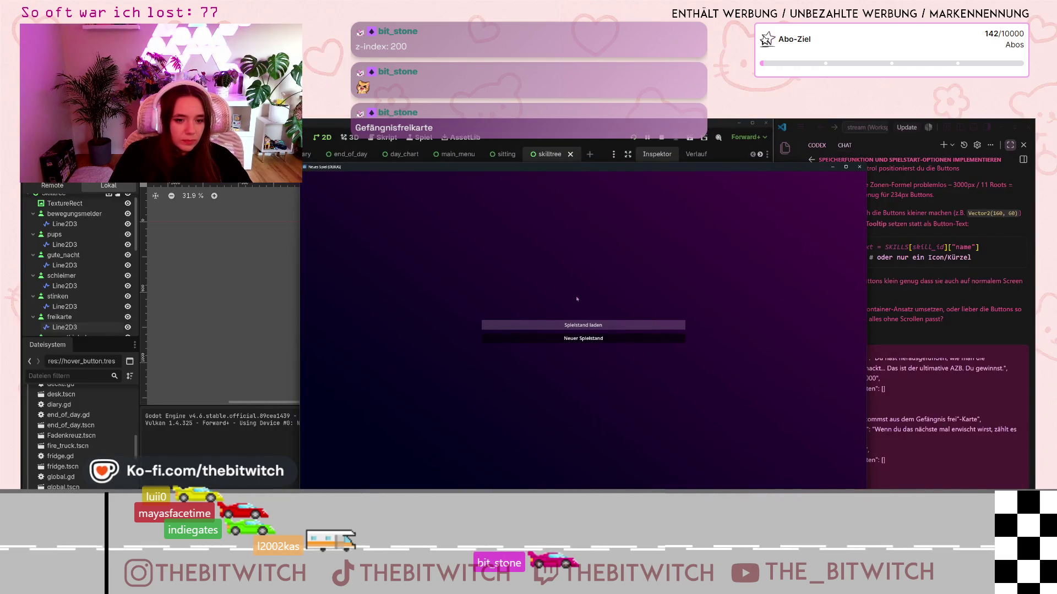
Step: Start a new save game, sleep on the office sofa, view the skill tree, then close the game
left_click(584, 338)
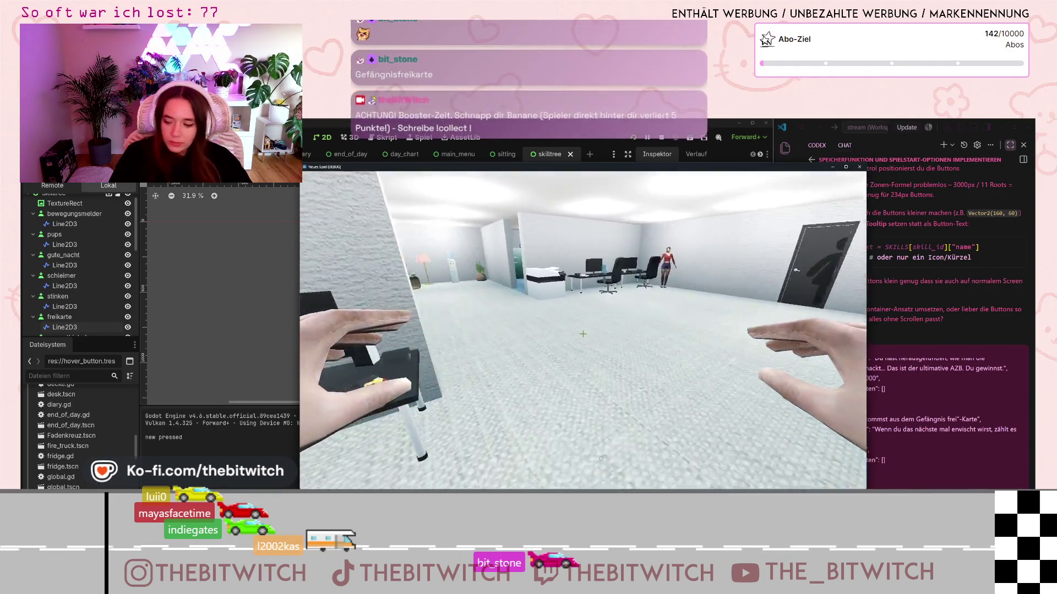
key("w")
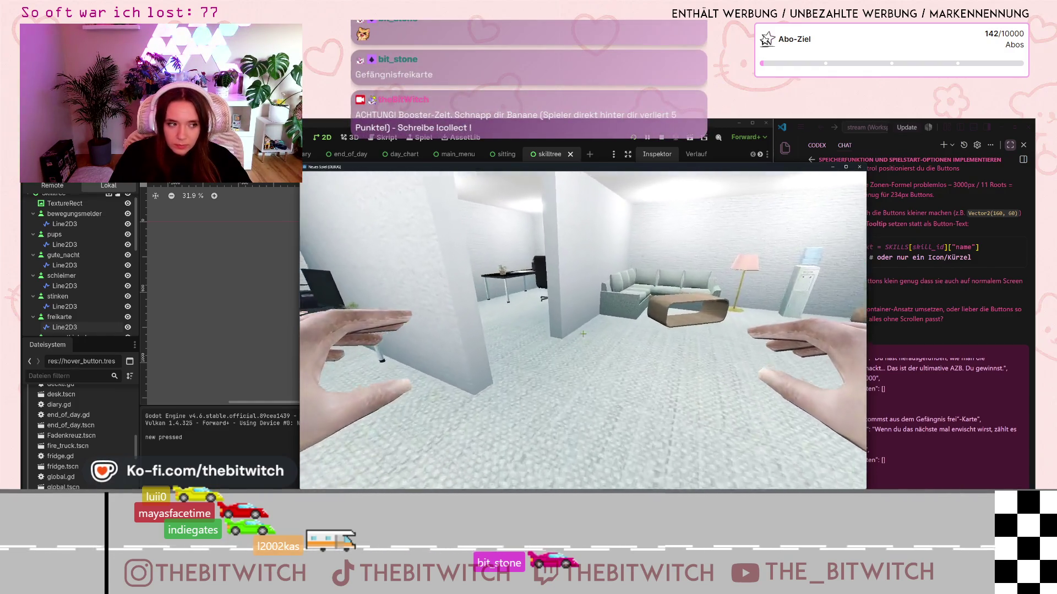
key("w")
key("e")
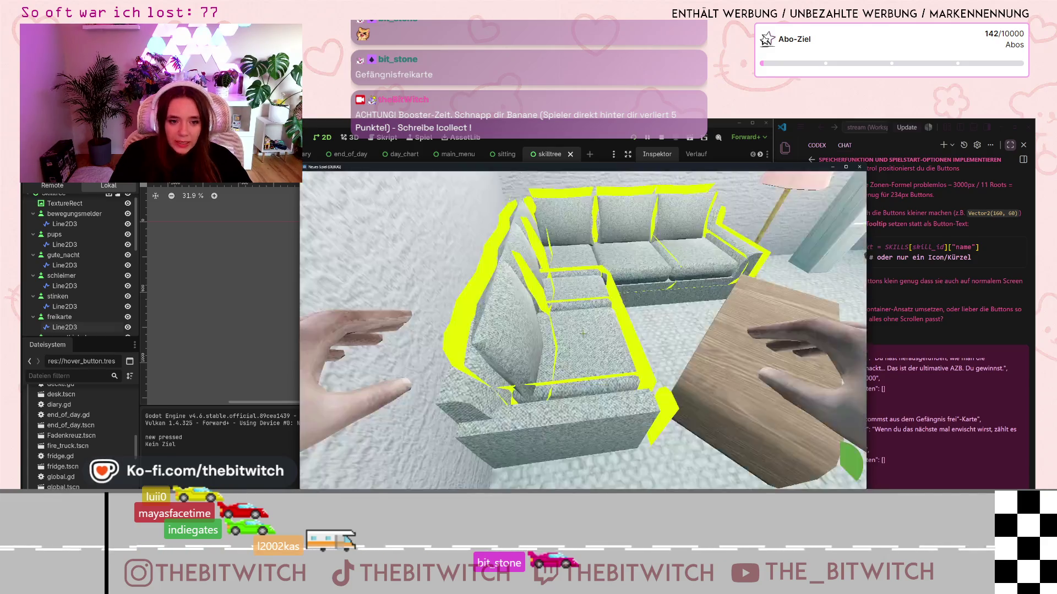
key("e")
left_click(825, 465)
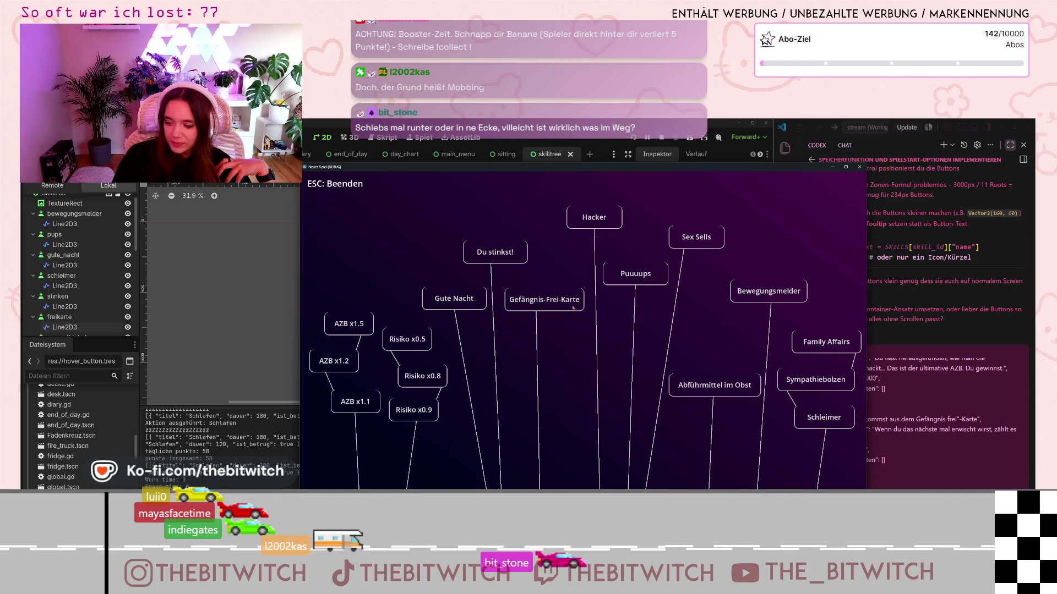
left_click(860, 167)
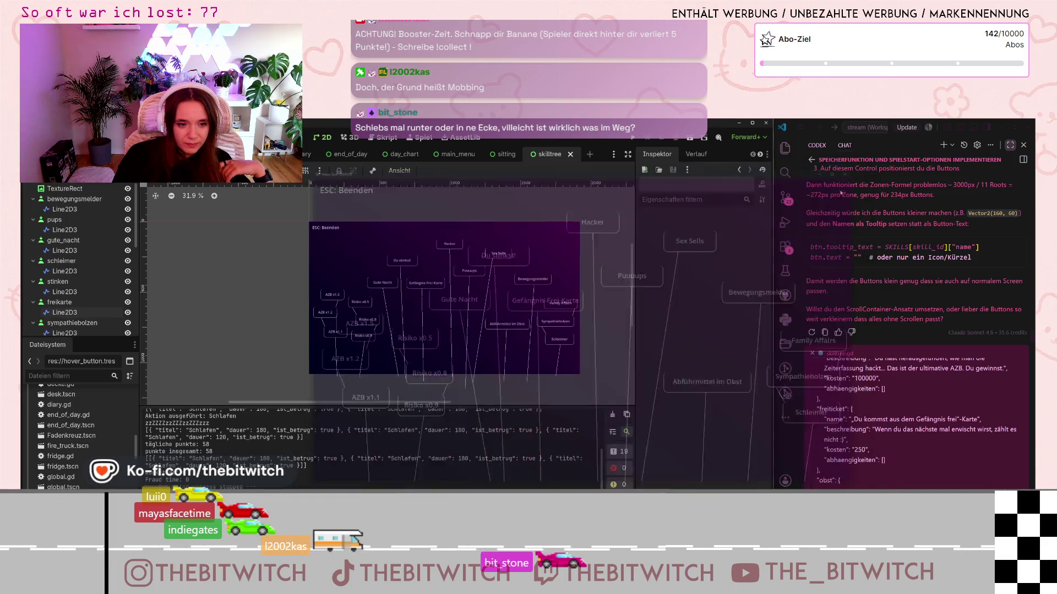
Step: Move the Gefängnis-Frei-Karte button lower, then select the background and bewegungsmelder nodes
left_click_drag(427, 287, 429, 327)
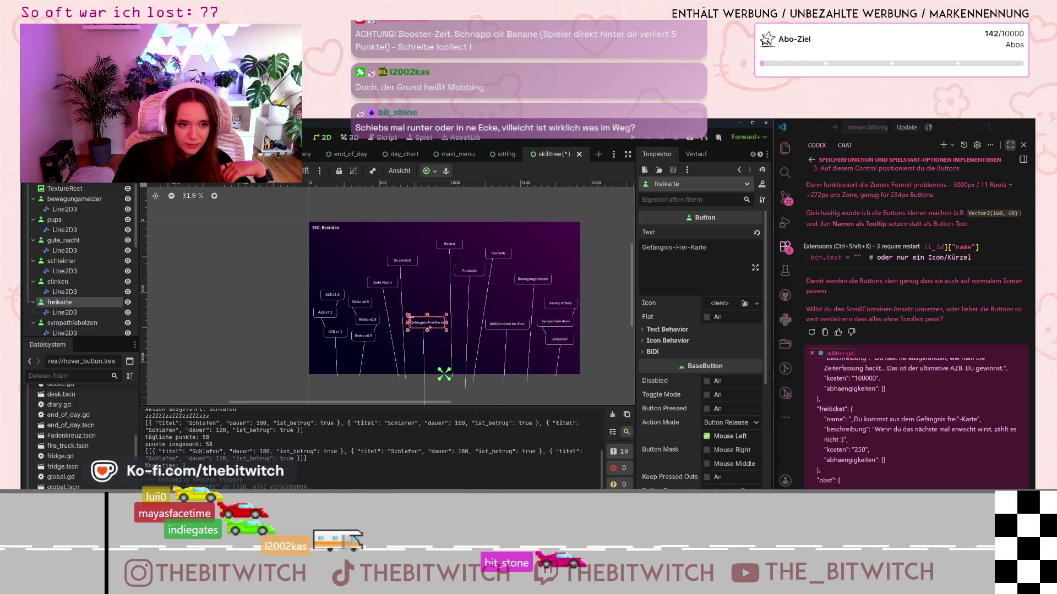
key("ctrl")
key("ctrl")
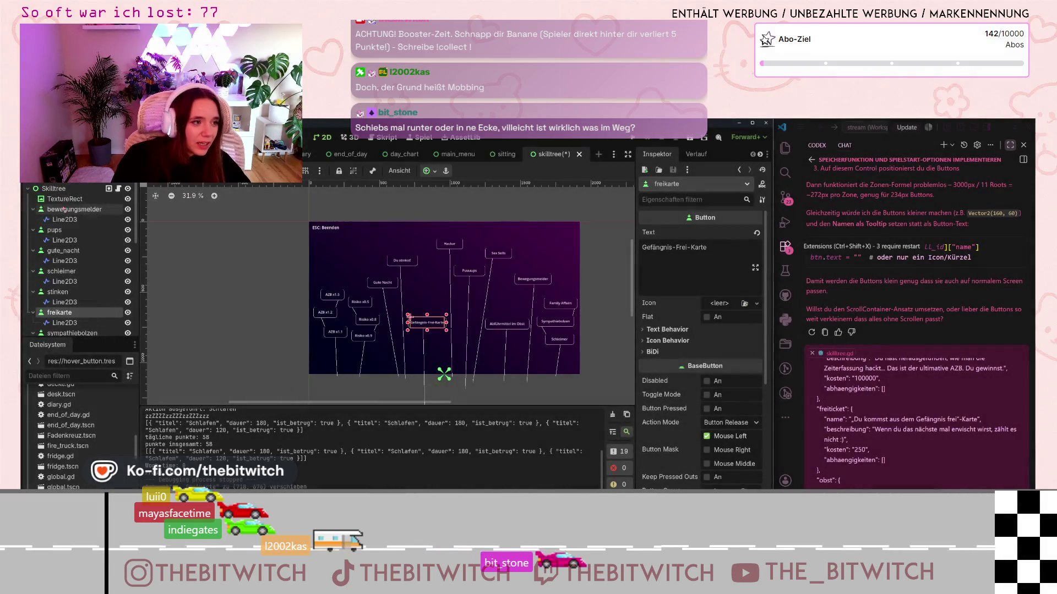
left_click(63, 199)
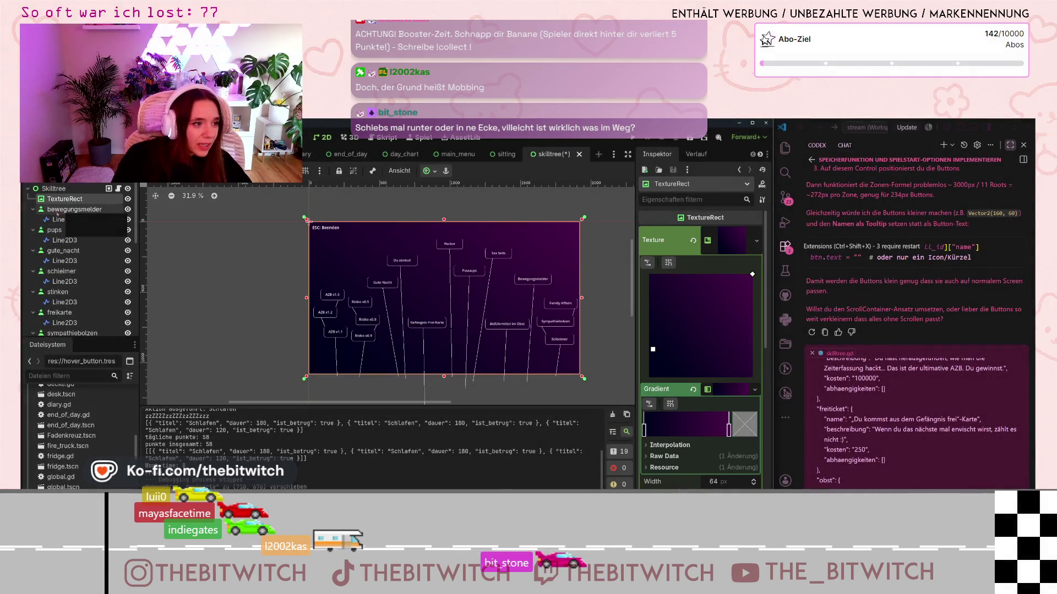
left_click(72, 210)
Step: Select the ESC: Beenden label, save the skilltree scene, and launch the game with F5
scroll(71, 231, "down", 5)
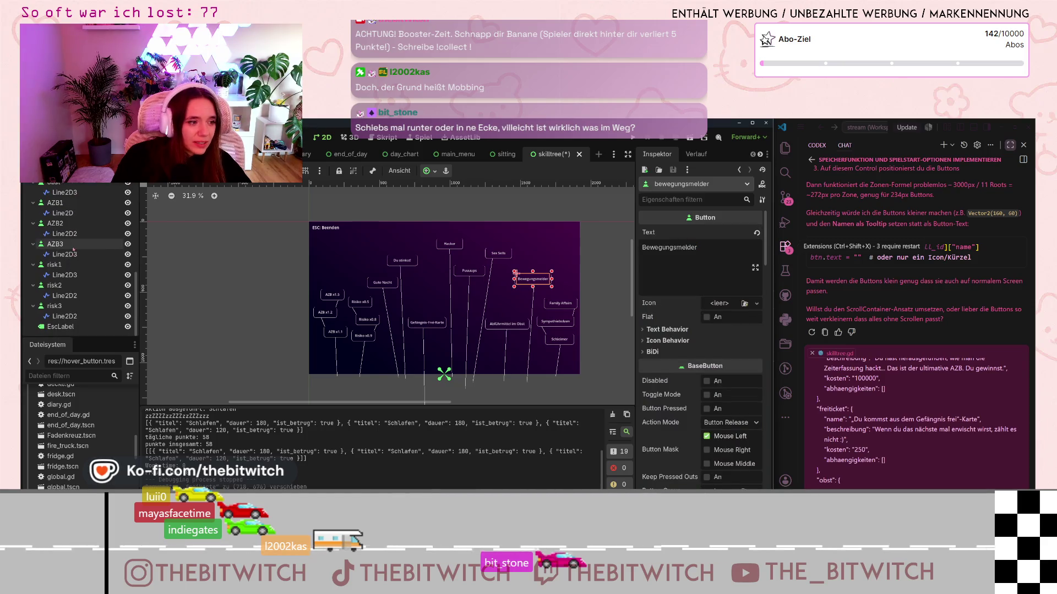
left_click(65, 327)
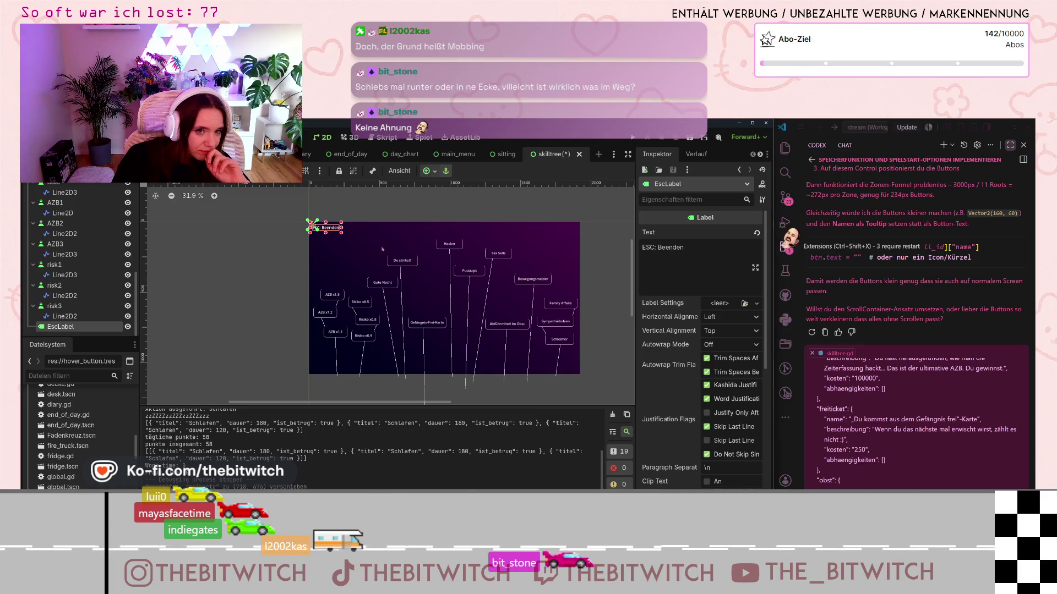
key("ctrl+s")
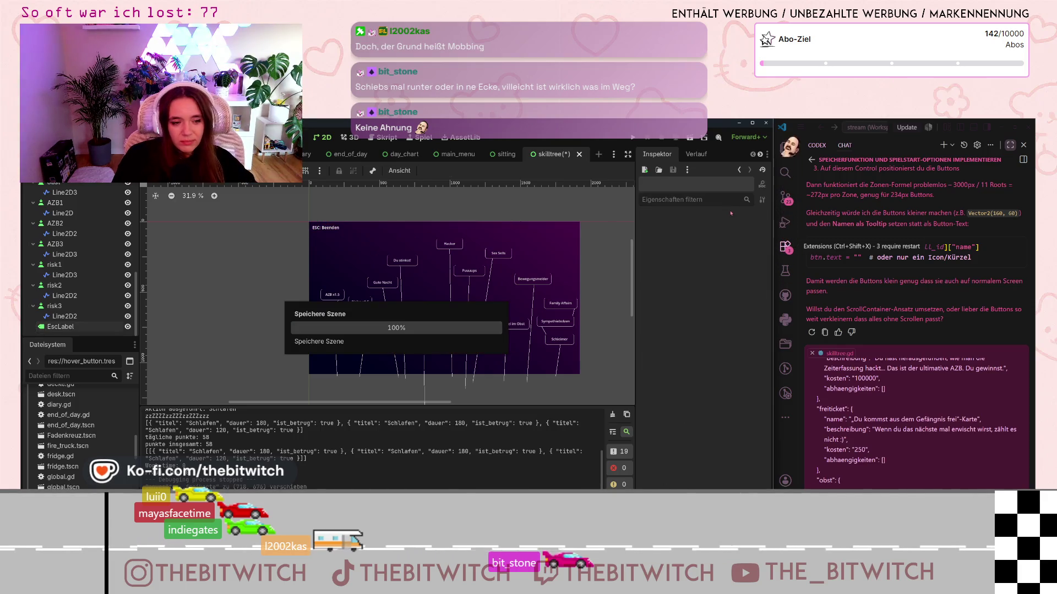
key("F5")
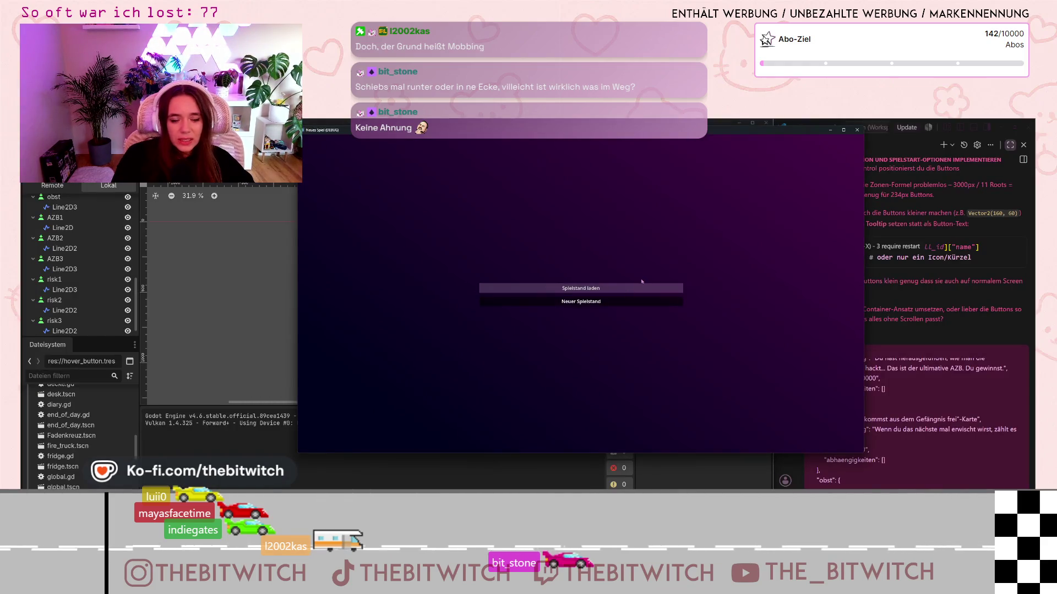
Step: Start a new save game, sleep on the sofa, view the skill tree, and close the game
left_click(639, 301)
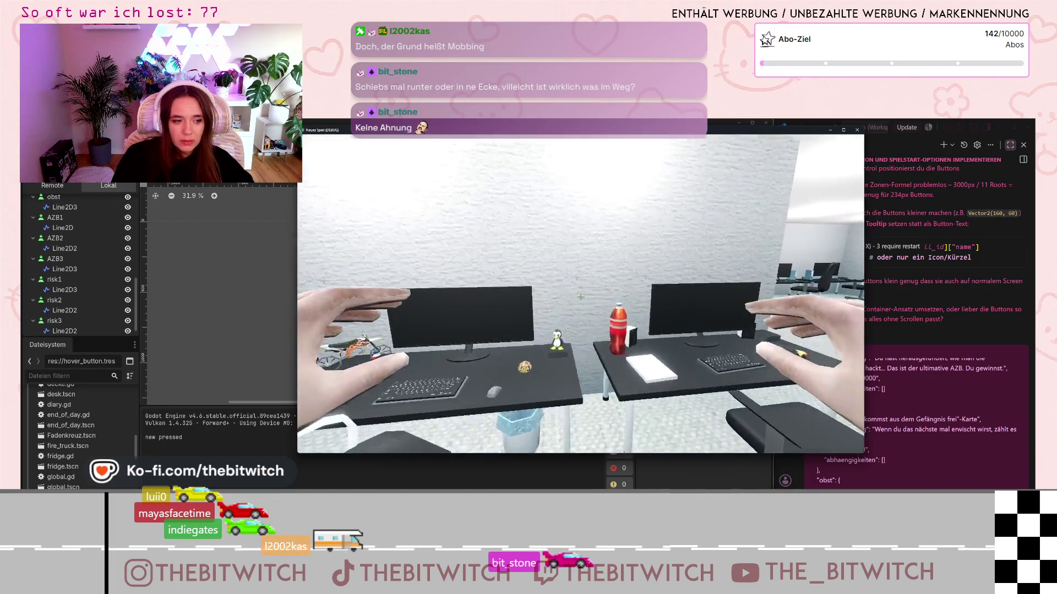
mouse_move(580, 297)
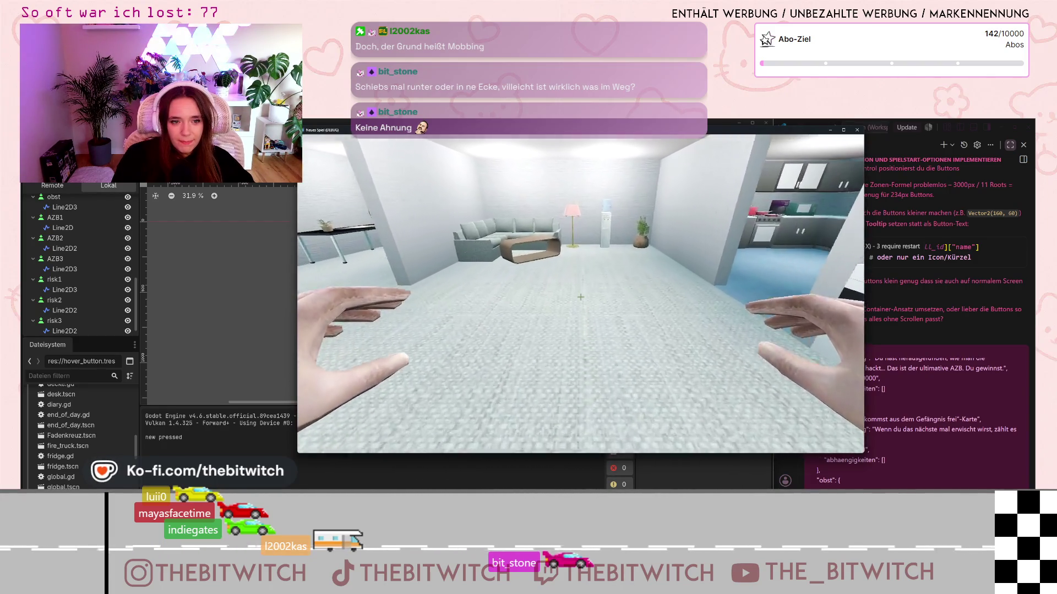
key("w")
key("e")
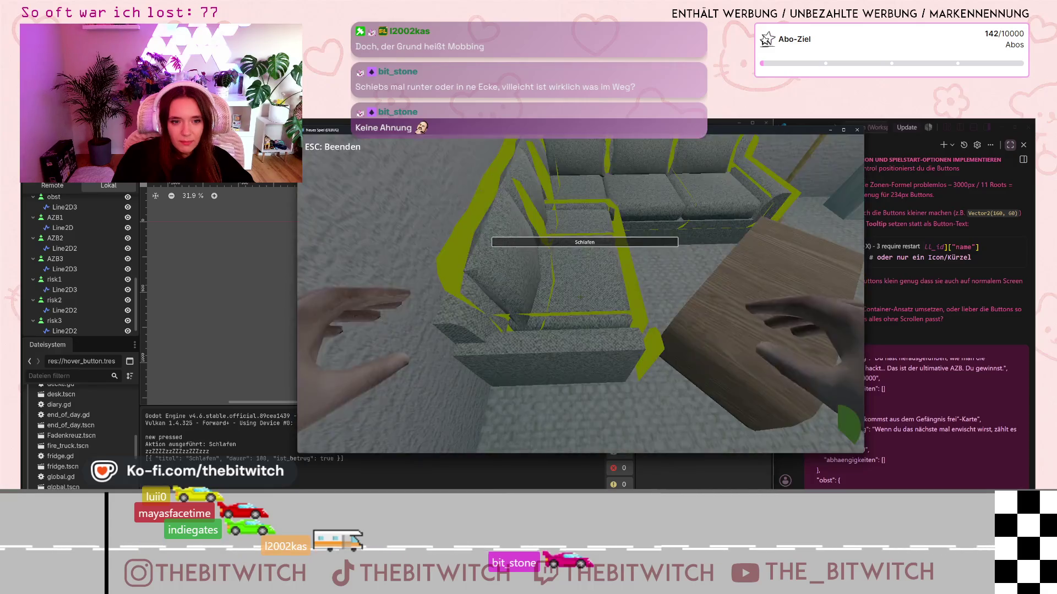
left_click(815, 425)
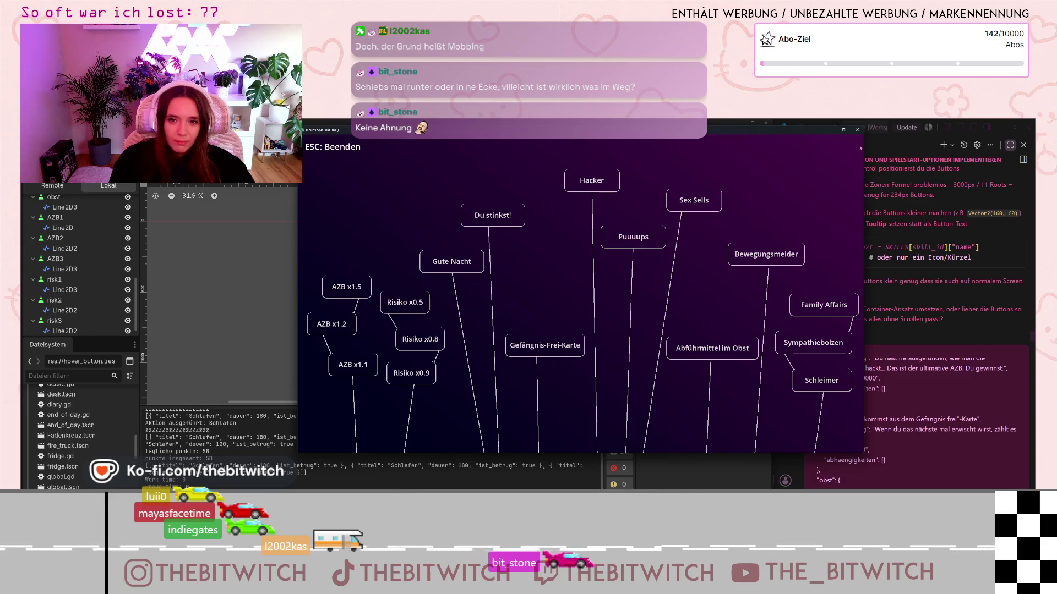
key("Escape")
Step: Move the Gefängnis-Frei-Karte button to the upper left and replay a day to check it there
left_click_drag(342, 257, 316, 251)
key("F5")
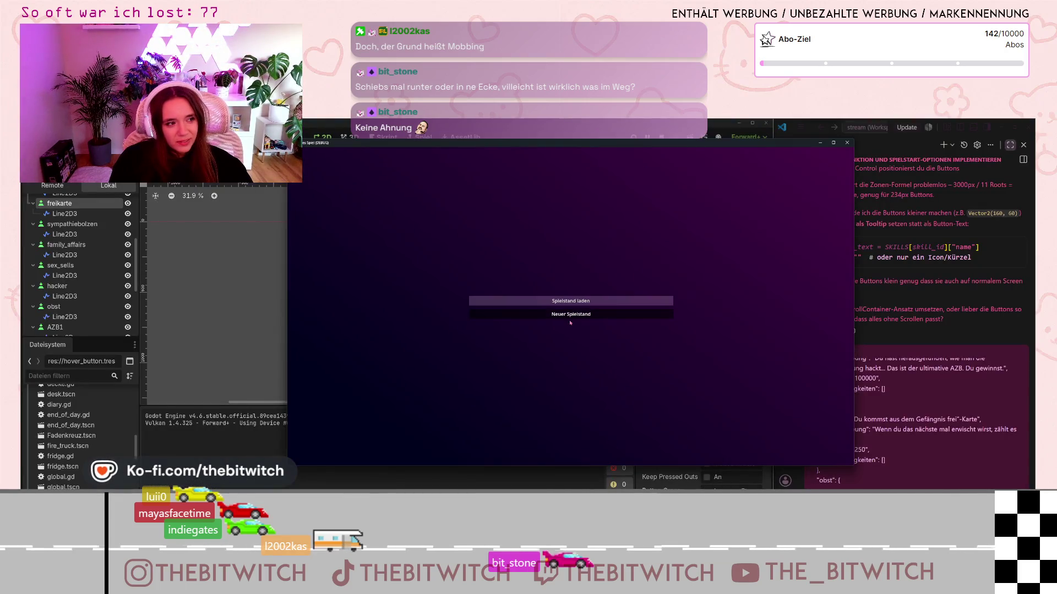
left_click(570, 317)
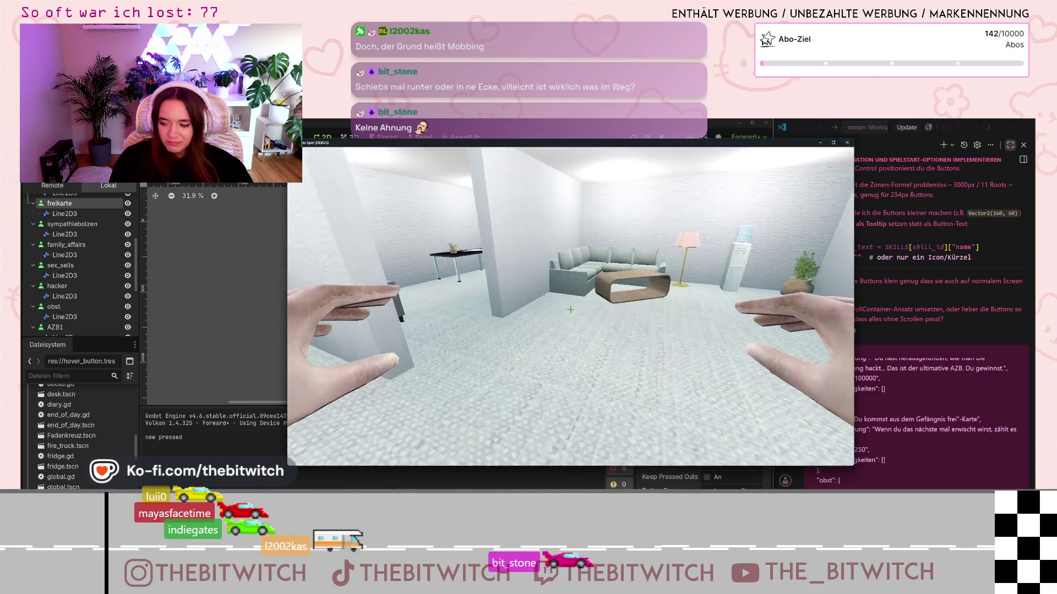
key("w")
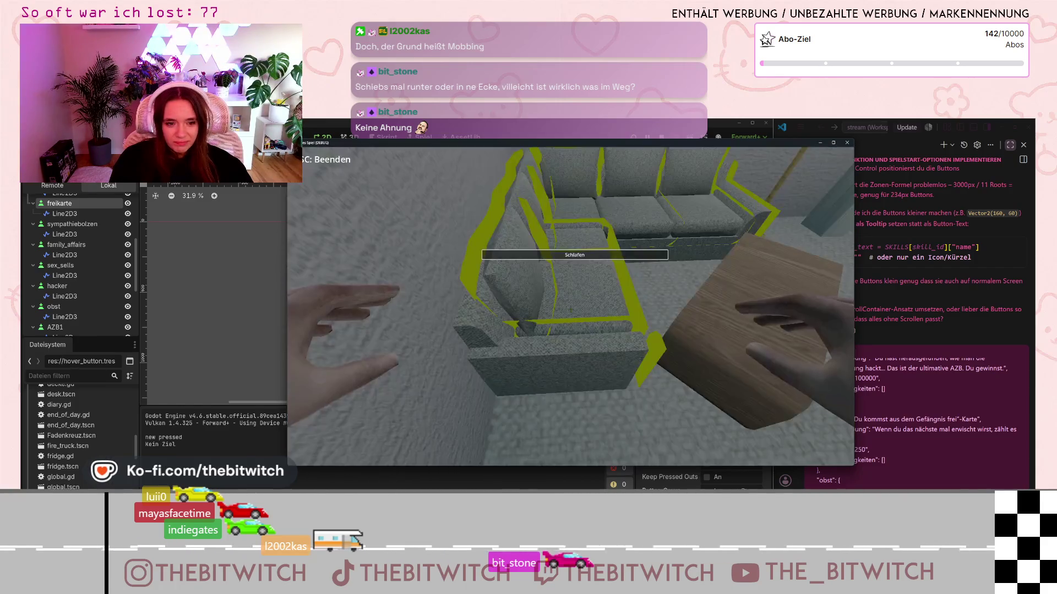
left_click(571, 310)
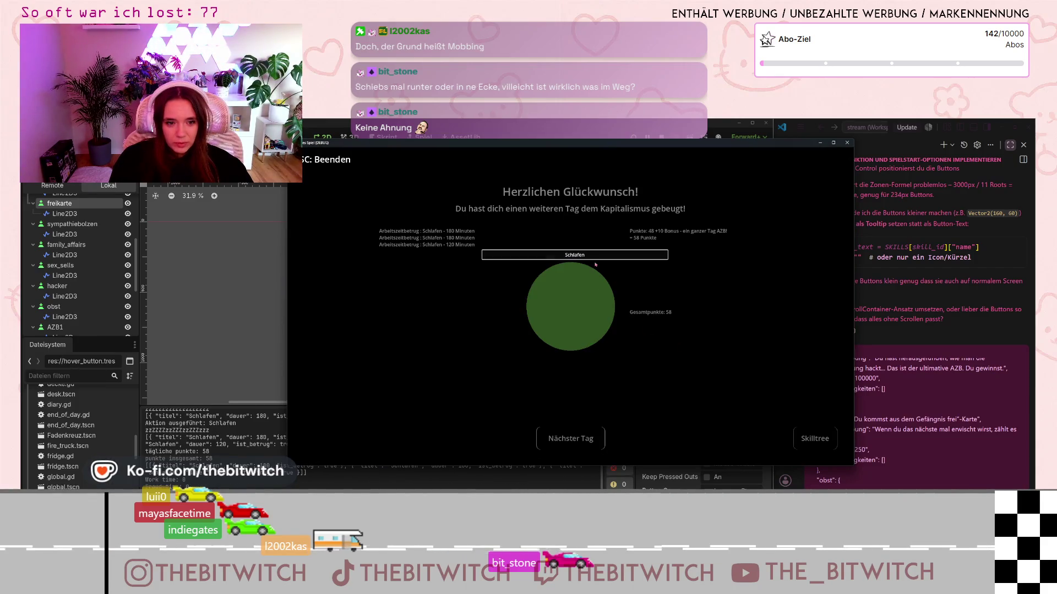
left_click(814, 439)
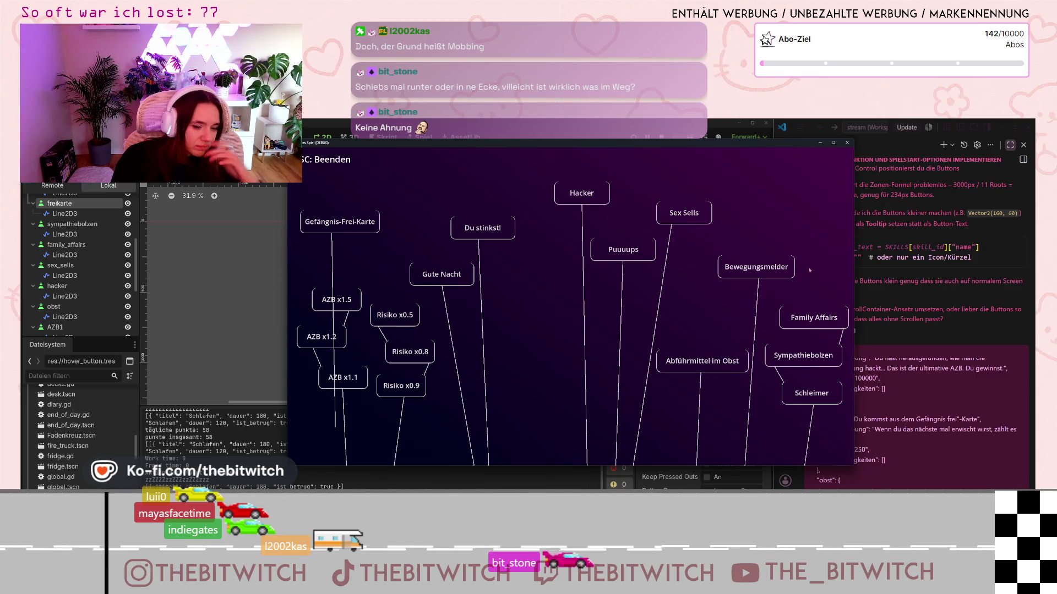
Step: Close the game and drag the Gefängnis-Frei-Karte button back toward the tree centre
left_click(848, 144)
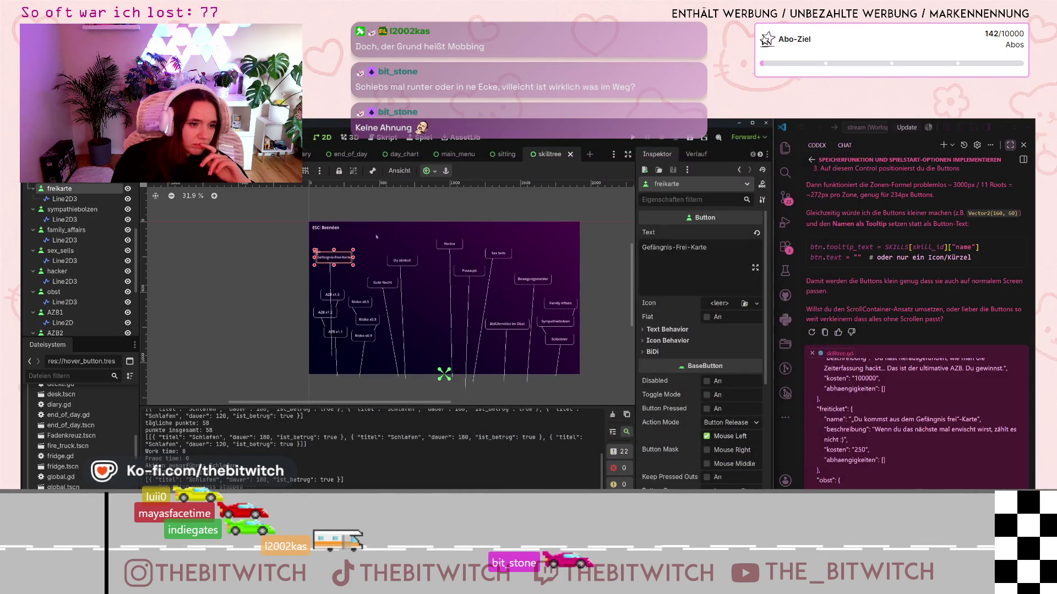
left_click_drag(317, 252, 409, 268)
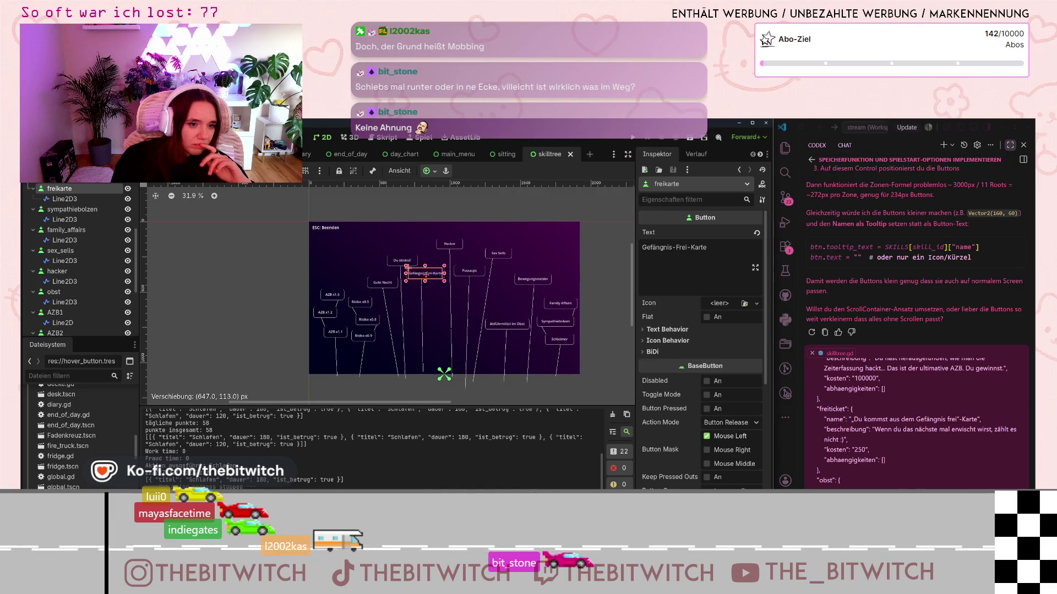
left_click(422, 373)
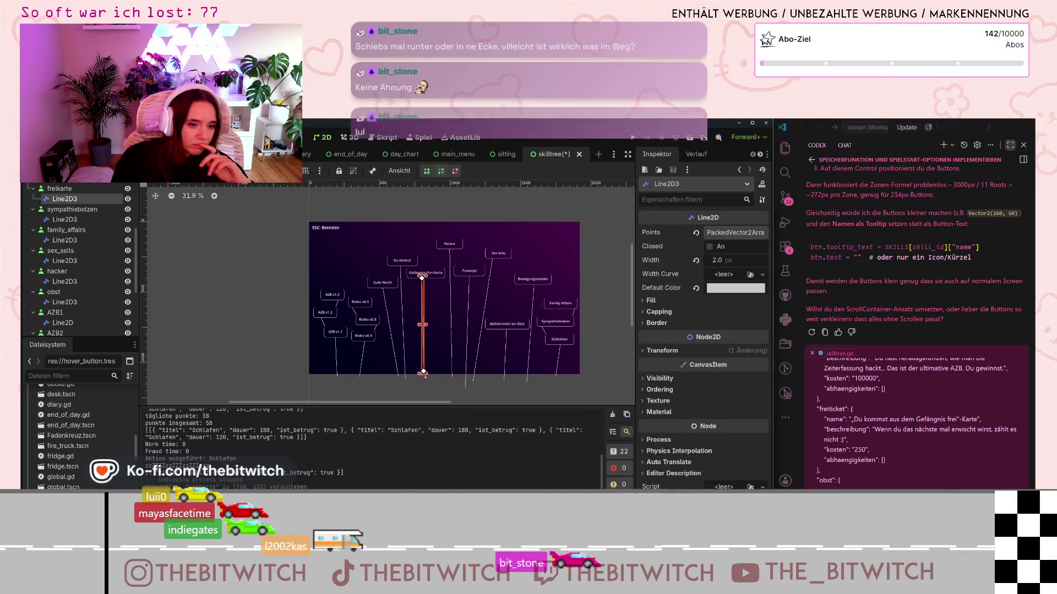
left_click(448, 387)
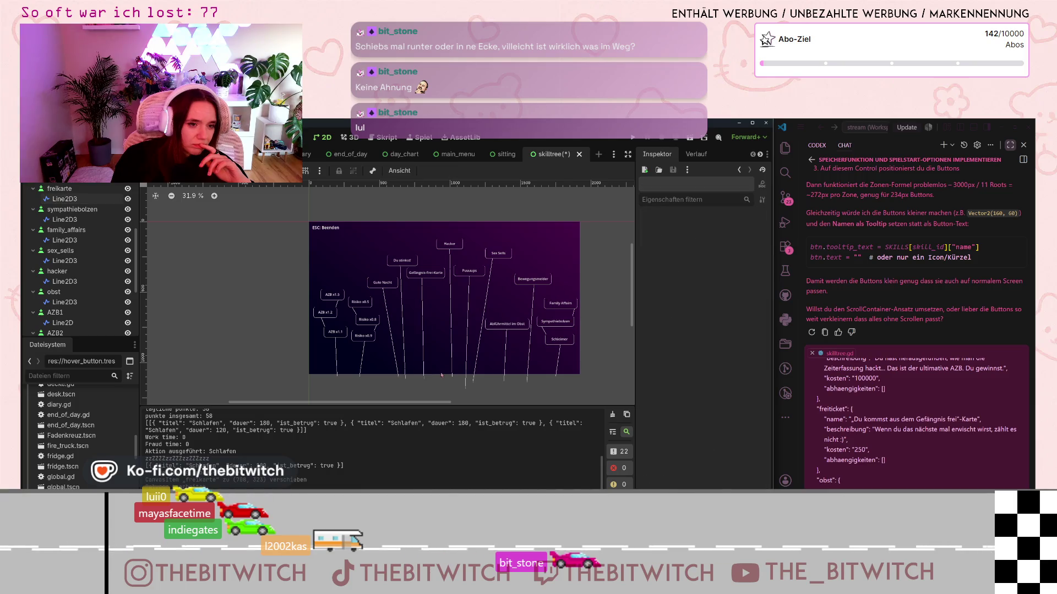
scroll(421, 269, "up", 8)
Step: Nudge the Gefängnis-Frei-Karte button slightly lower, save the skill tree scene, and run the project
left_click(437, 291)
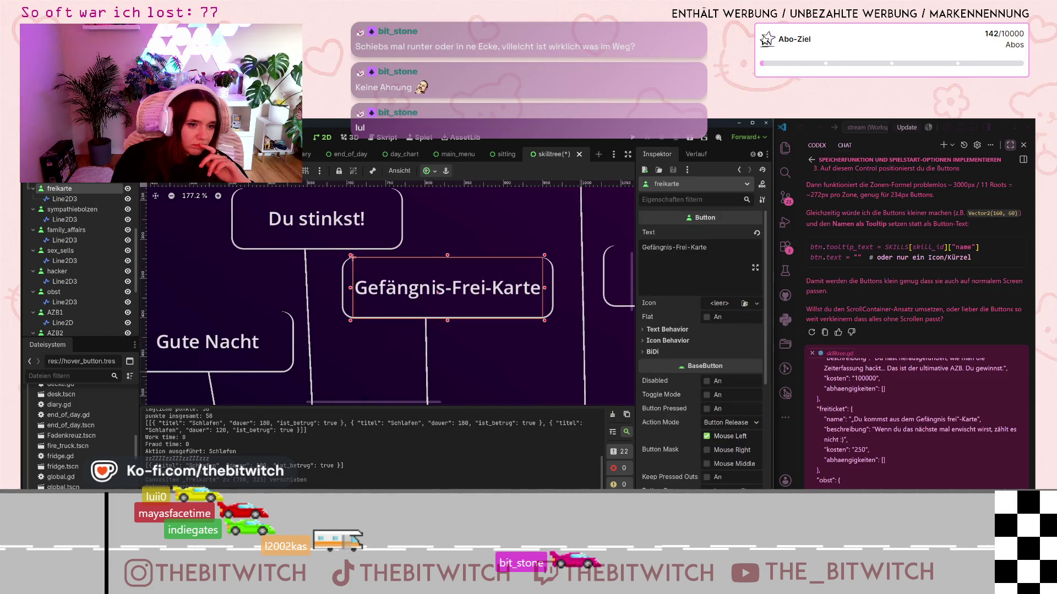
left_click_drag(441, 288, 442, 301)
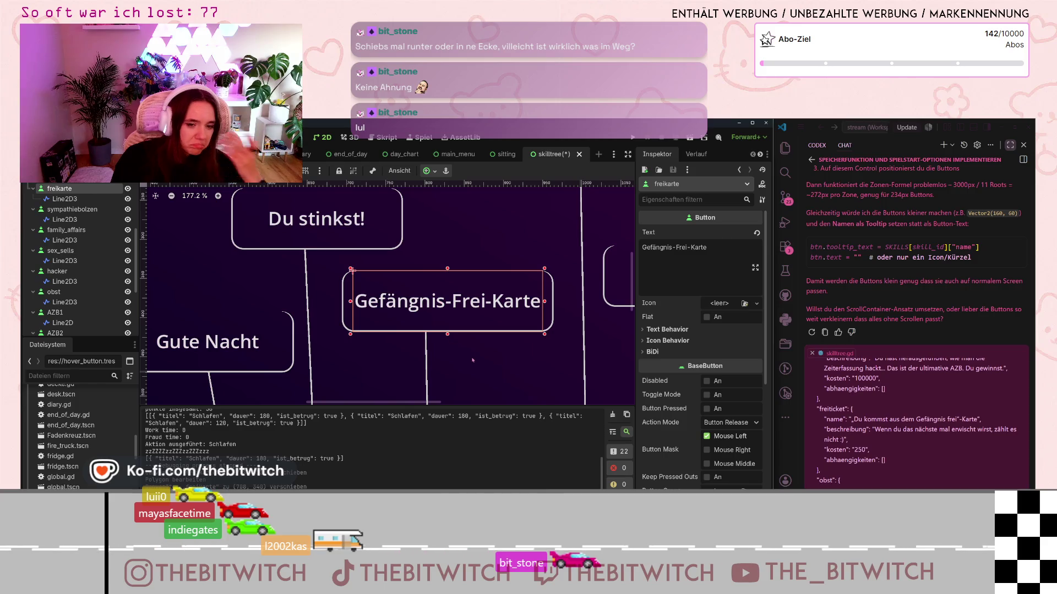
left_click(483, 308)
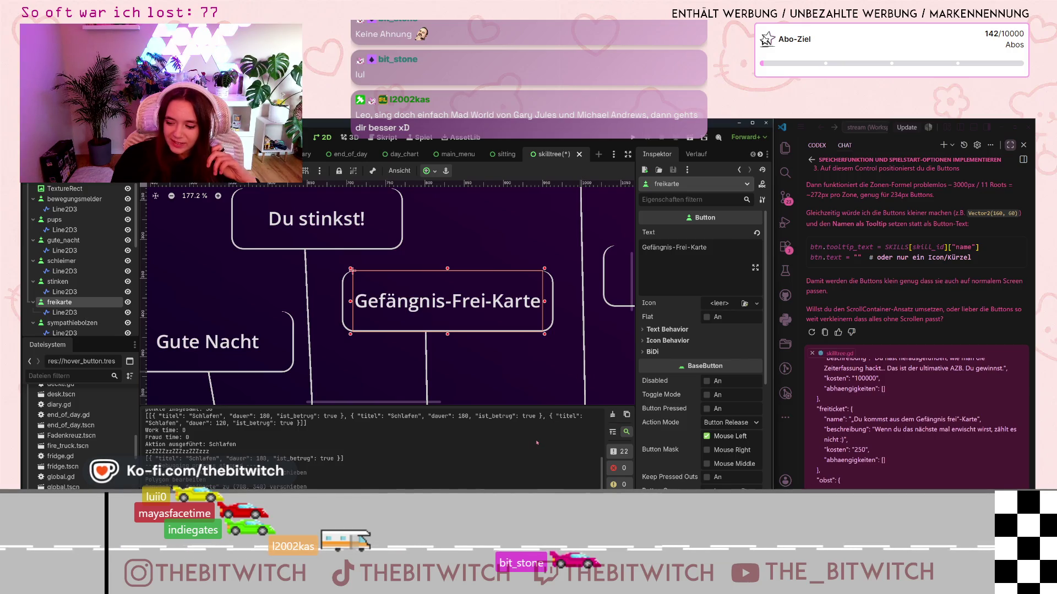
scroll(532, 397, "down", 8)
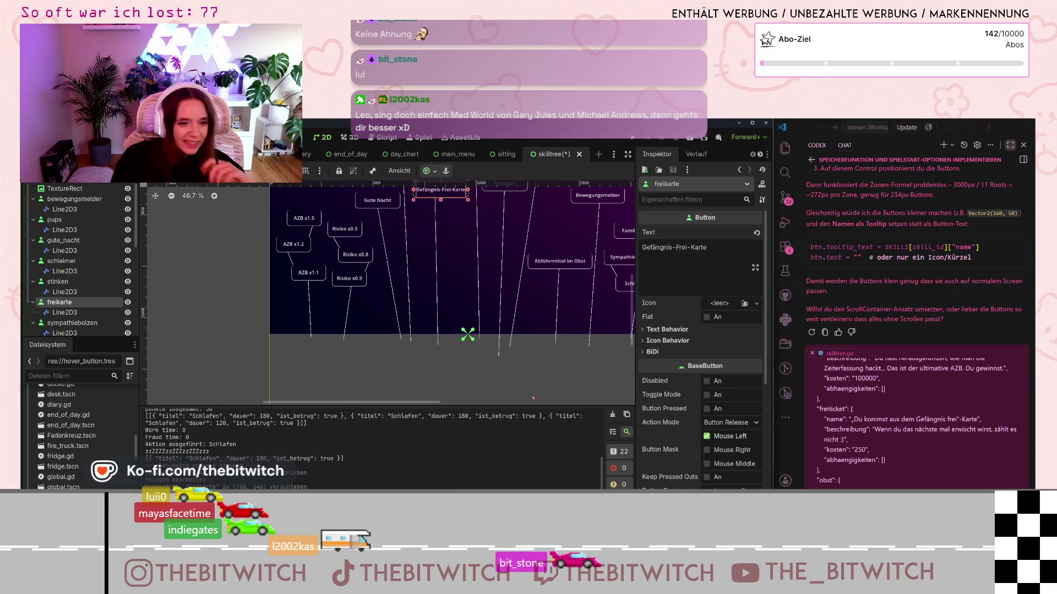
left_click(534, 371)
key("ctrl+s")
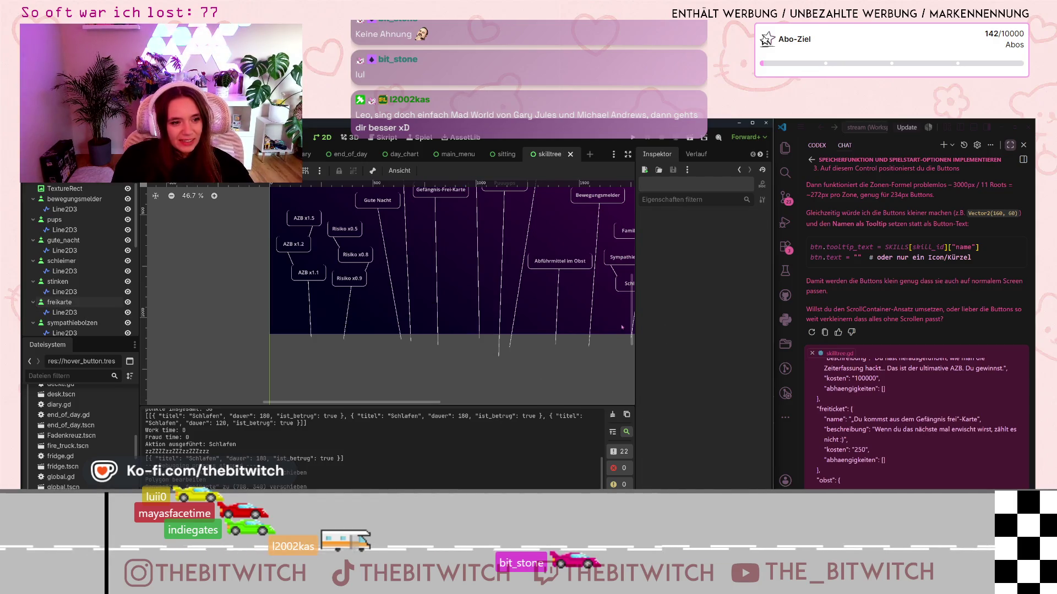
left_click(633, 137)
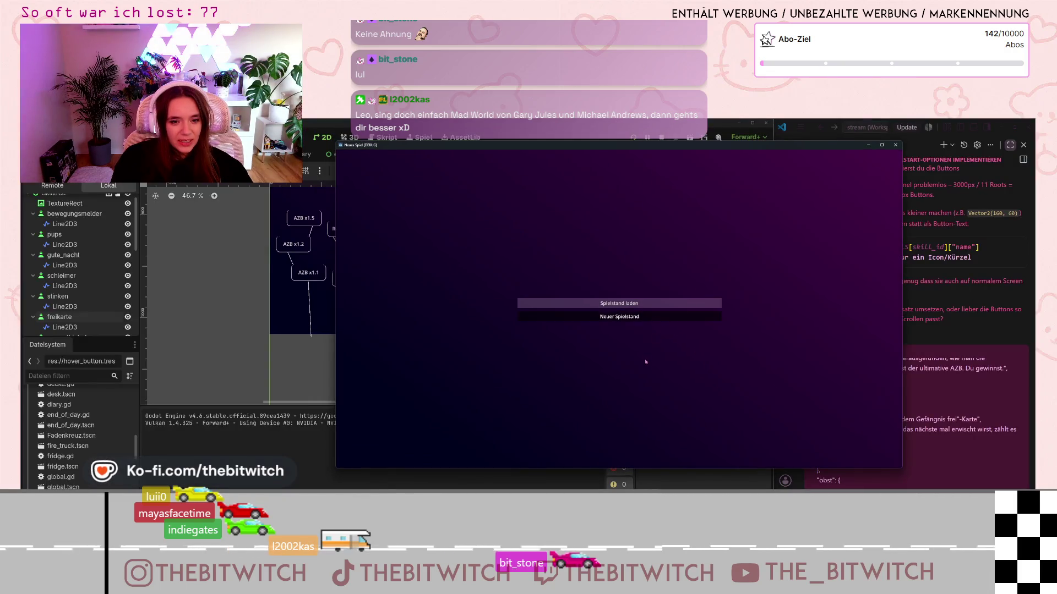
Step: Start a new game, sleep on the living room sofa, then close the game window
left_click(620, 316)
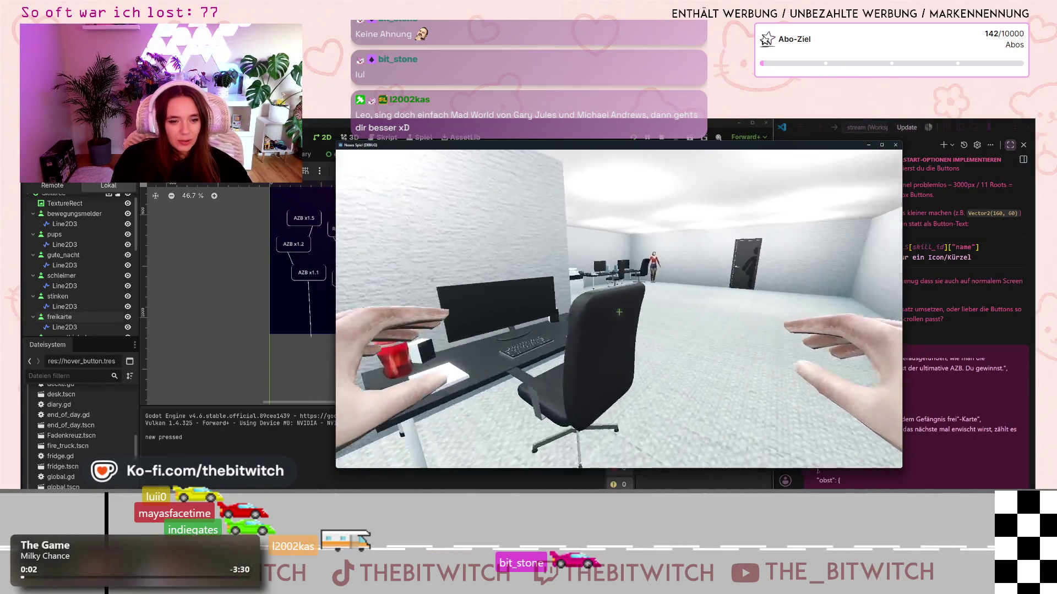
key("w")
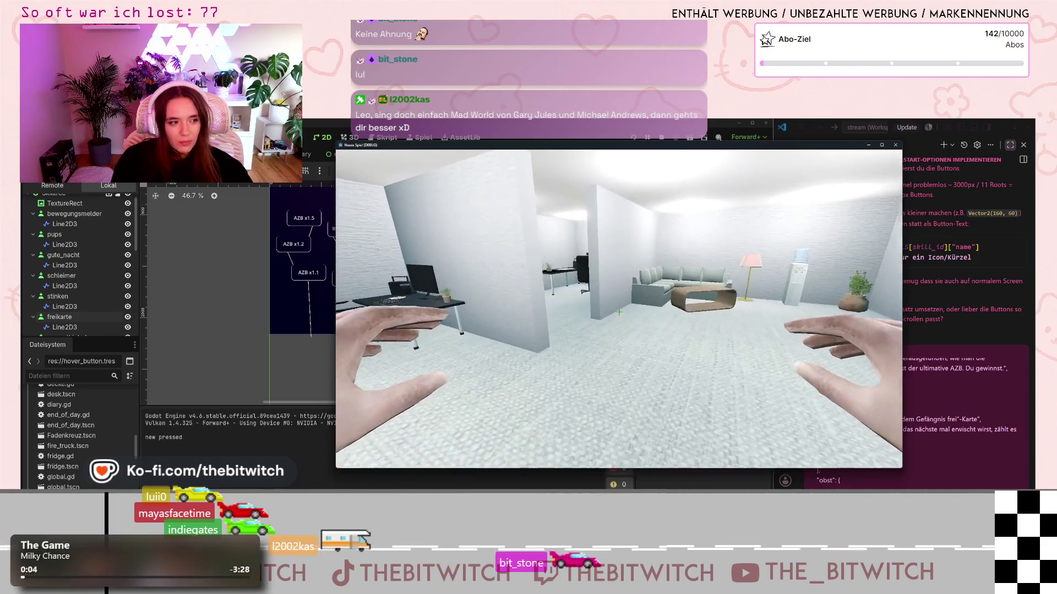
key("w")
key("e")
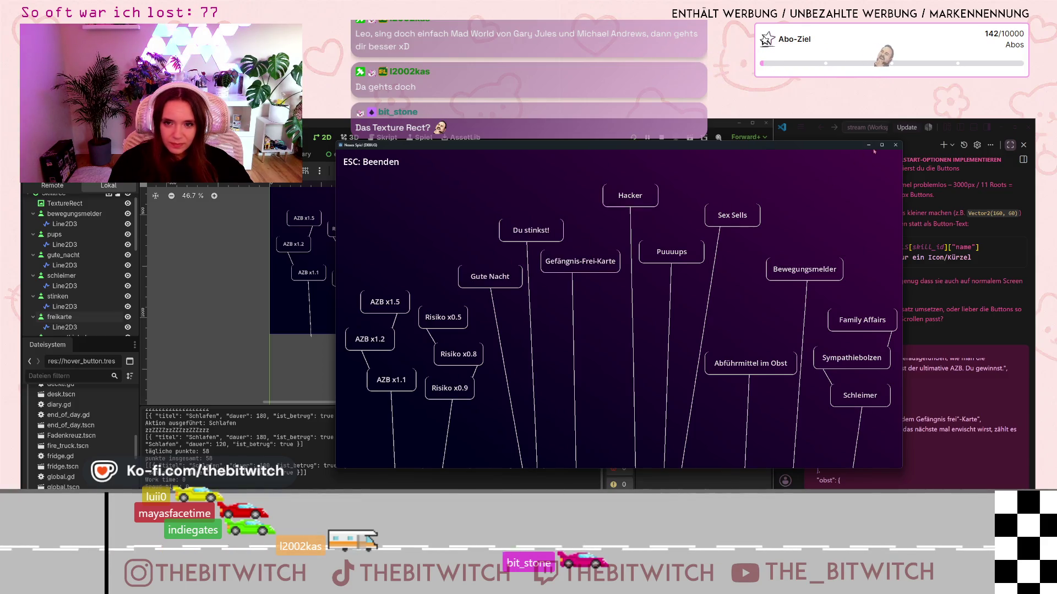
left_click(896, 146)
Step: Move EscLabel up in the Scene dock so it sits just below TextureRect
left_click(304, 321)
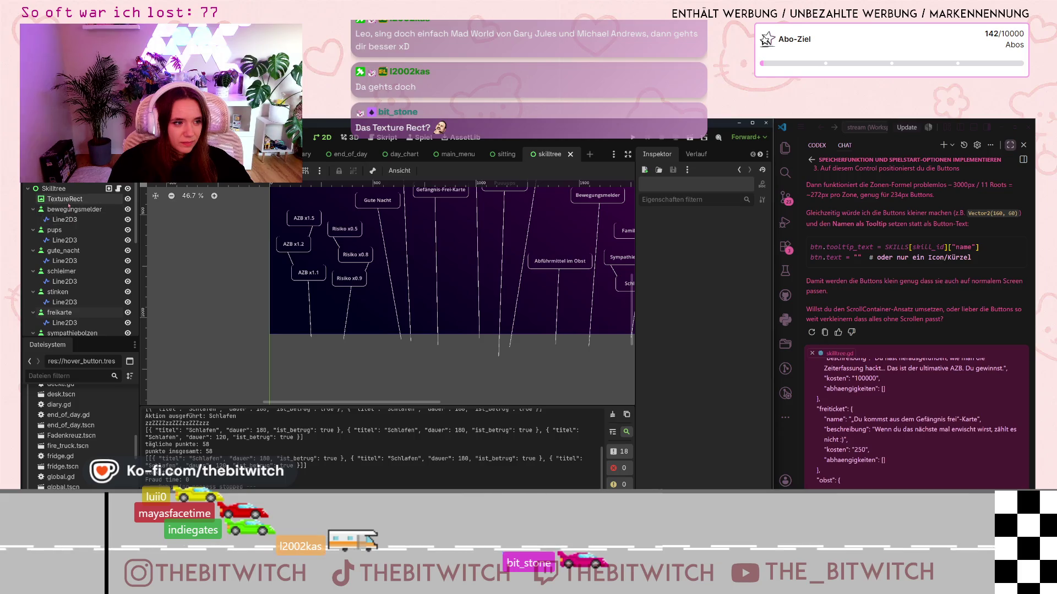
scroll(462, 342, "down", 5)
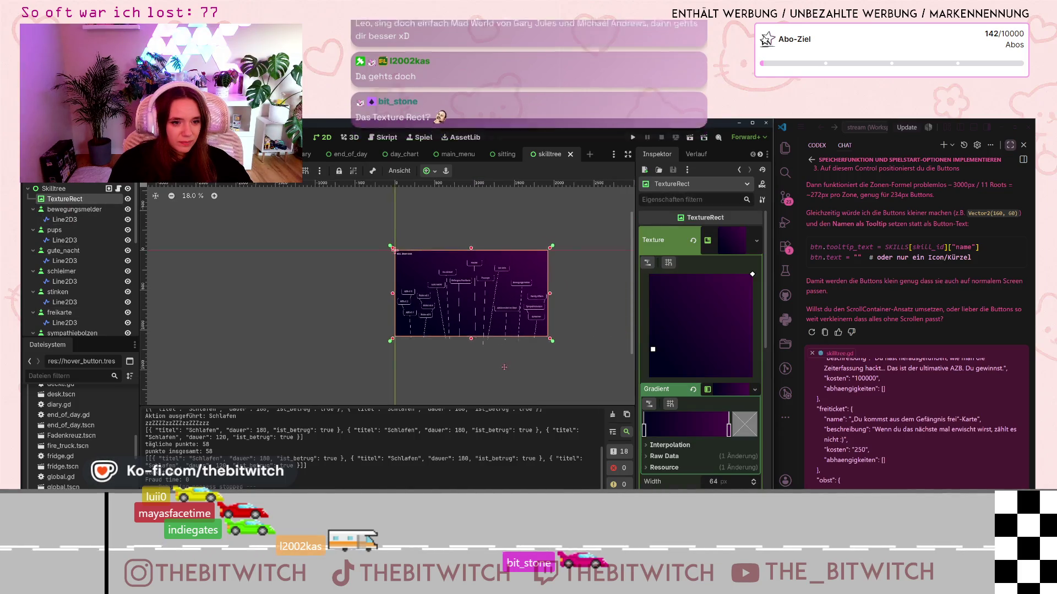
scroll(478, 325, "up", 3)
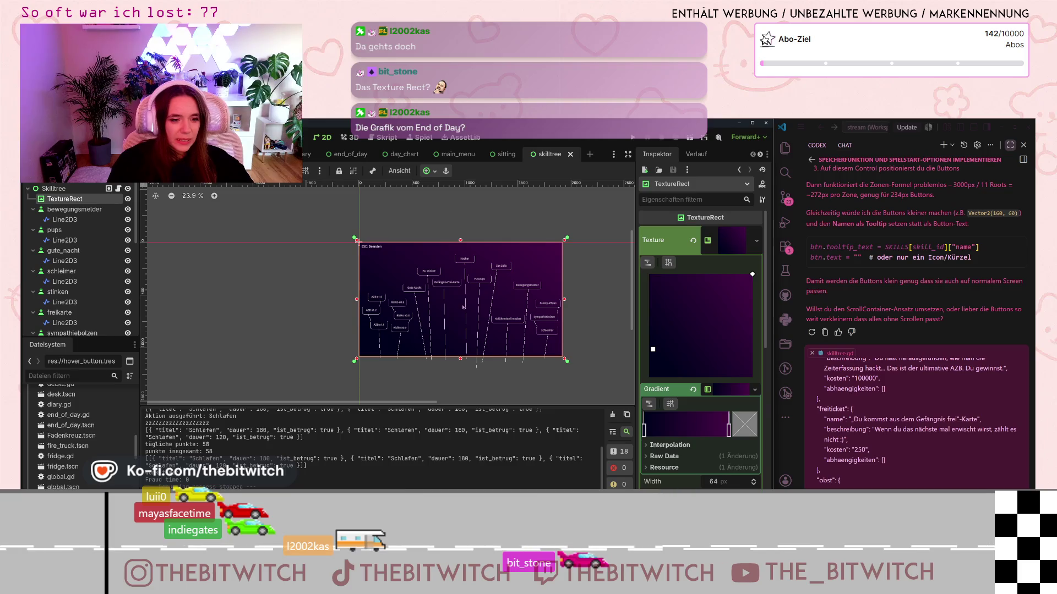
mouse_move(55, 199)
left_mouse_down()
mouse_move(63, 285)
mouse_move(49, 332)
mouse_move(58, 201)
left_mouse_up()
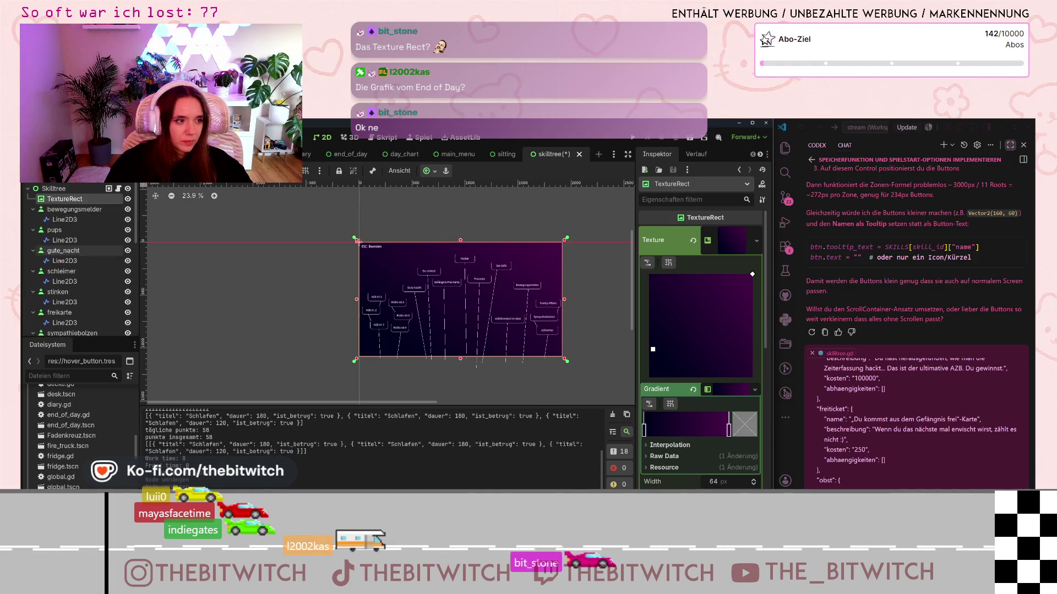
scroll(66, 275, "down", 5)
mouse_move(61, 326)
left_mouse_down()
mouse_move(88, 254)
mouse_move(62, 237)
mouse_move(60, 208)
left_mouse_up()
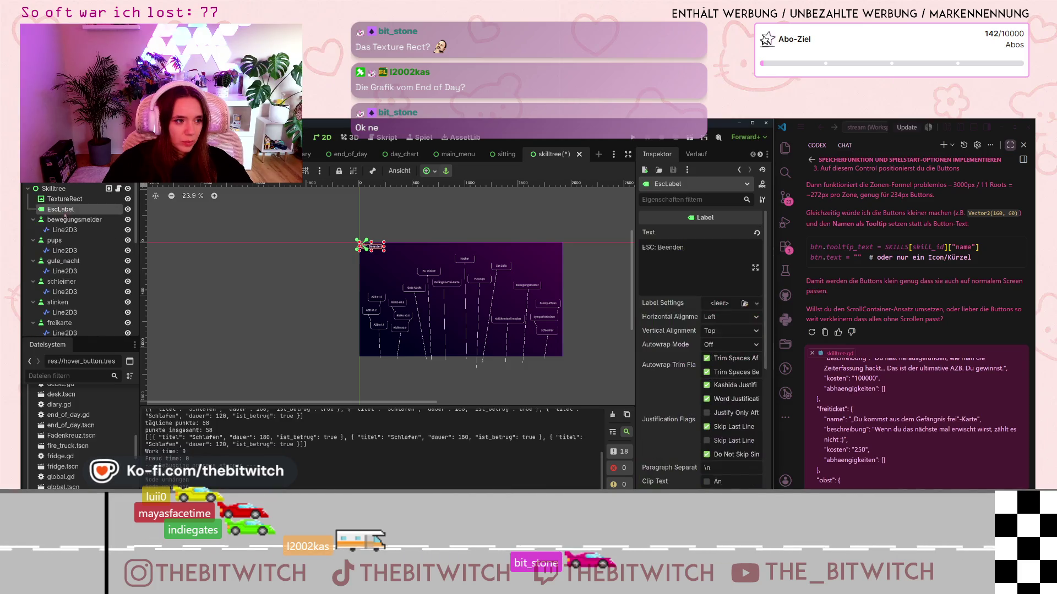
Step: Reorder freikarte and risk3 so freikarte ends up last in the node list
scroll(106, 291, "down", 10)
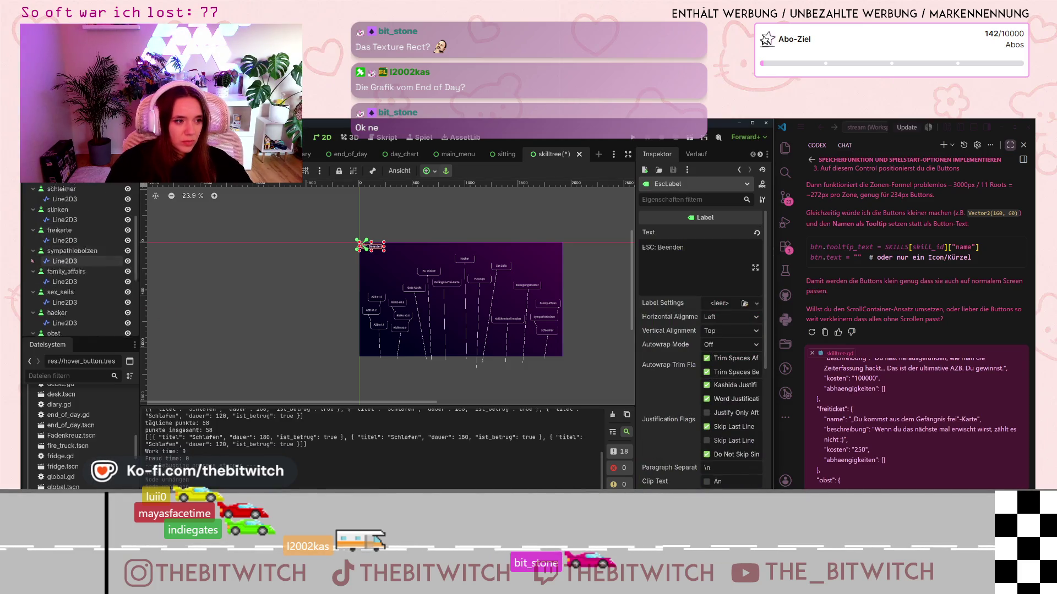
scroll(61, 292, "up", 5)
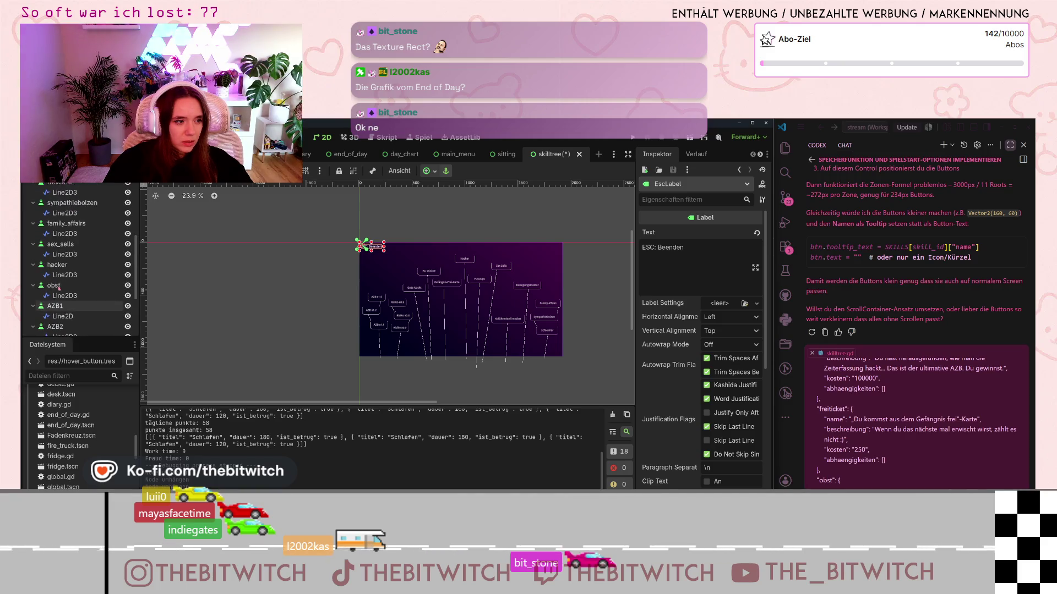
mouse_move(58, 294)
left_mouse_down()
mouse_move(48, 218)
mouse_move(44, 309)
mouse_move(29, 334)
left_mouse_up()
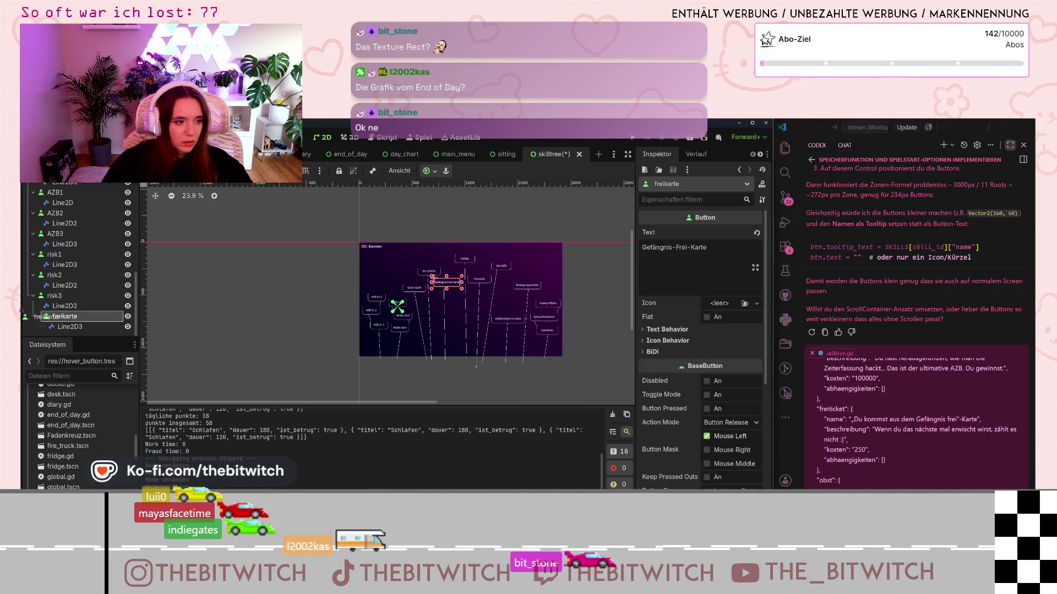
left_click_drag(27, 296, 29, 297)
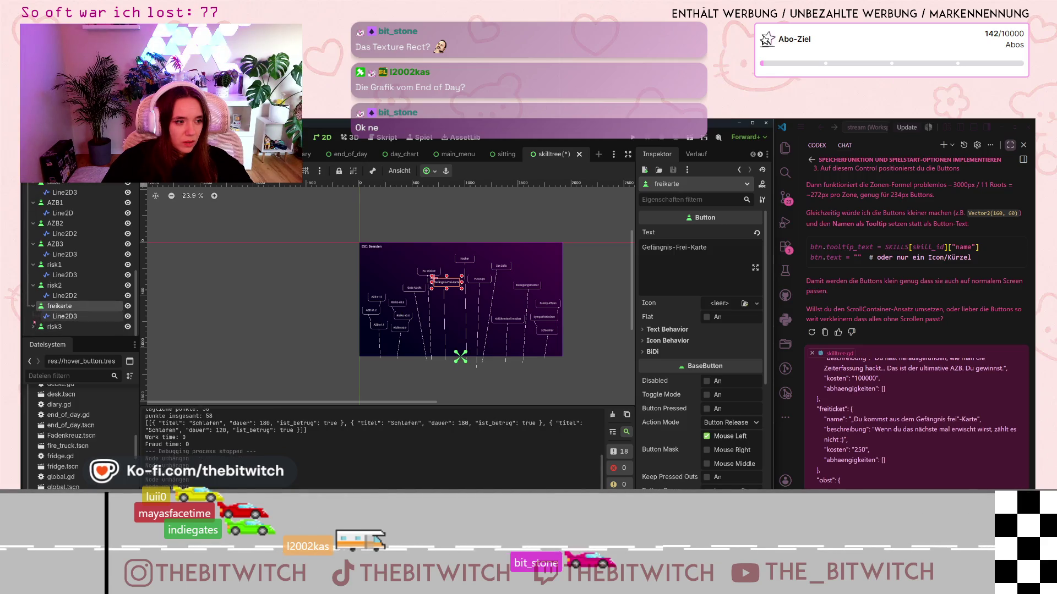
mouse_move(35, 325)
left_mouse_down()
mouse_move(24, 299)
mouse_move(37, 296)
left_mouse_up()
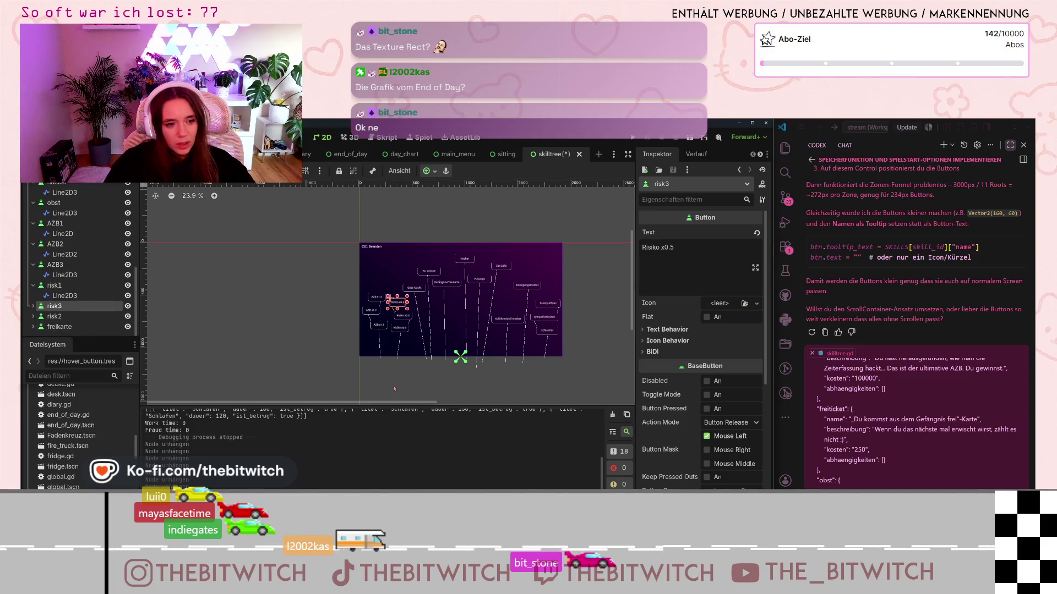
Step: Set the Gefängnis-Frei-Karte button's Z Index to 20 and save the skill tree scene
left_click(446, 282)
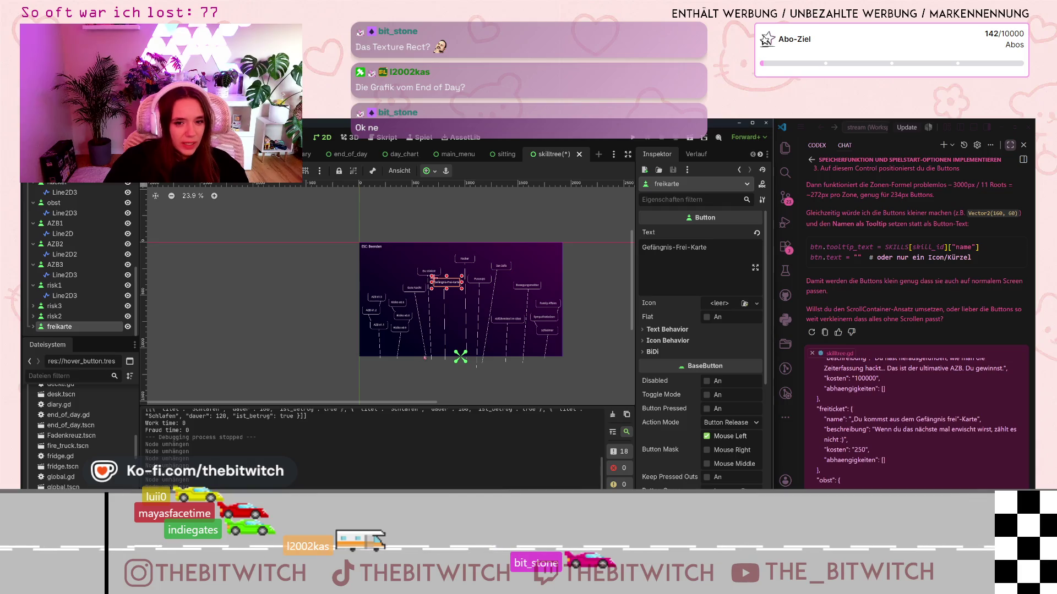
scroll(710, 318, "down", 5)
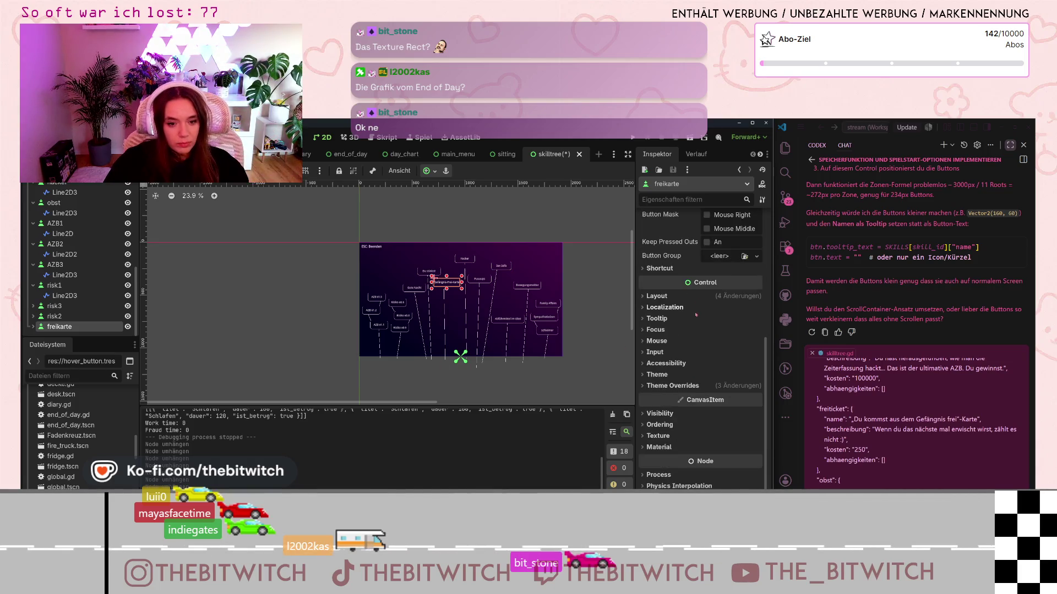
left_click(663, 425)
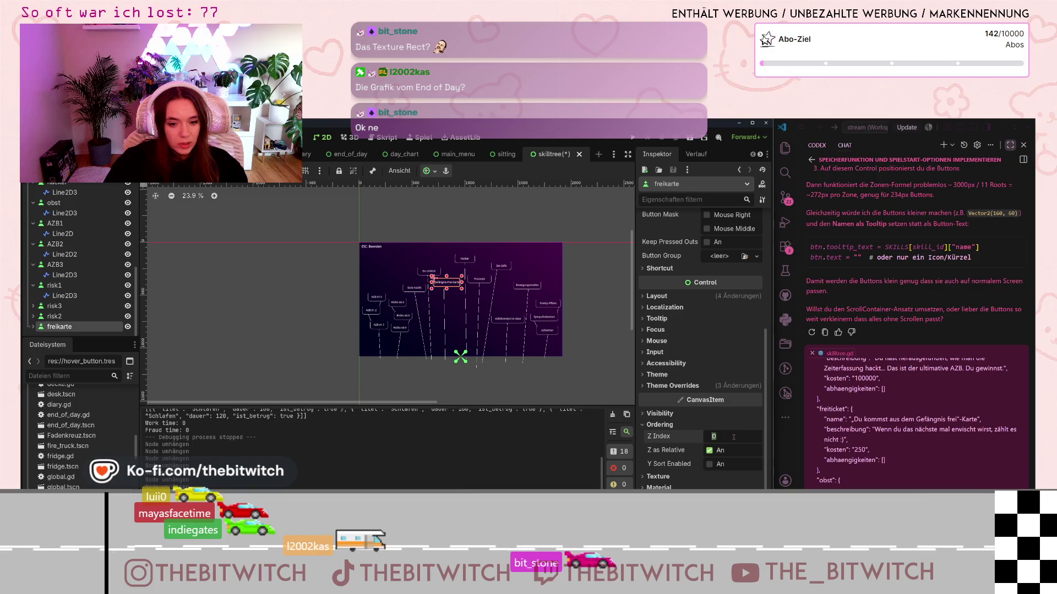
type("2")
left_click(542, 380)
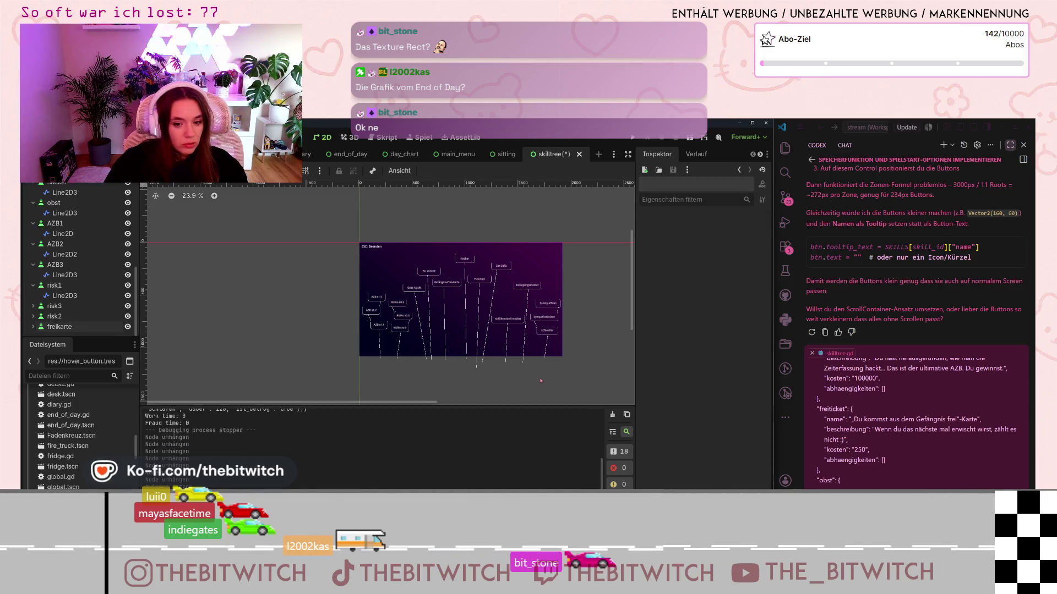
key("ctrl+s")
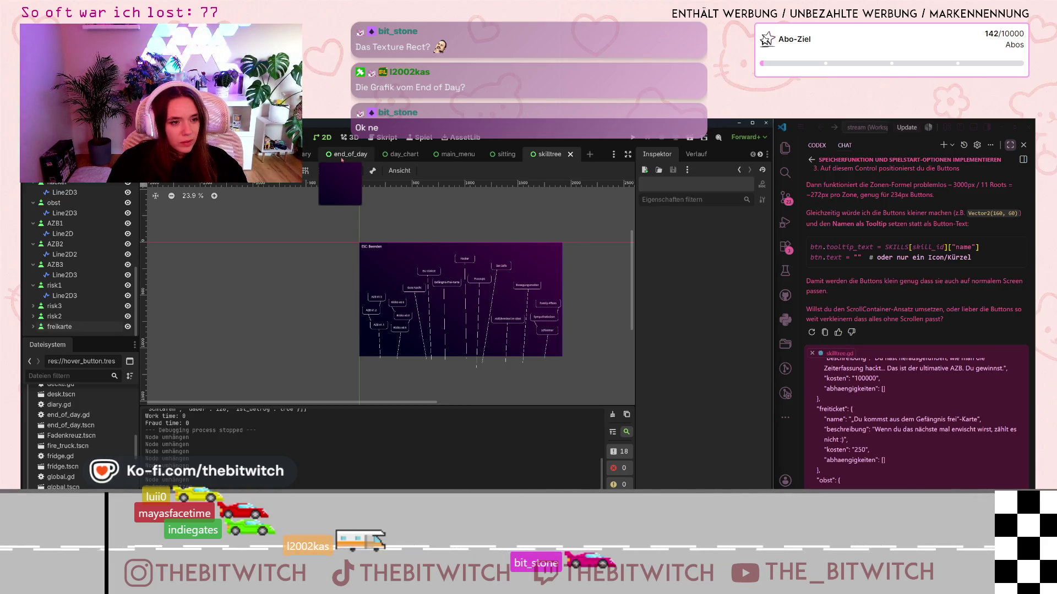
Step: Collapse the skill button nodes from bewegungsmelder to risk1 in the Scene dock and open skilltree.gd
left_click(350, 154)
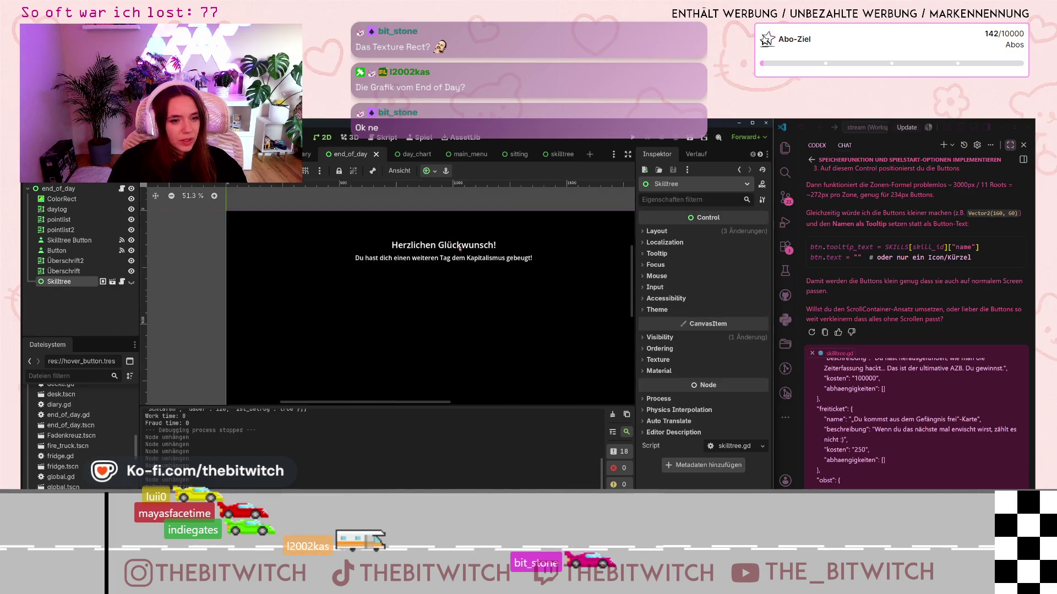
left_click(558, 154)
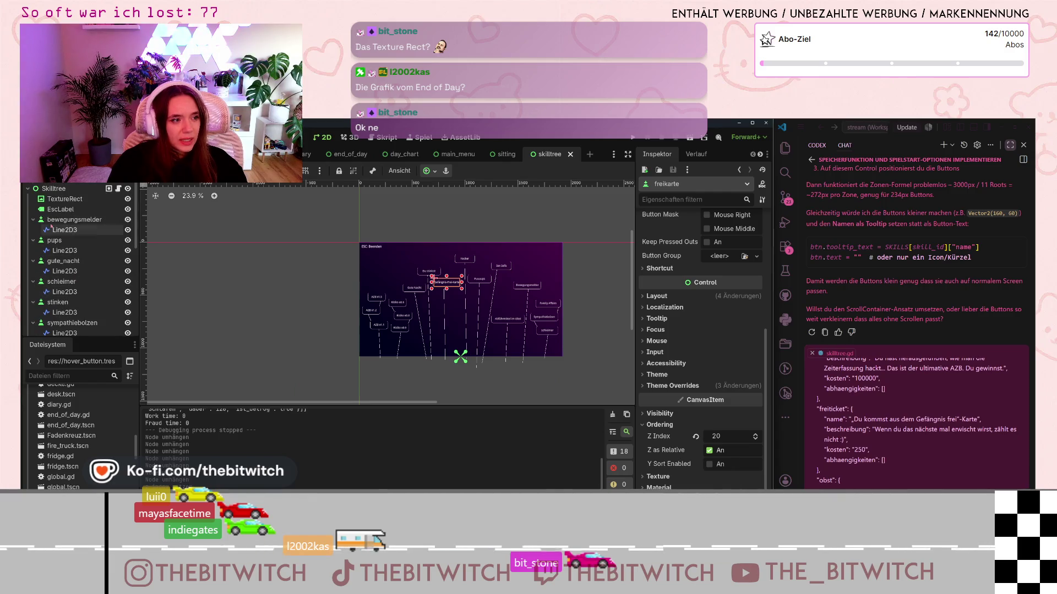
left_click(34, 220)
left_click(54, 230)
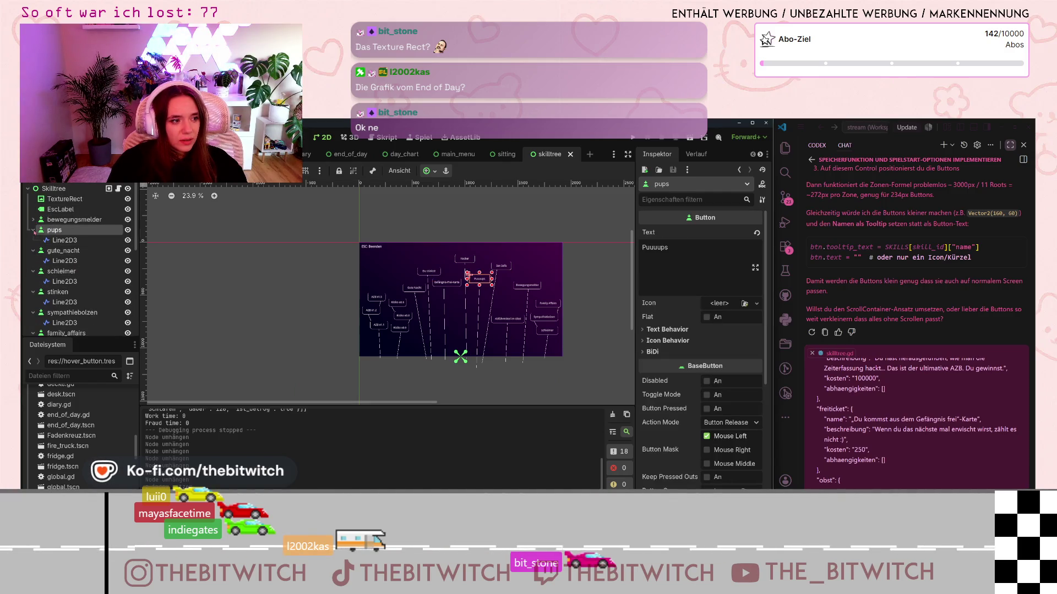
left_click(33, 250)
left_click(33, 231)
left_click(33, 250)
left_click(33, 261)
left_click(33, 272)
left_click(33, 281)
left_click(33, 292)
left_click(33, 302)
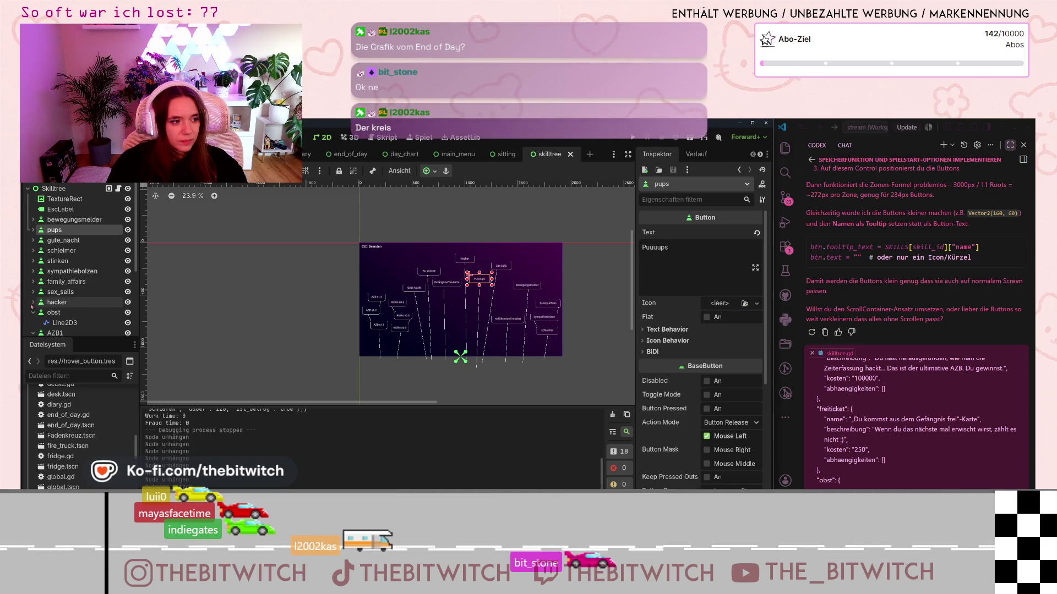
left_click(33, 312)
left_click(33, 322)
scroll(33, 317, "down", 3)
left_click(34, 244)
left_click(33, 265)
left_click(33, 285)
scroll(55, 259, "up", 3)
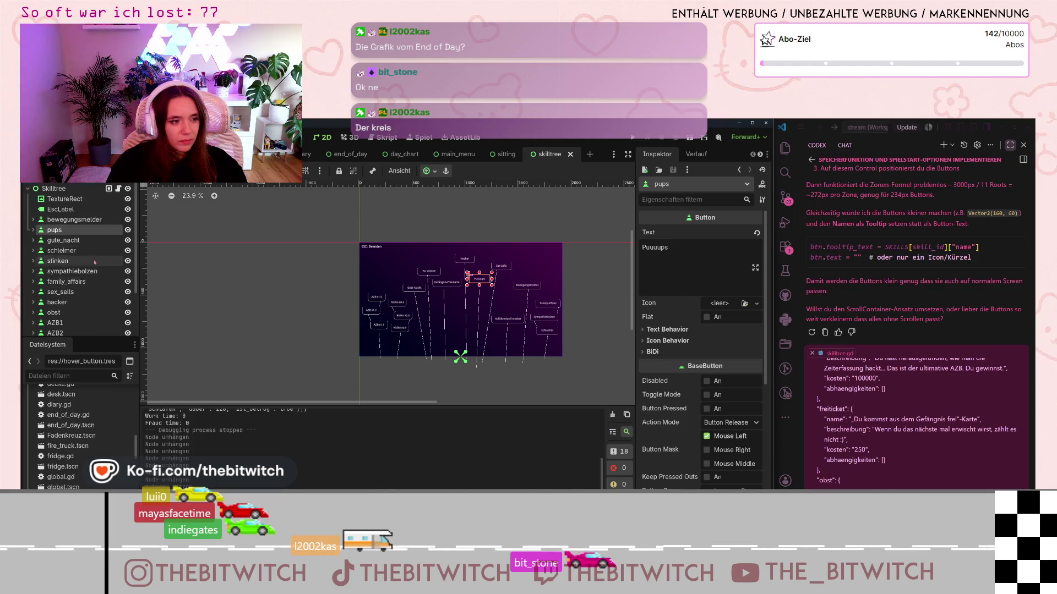
left_click(118, 188)
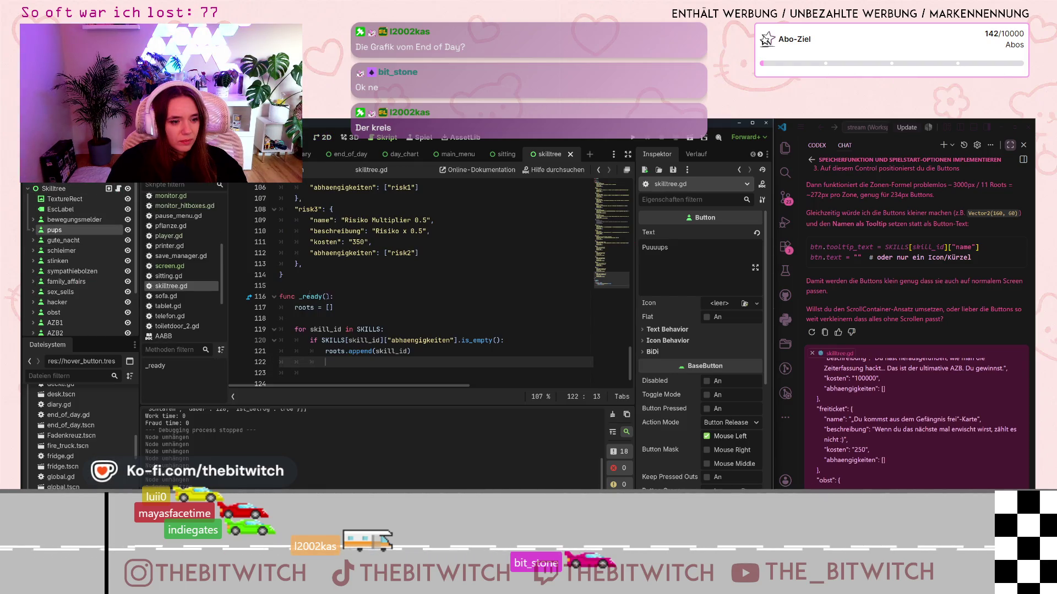
Step: Select the skill tree's TextureRect node, then launch the game with F5
scroll(377, 318, "up", 20)
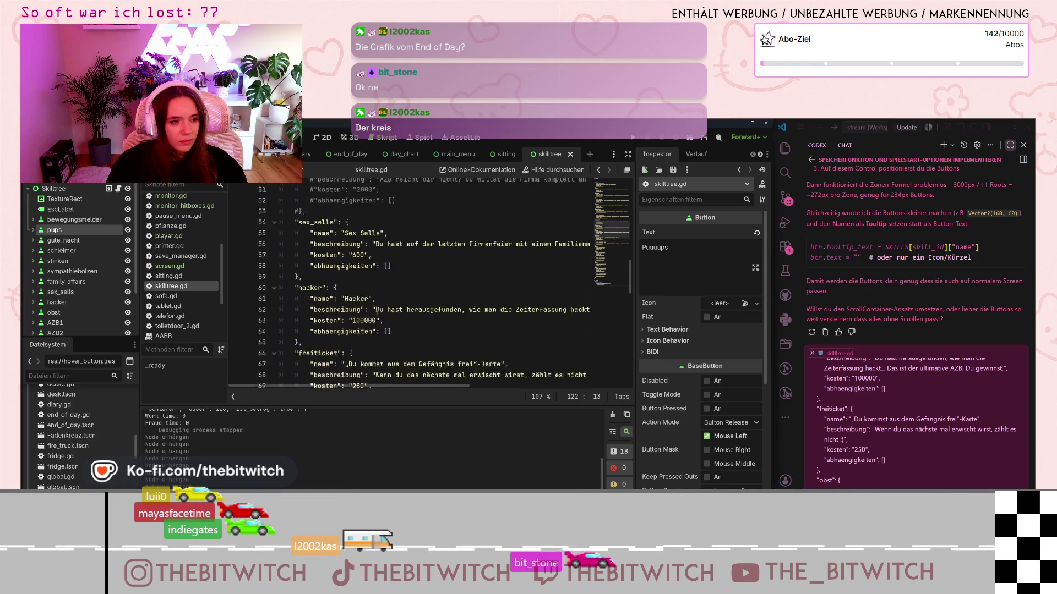
scroll(390, 275, "up", 4)
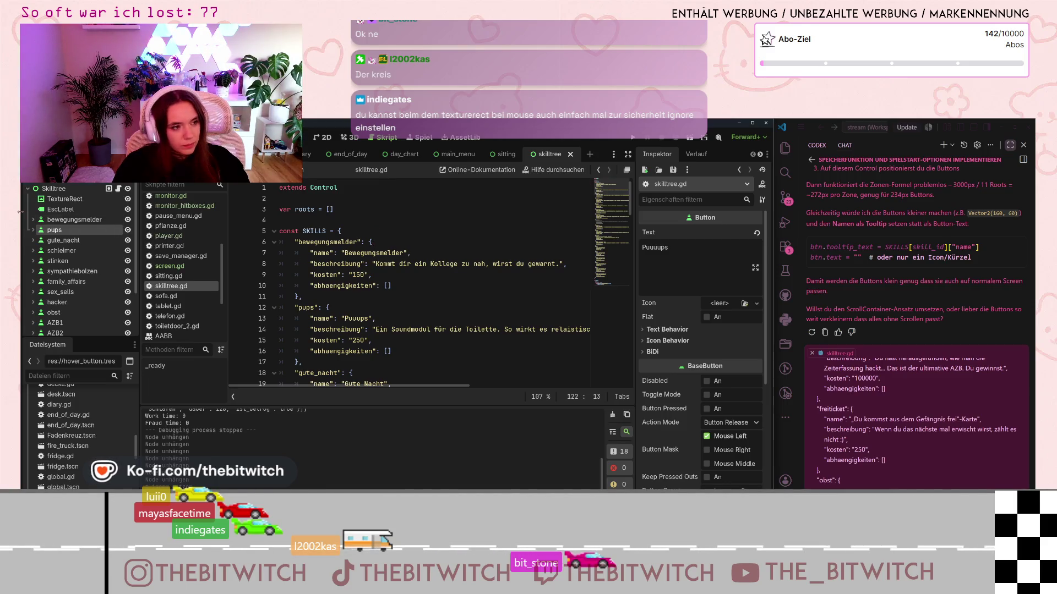
left_click(99, 199)
scroll(699, 330, "down", 3)
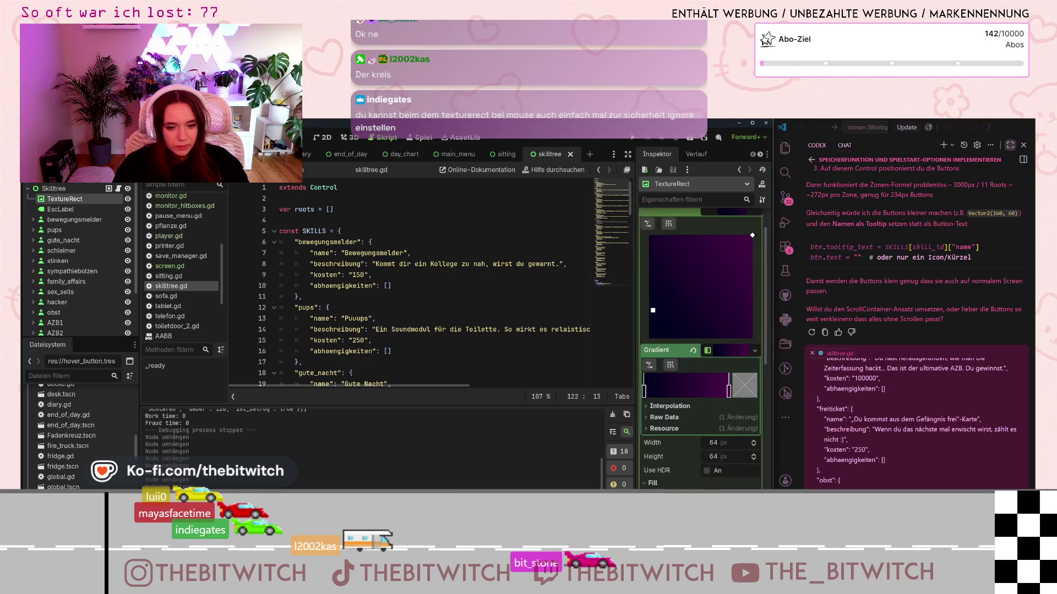
key("F5")
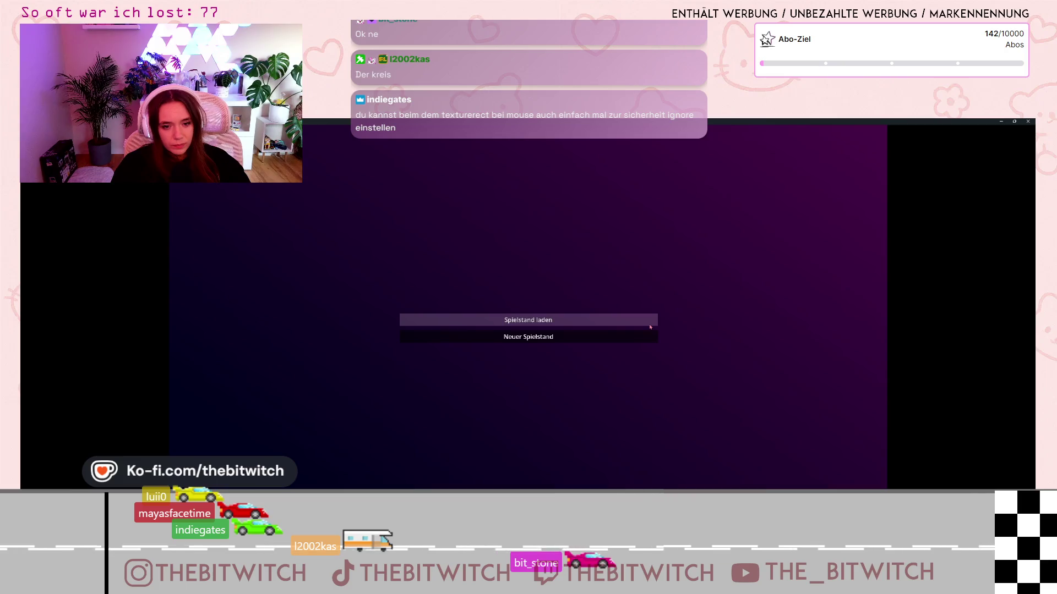
Step: Load the existing save, sleep on the sofa to reach the skill tree, then stop with F8
left_click(650, 326)
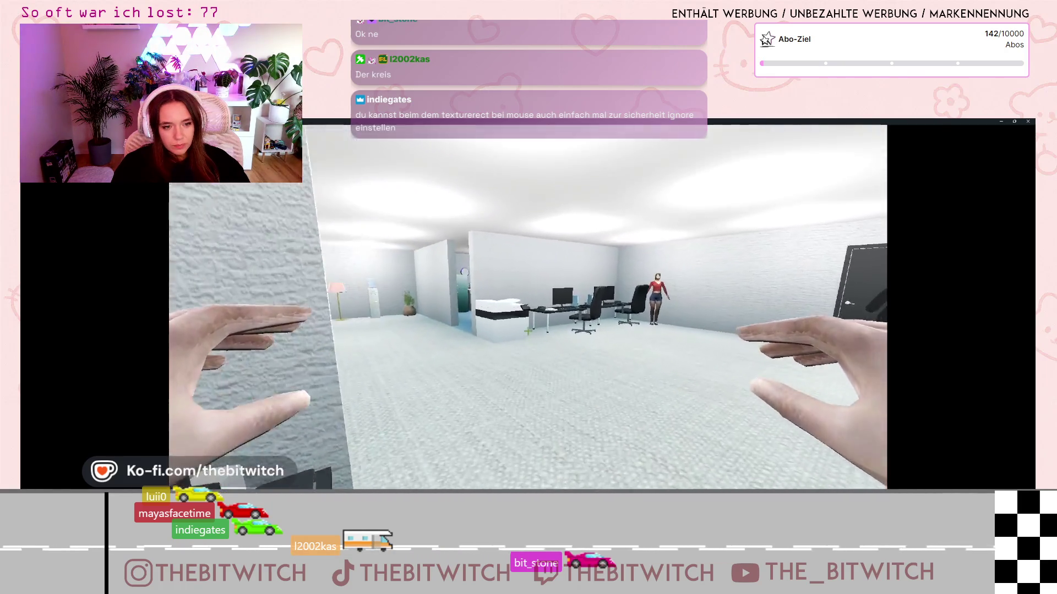
key("w")
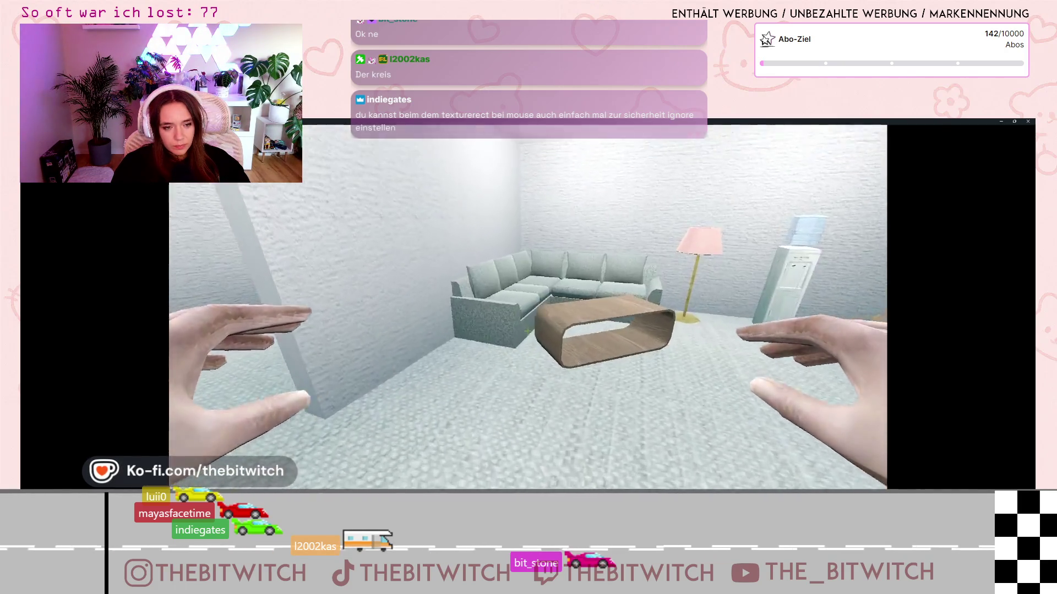
key("w")
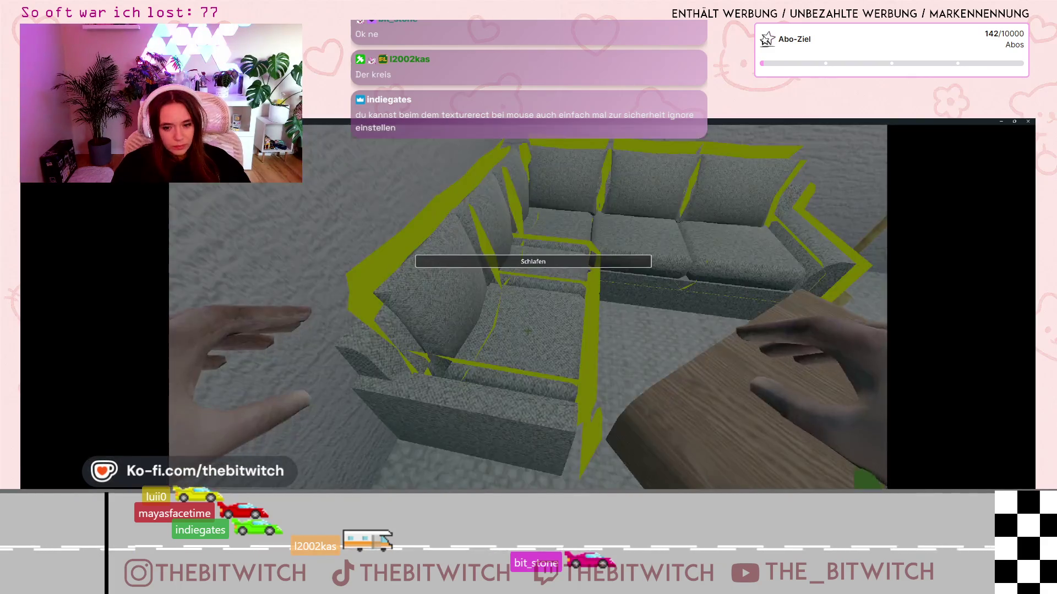
left_click(528, 331)
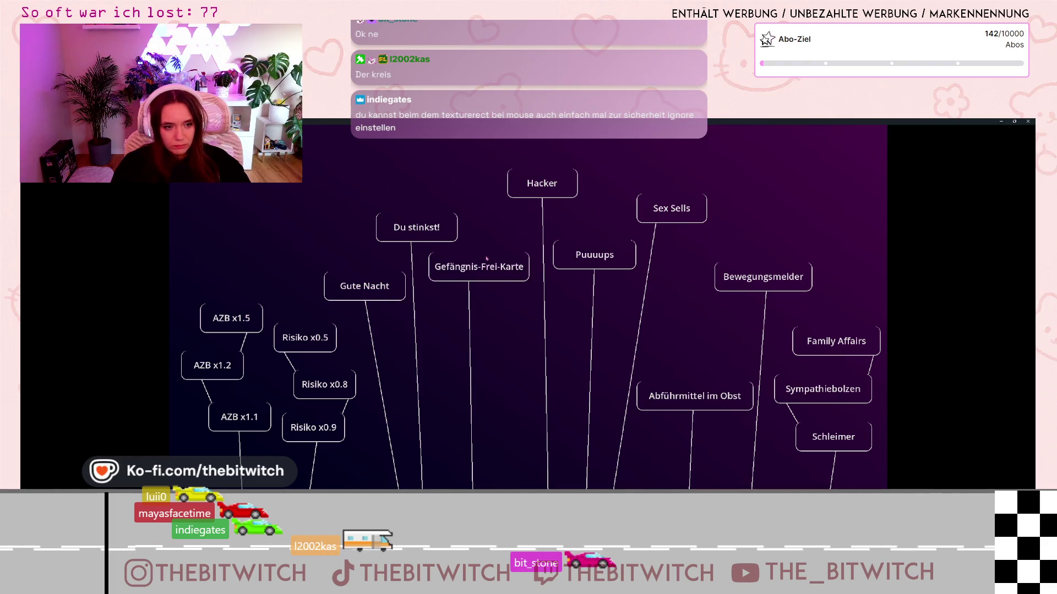
key("F8")
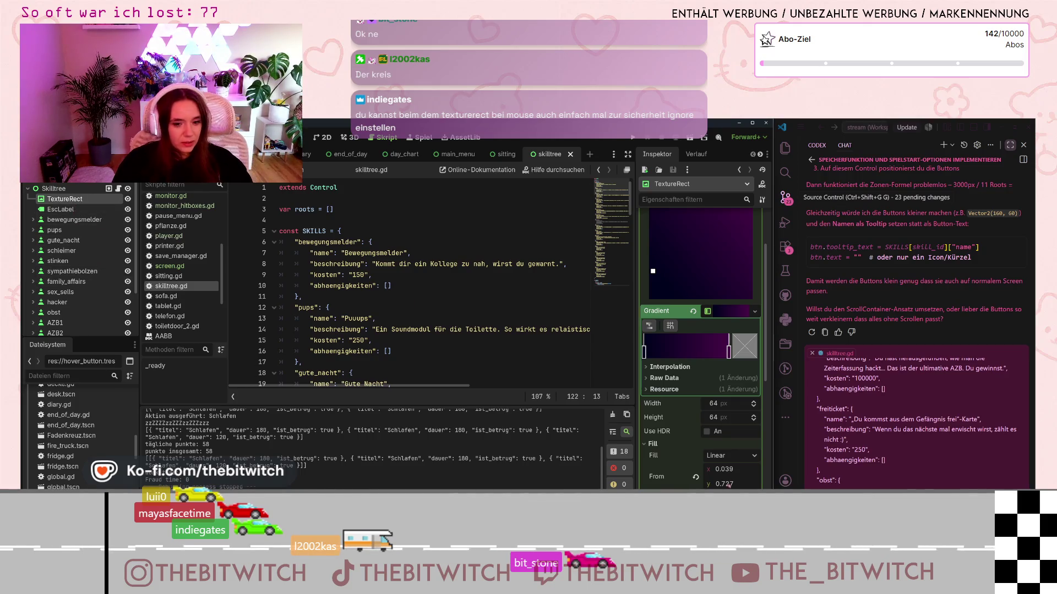
Step: Set the TextureRect's Mouse Filter to Ignore, save the scene, and rerun the game with F6
scroll(689, 402, "down", 5)
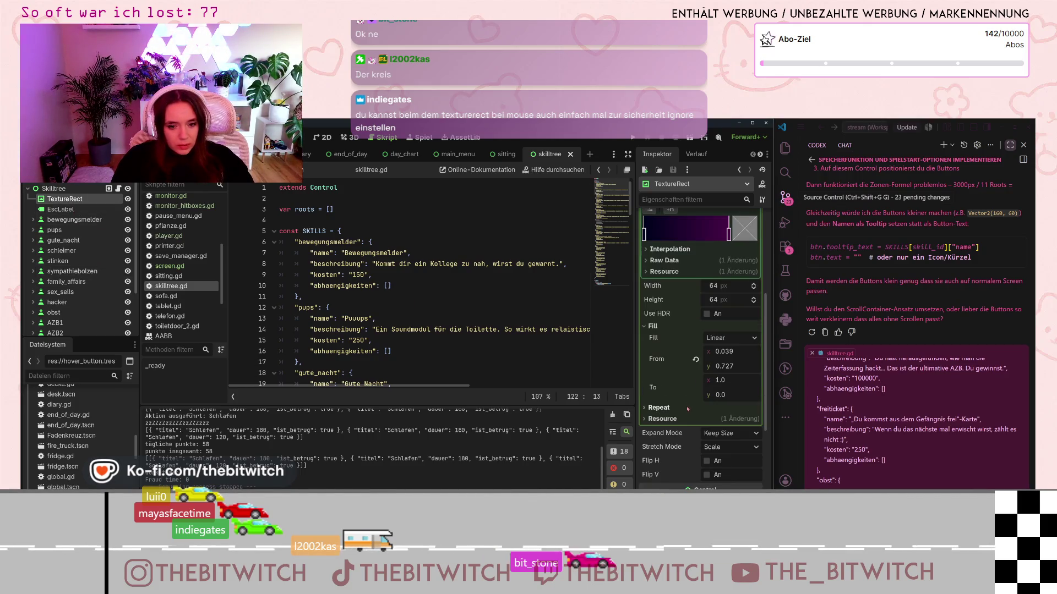
scroll(689, 418, "down", 5)
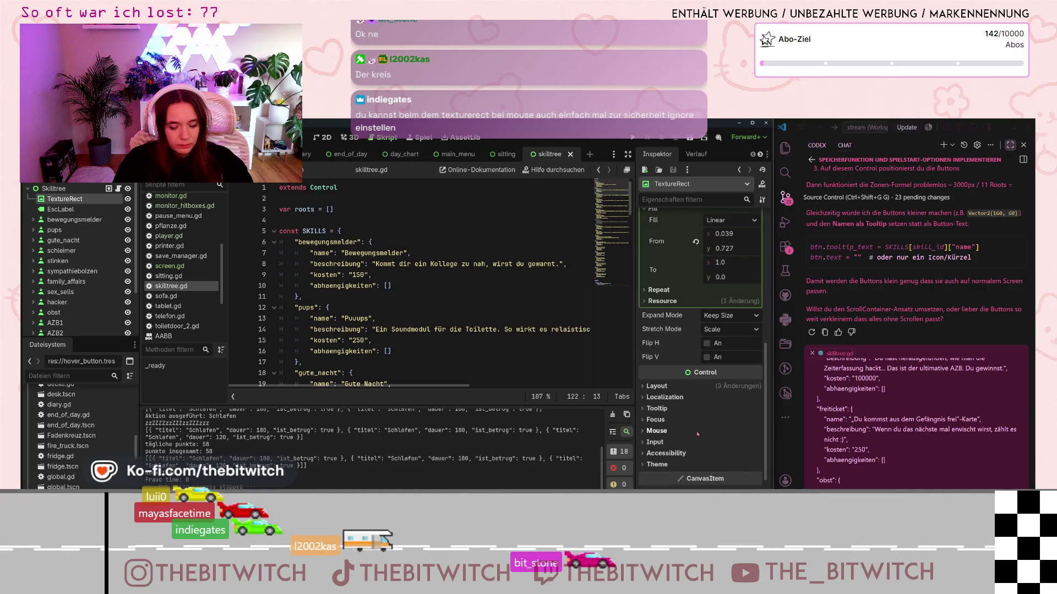
scroll(699, 442, "down", 3)
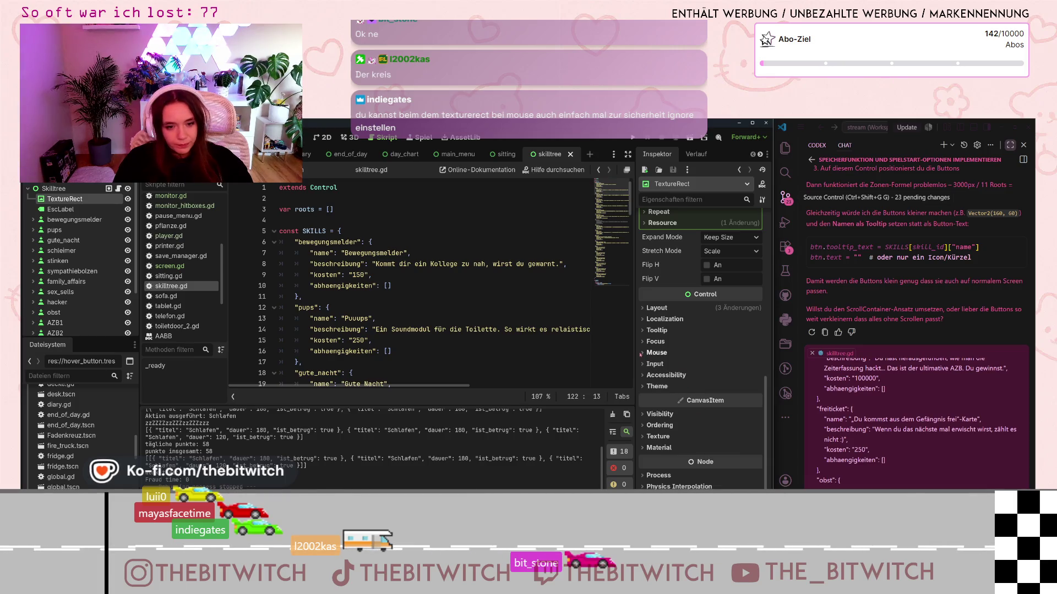
left_click(657, 353)
left_click(744, 366)
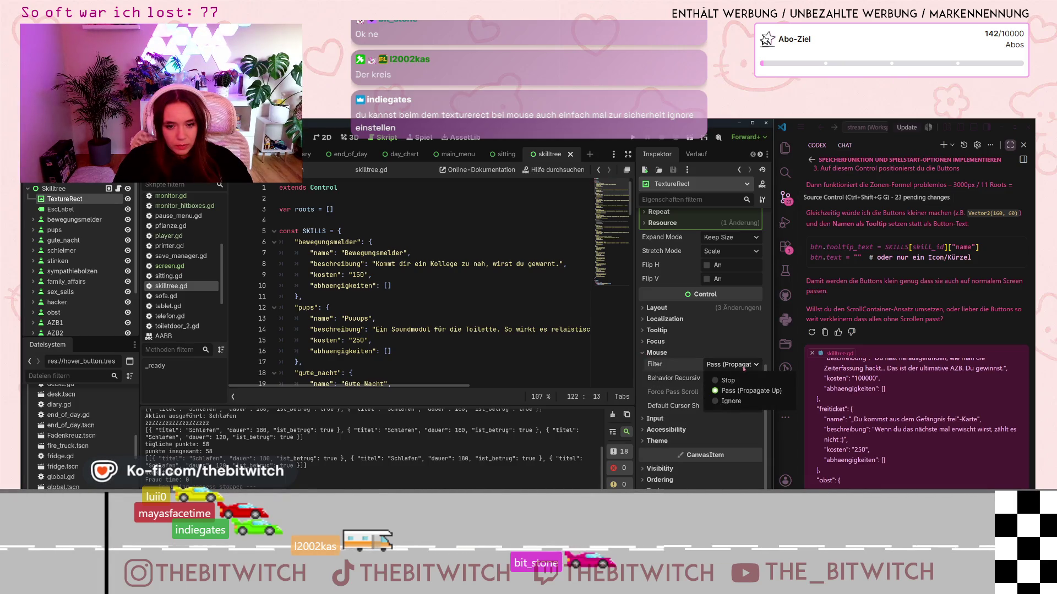
left_click(727, 401)
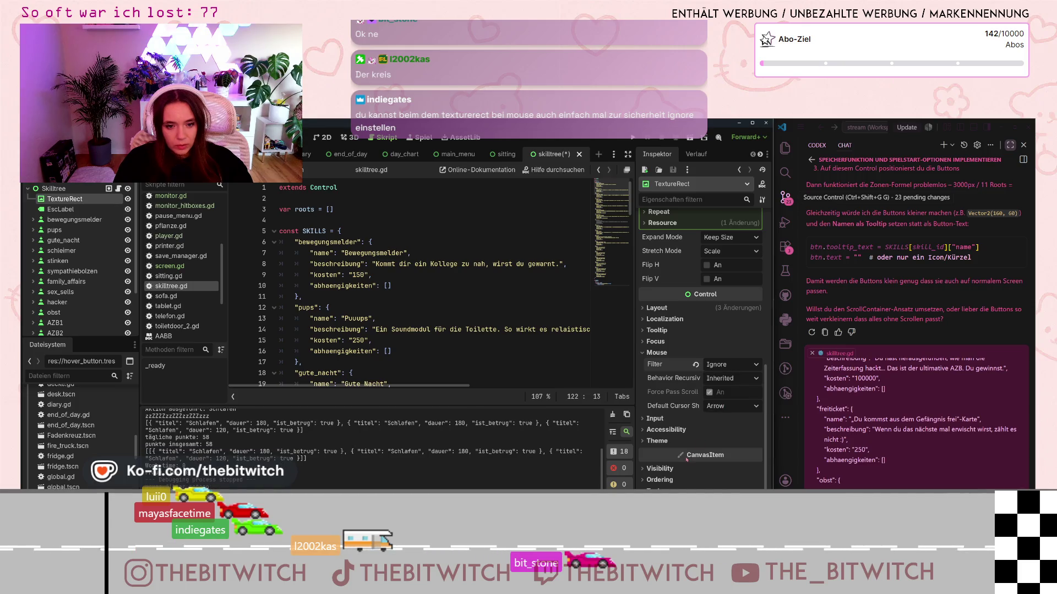
left_click(531, 367)
key("ctrl+s")
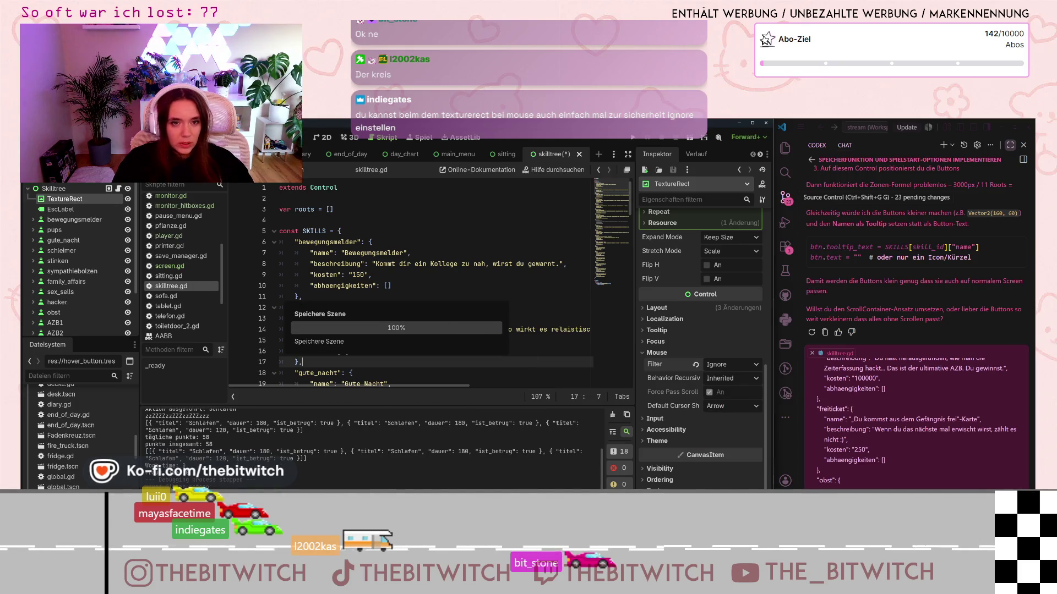
key("F6")
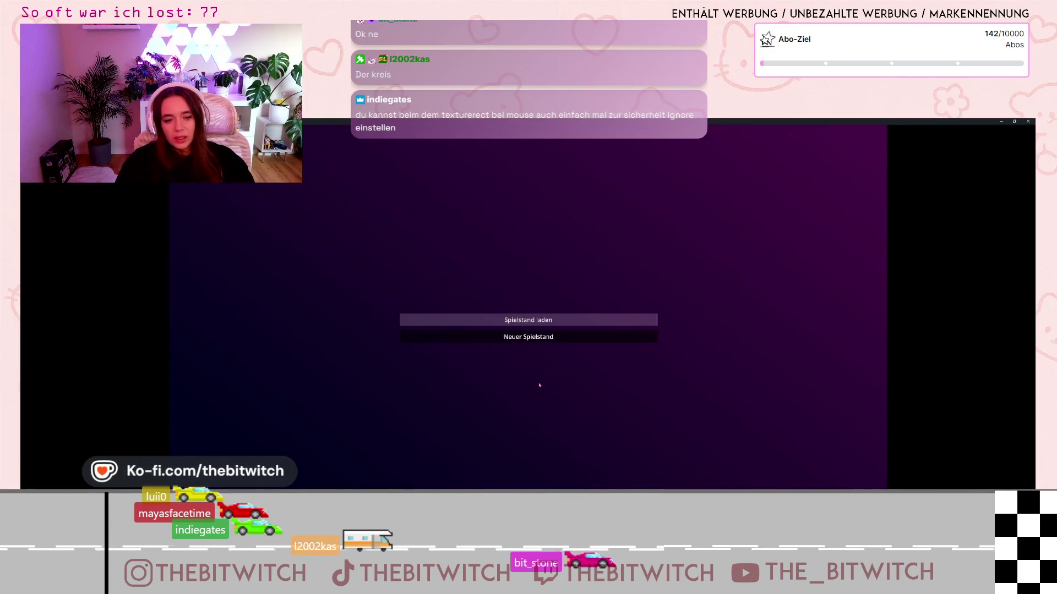
Step: Load the saved game, walk to the sofa and sleep to end the day
left_click(528, 320)
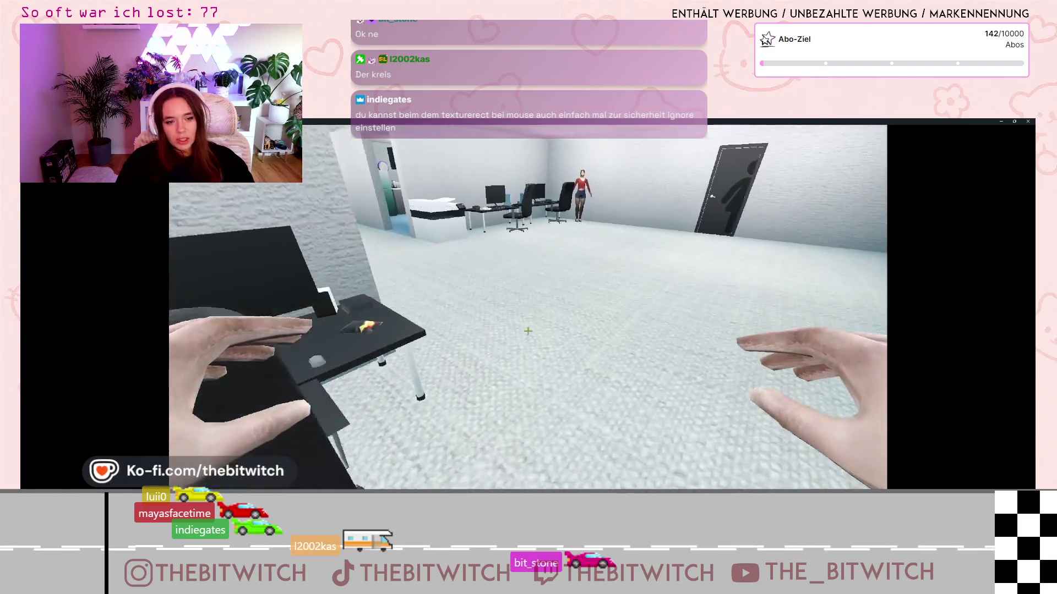
key("w")
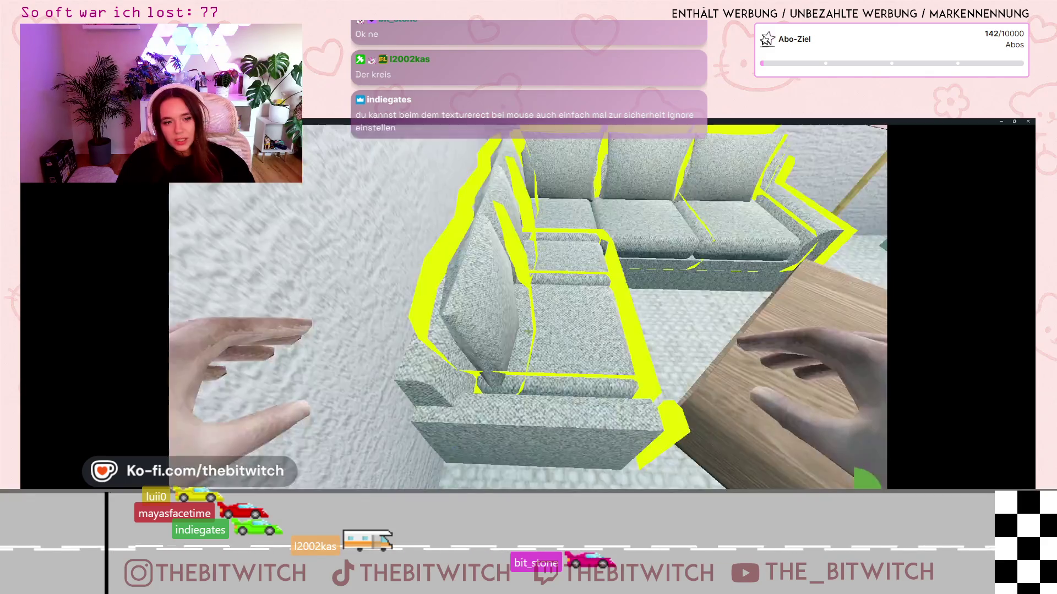
left_click(528, 331)
Step: Switch between the end-of-day summary and the skill tree several times
left_click(831, 485)
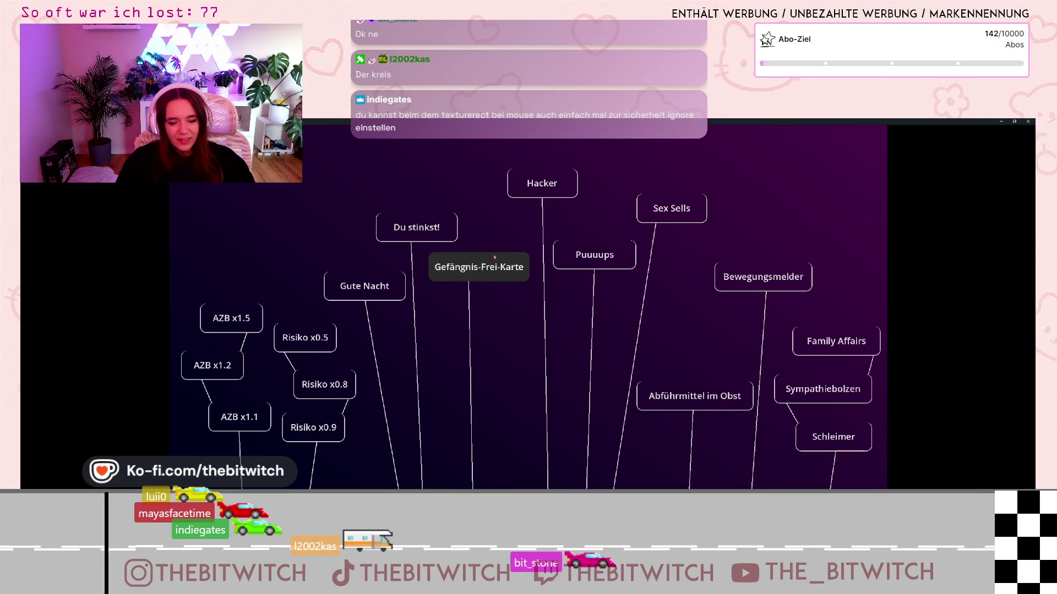
key("Escape")
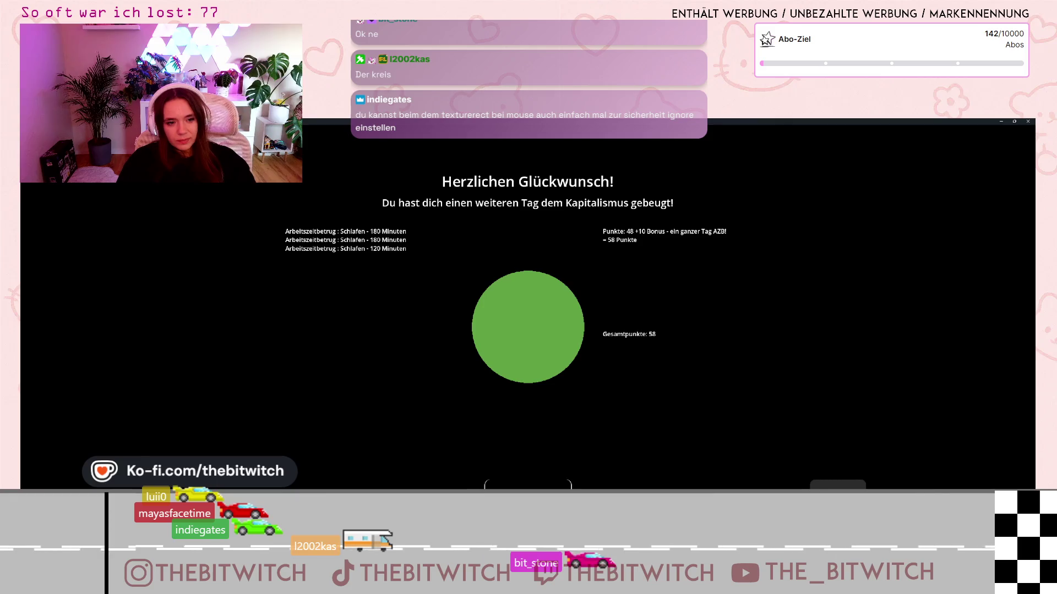
left_click(837, 485)
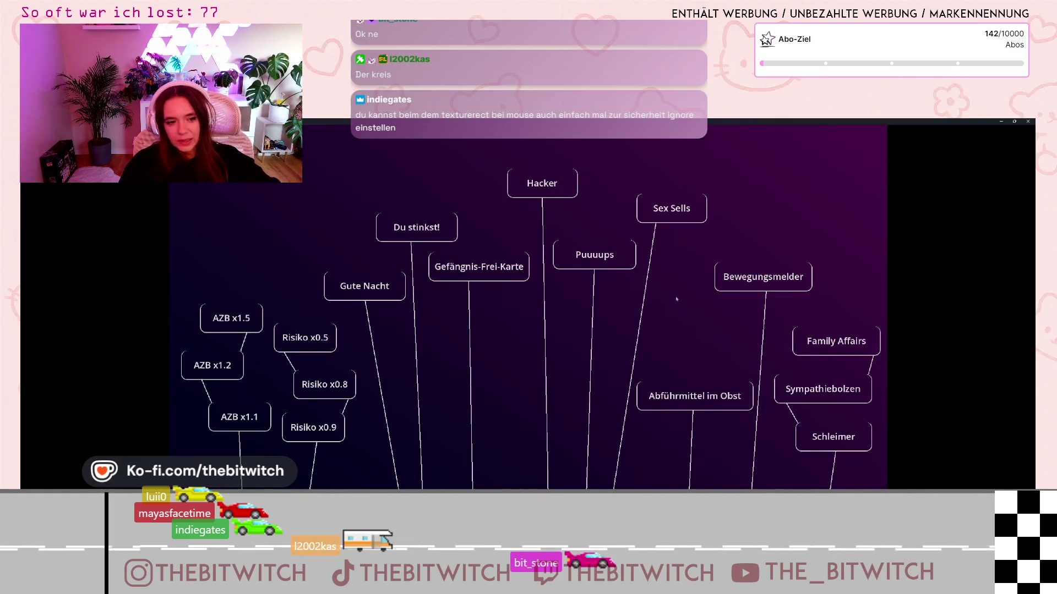
left_click(504, 288)
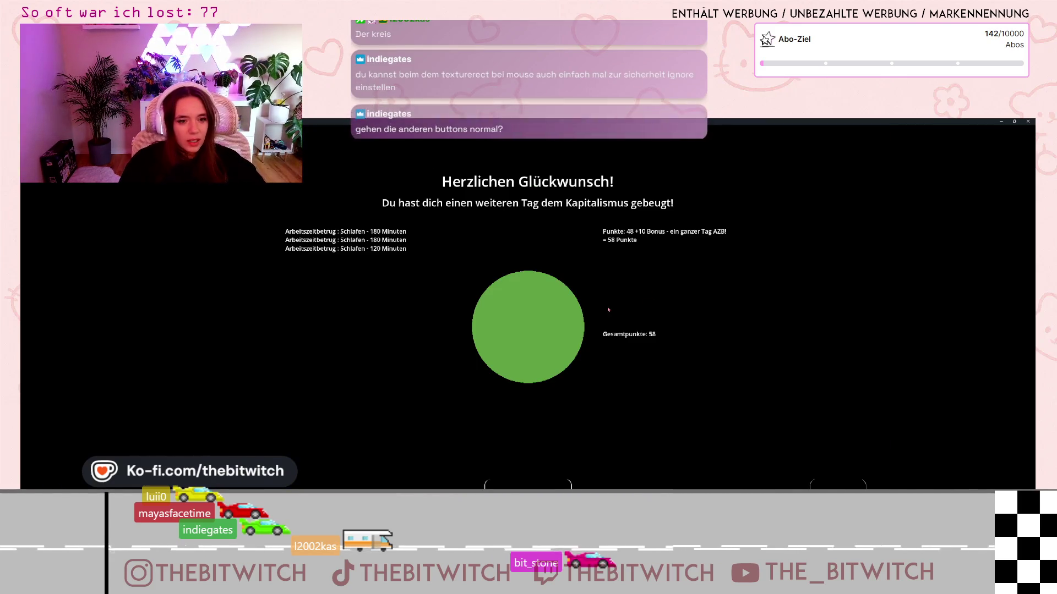
left_click(550, 338)
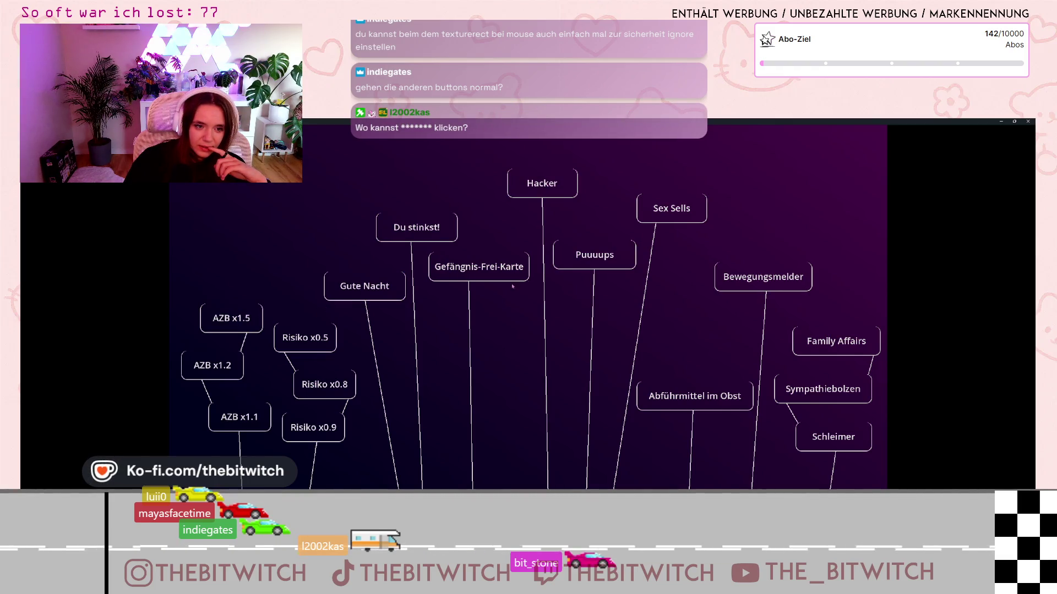
left_click(460, 270)
left_click(472, 407)
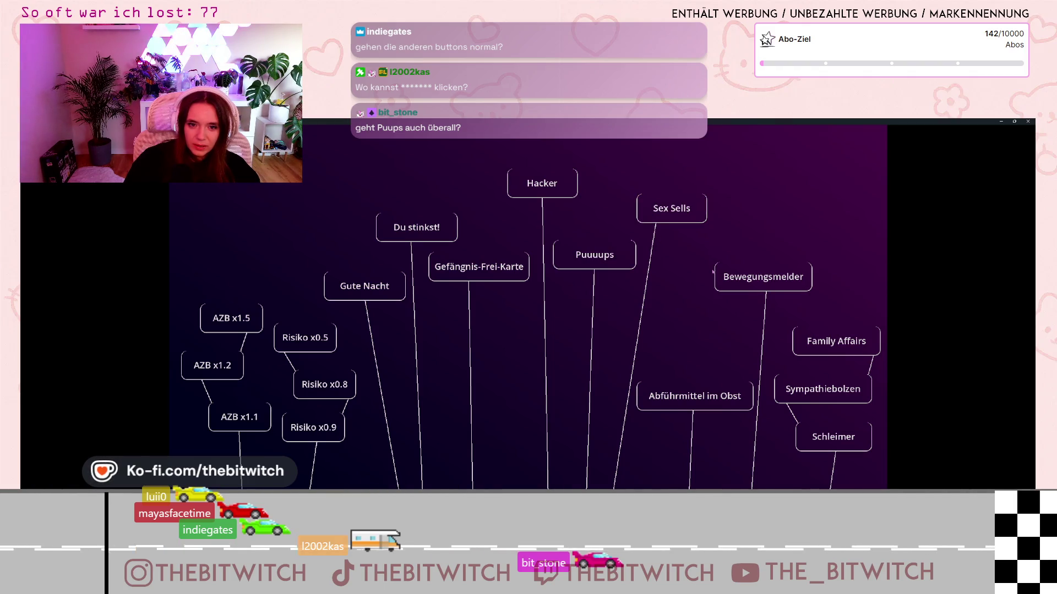
left_click(573, 265)
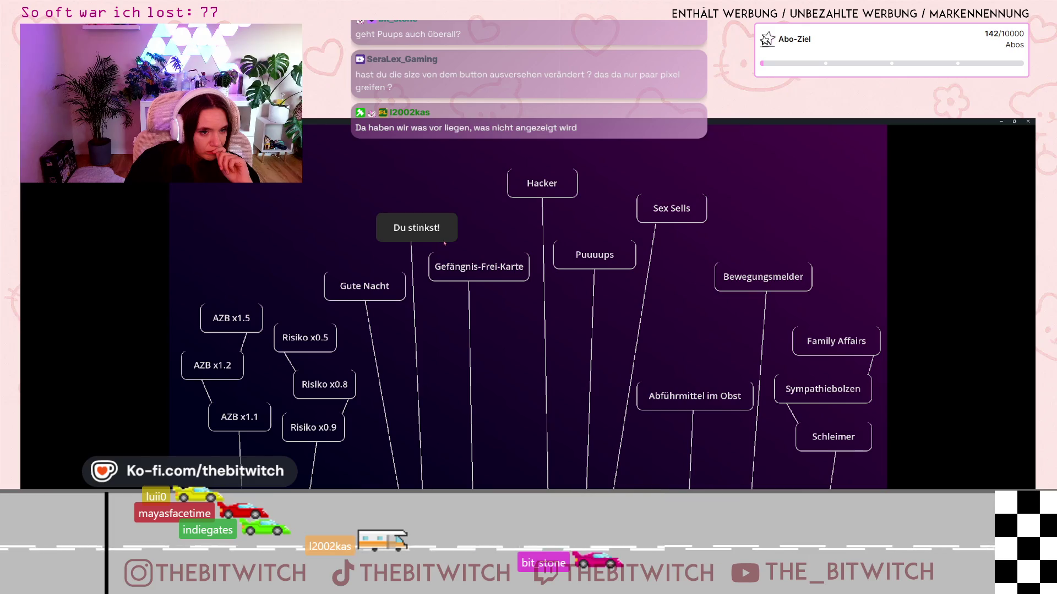
left_click(399, 239)
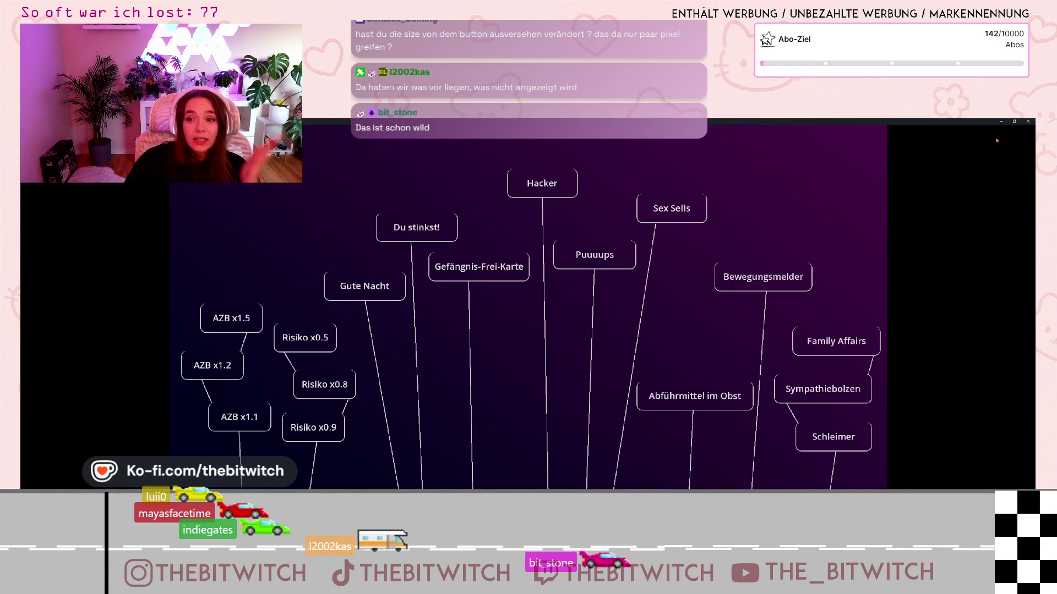
left_click(1028, 121)
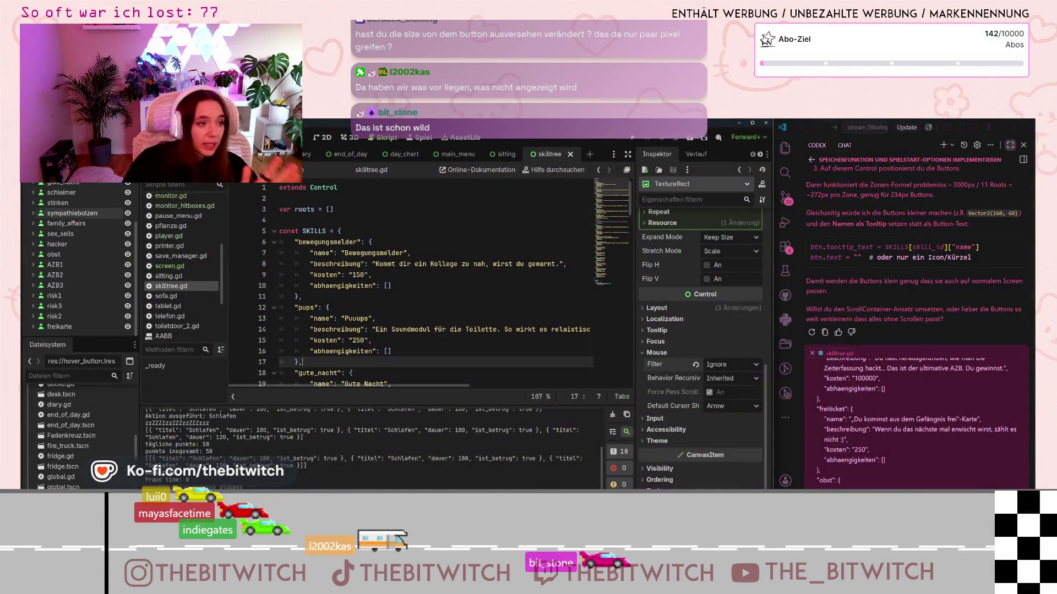
Step: Open end_of_day.gd from the Skilltree node in the end_of_day scene
scroll(55, 253, "up", 3)
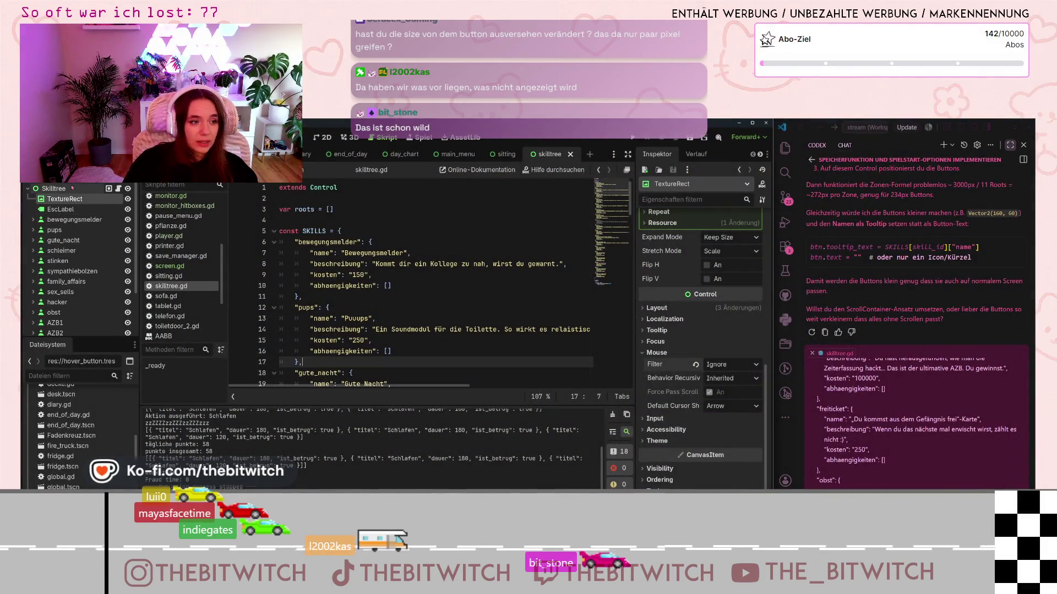
left_click(347, 154)
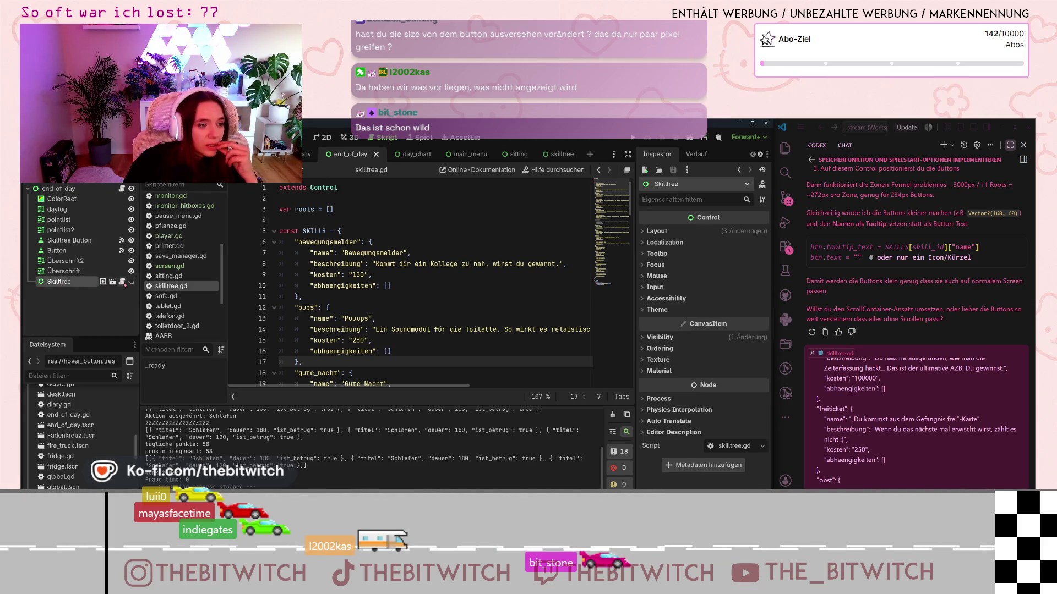
left_click(121, 282)
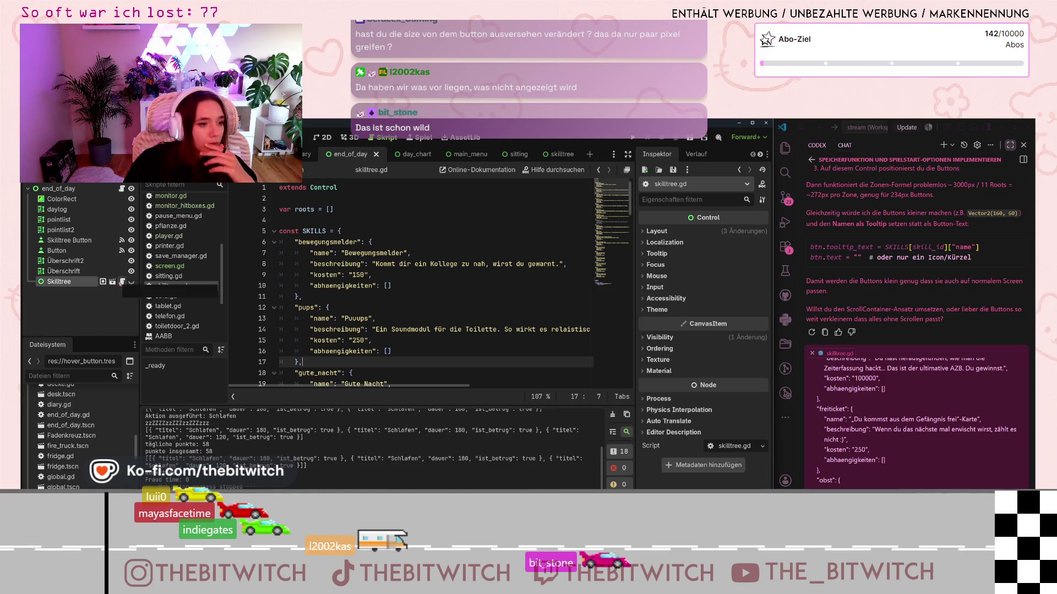
left_click(121, 188)
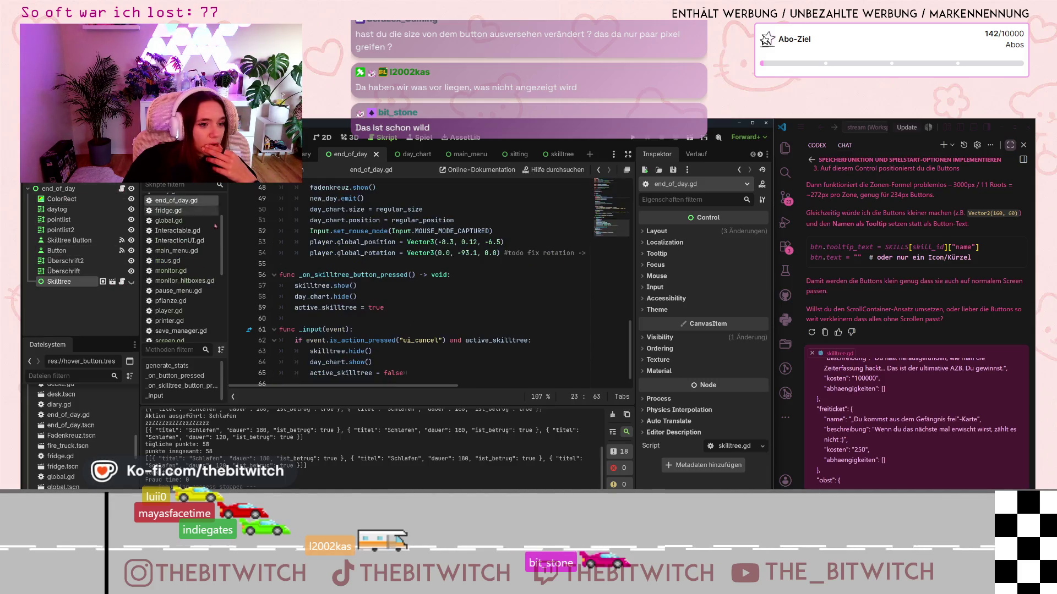
Step: Inspect the skill tree handler at lines 57 and 59, then show the scene in 2D view
scroll(451, 295, "down", 1)
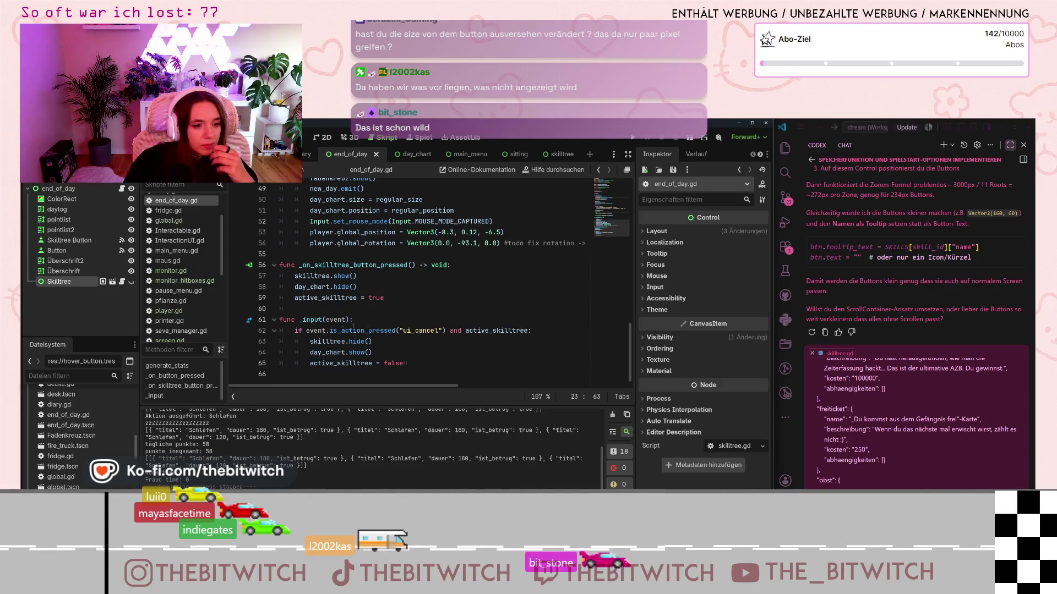
scroll(349, 327, "up", 3)
scroll(346, 329, "down", 3)
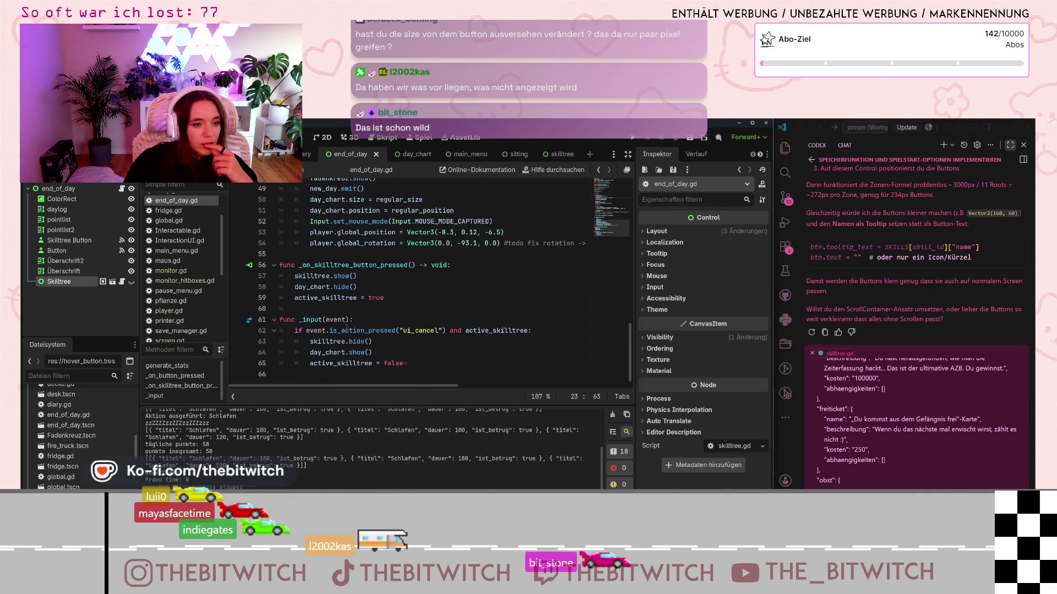
left_click(361, 276)
left_click(357, 298)
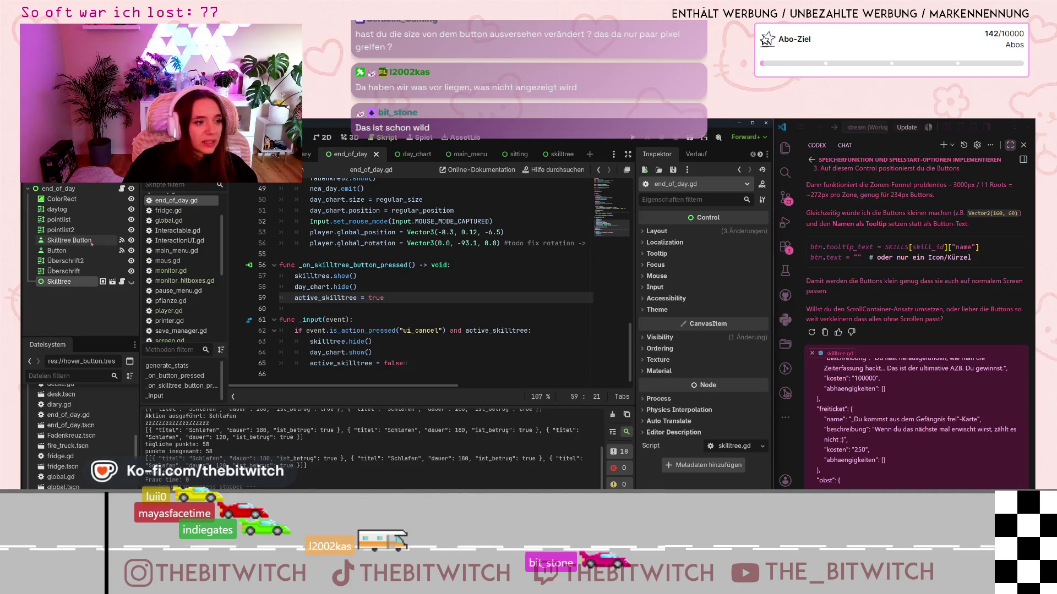
key("ctrl+F1")
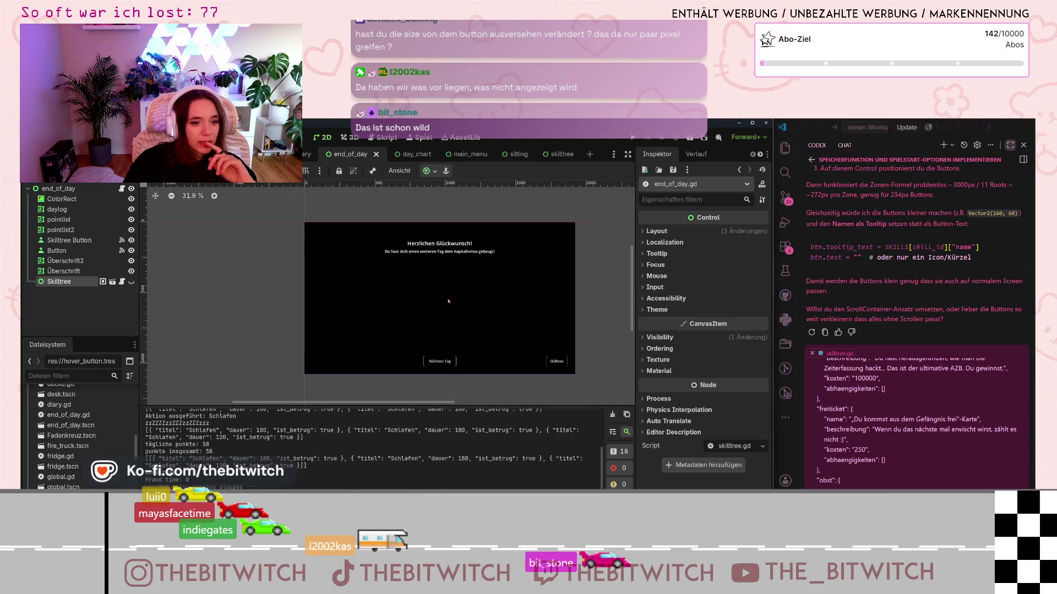
Step: Select the daylog node and run the project from the end_of_day scene
left_click(57, 209)
scroll(294, 254, "down", 1)
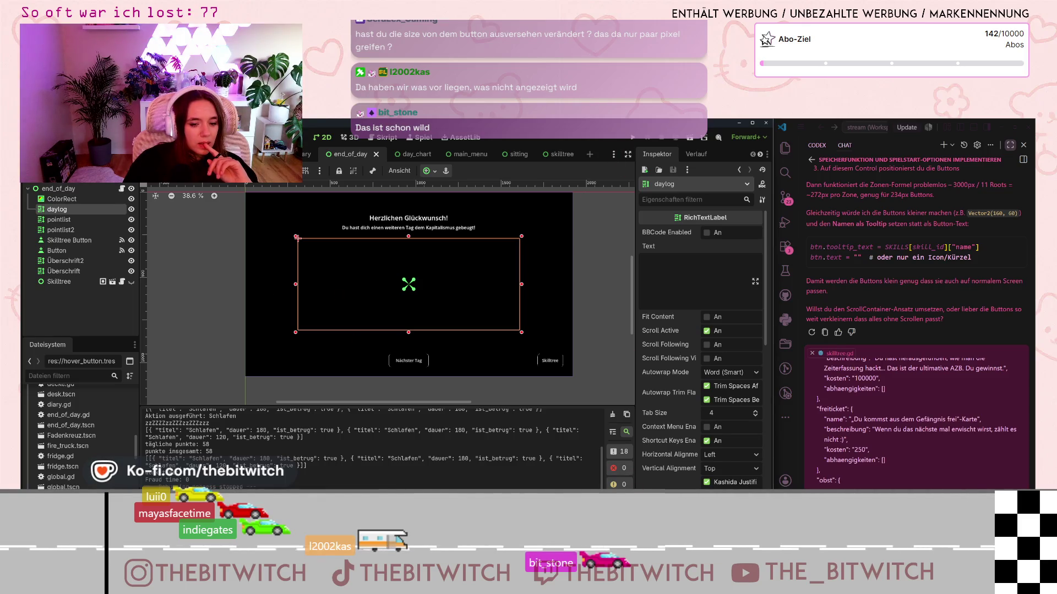
left_click(633, 137)
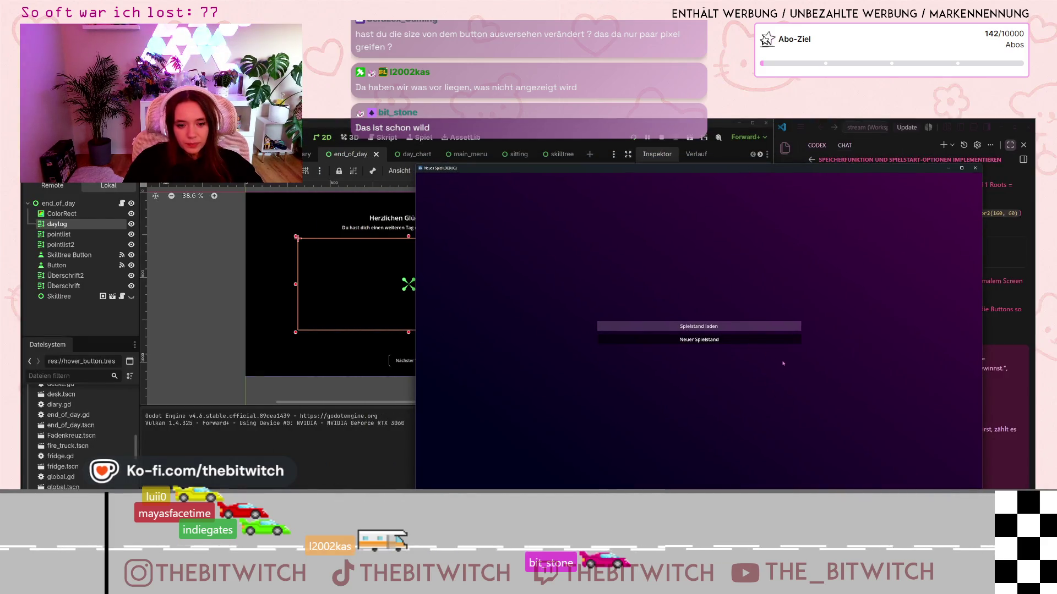
Step: Start a new save game and sleep on the sofa until the day ends
left_click(699, 340)
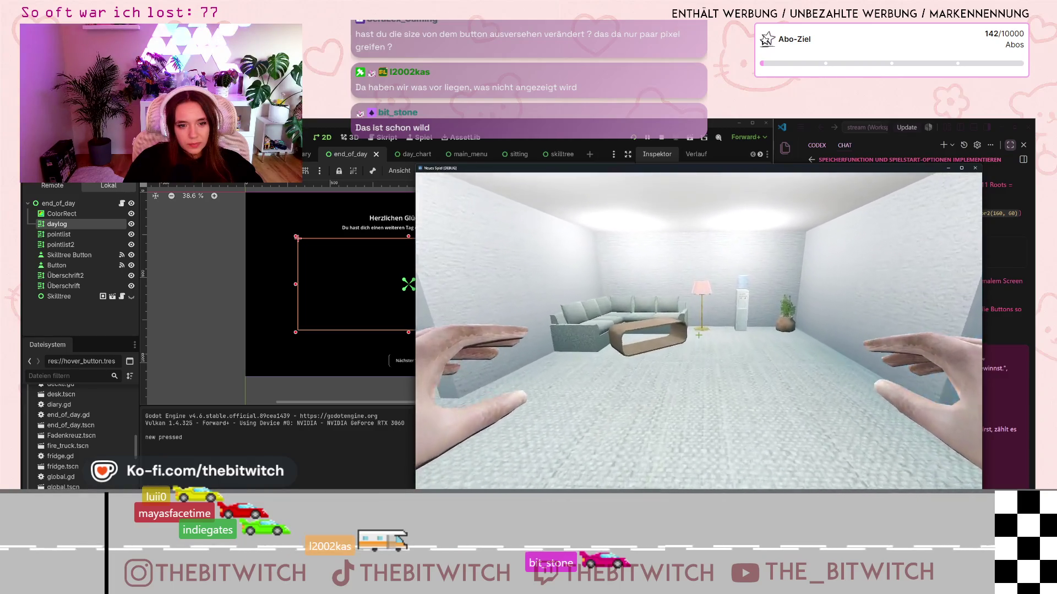
key("w")
key("e")
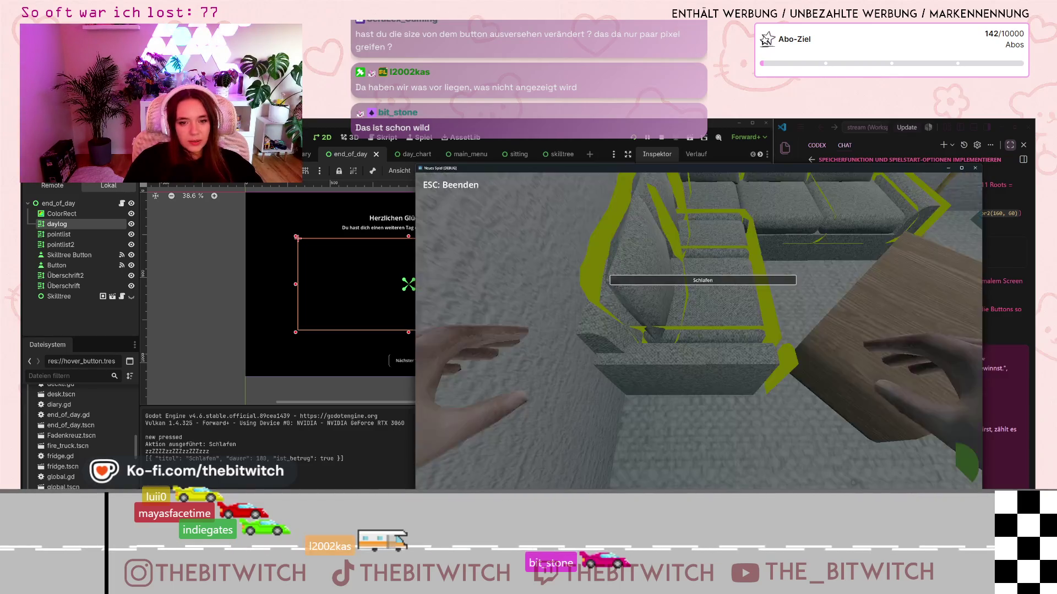
key("e")
key("e")
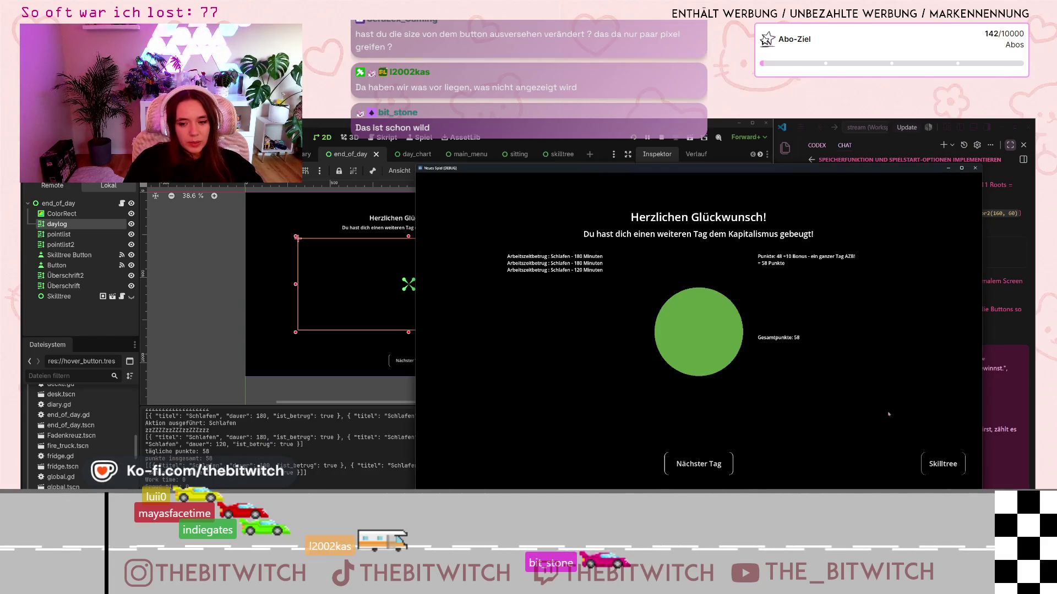
Step: Open the skill tree from the 58-point summary and inspect the pointlist and pointlist2 nodes
left_click(943, 464)
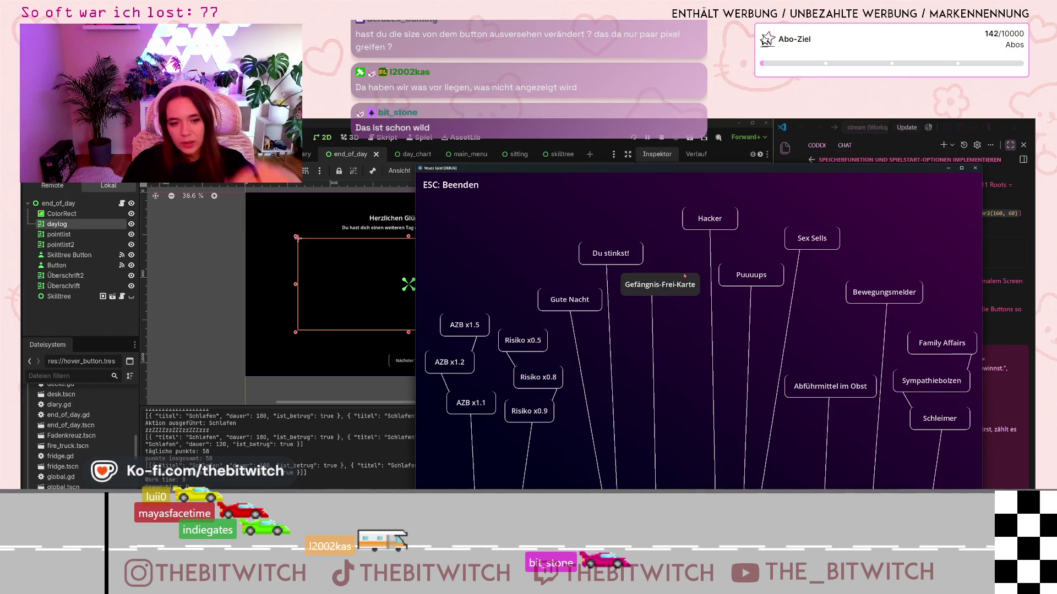
left_click(61, 235)
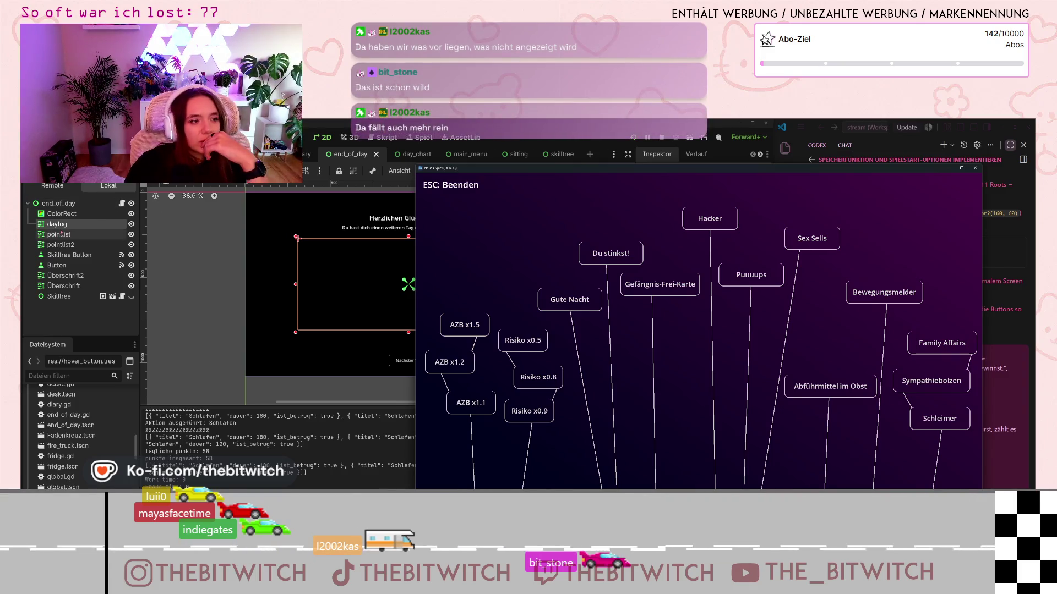
left_click(60, 244)
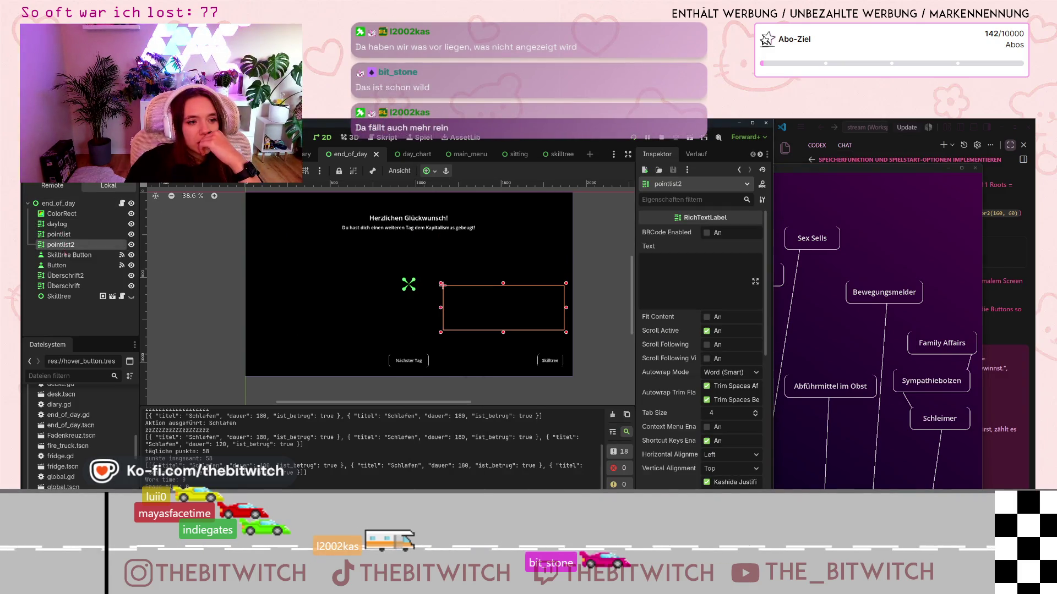
left_click(66, 255)
left_click(60, 266)
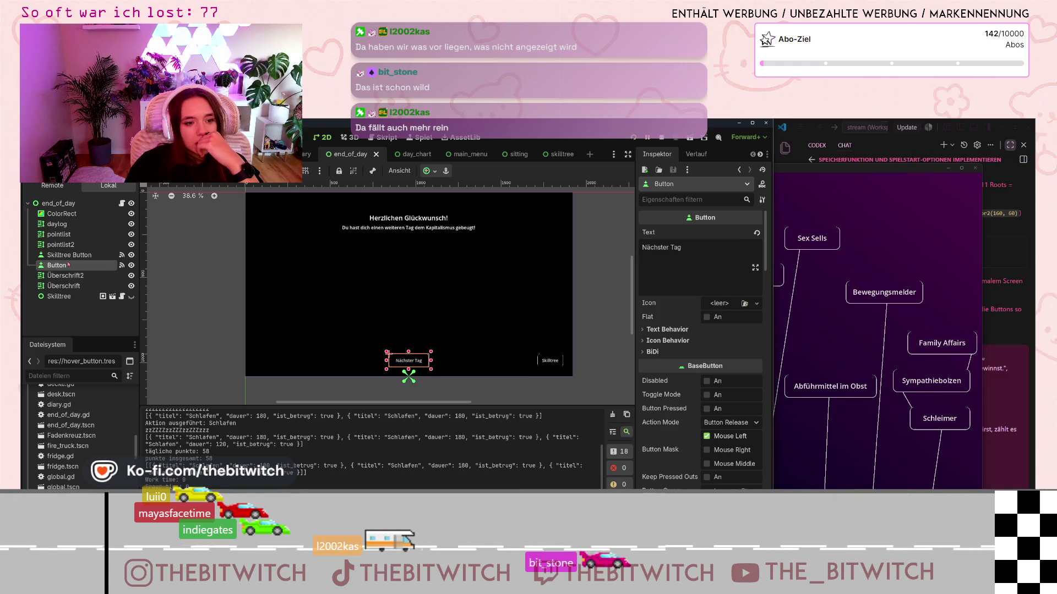
left_click(67, 275)
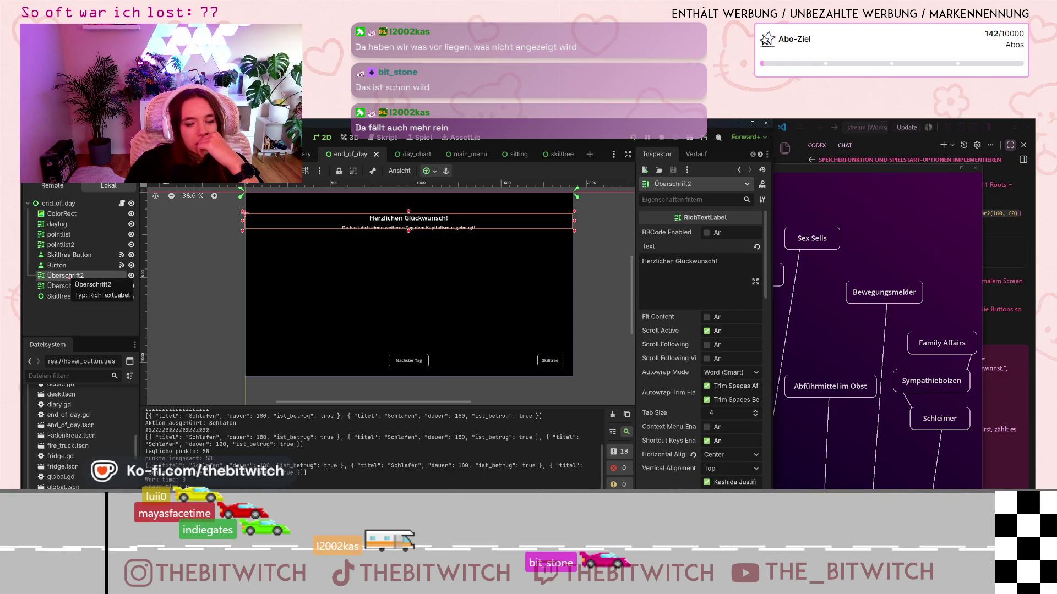
left_click(66, 286)
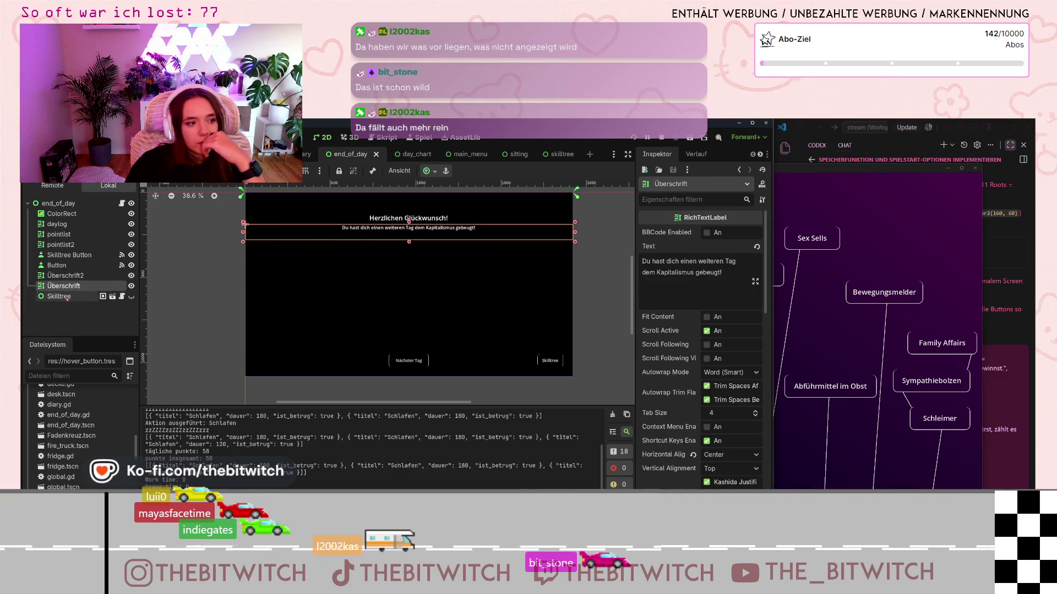
left_click(67, 298)
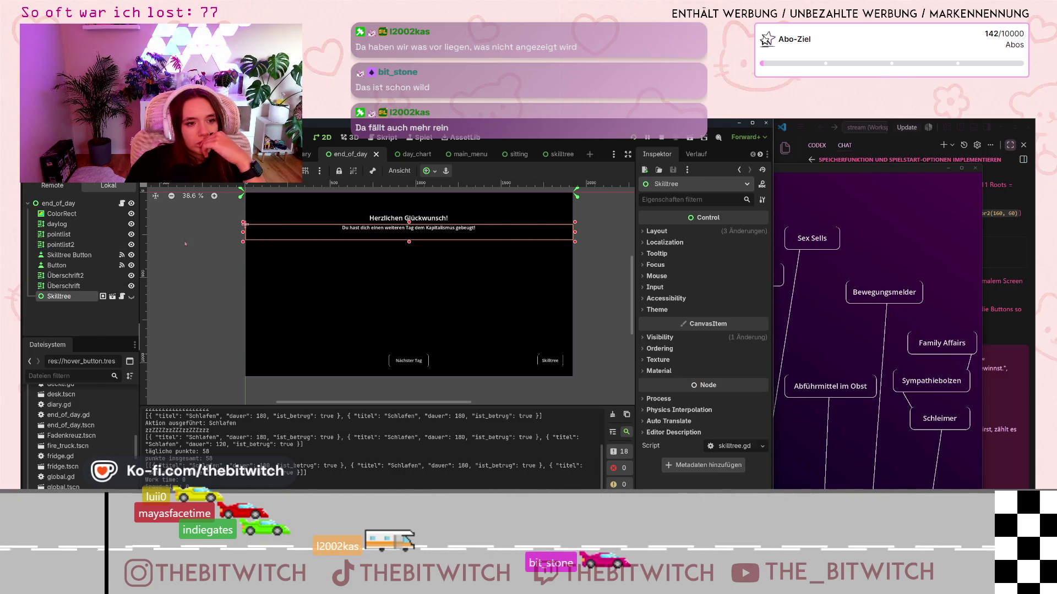
scroll(287, 262, "down", 5)
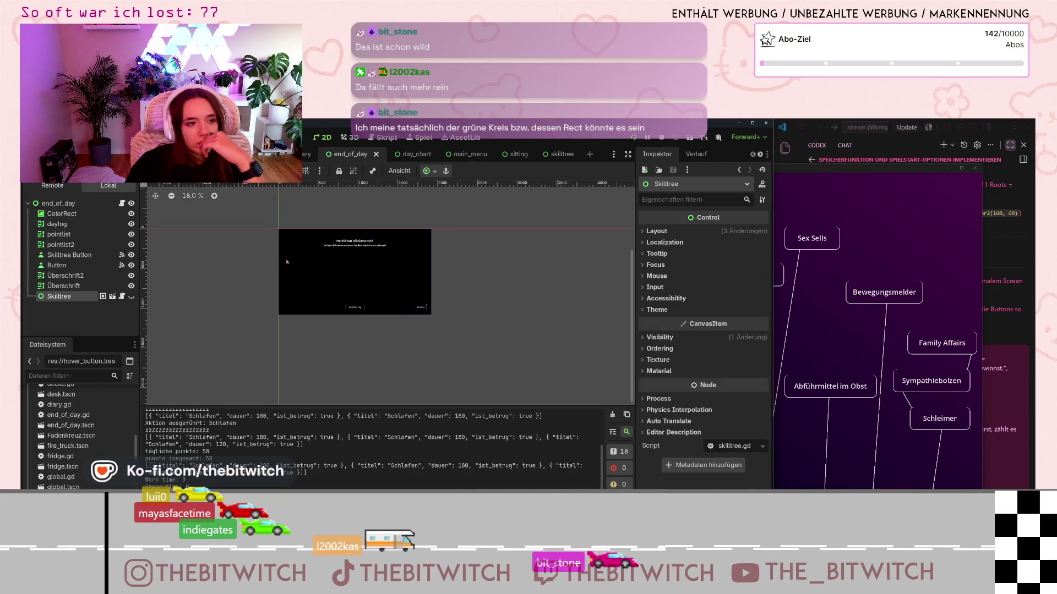
scroll(287, 262, "up", 3)
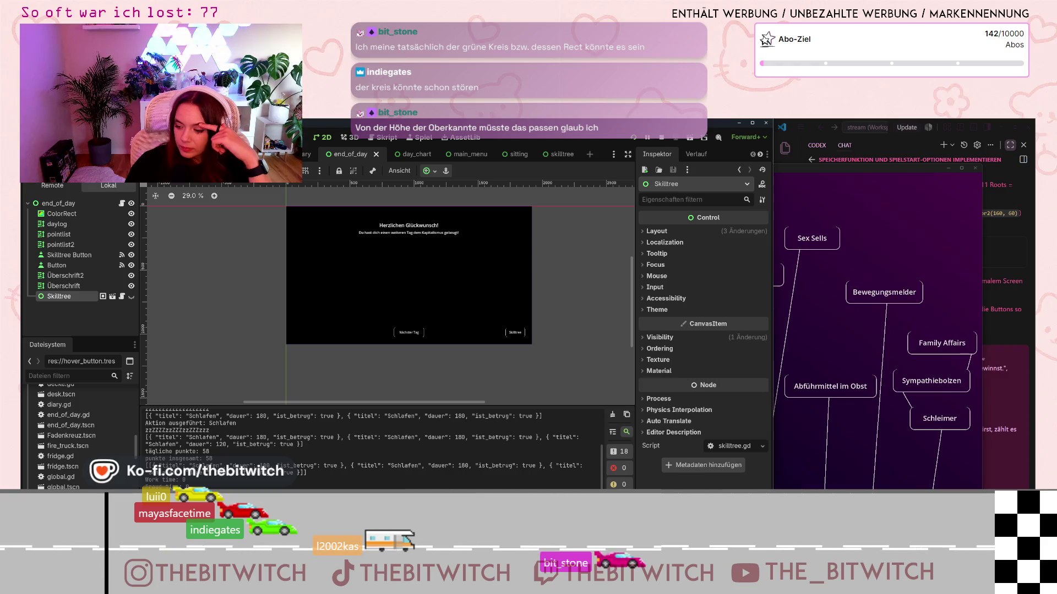
scroll(412, 272, "up", 2)
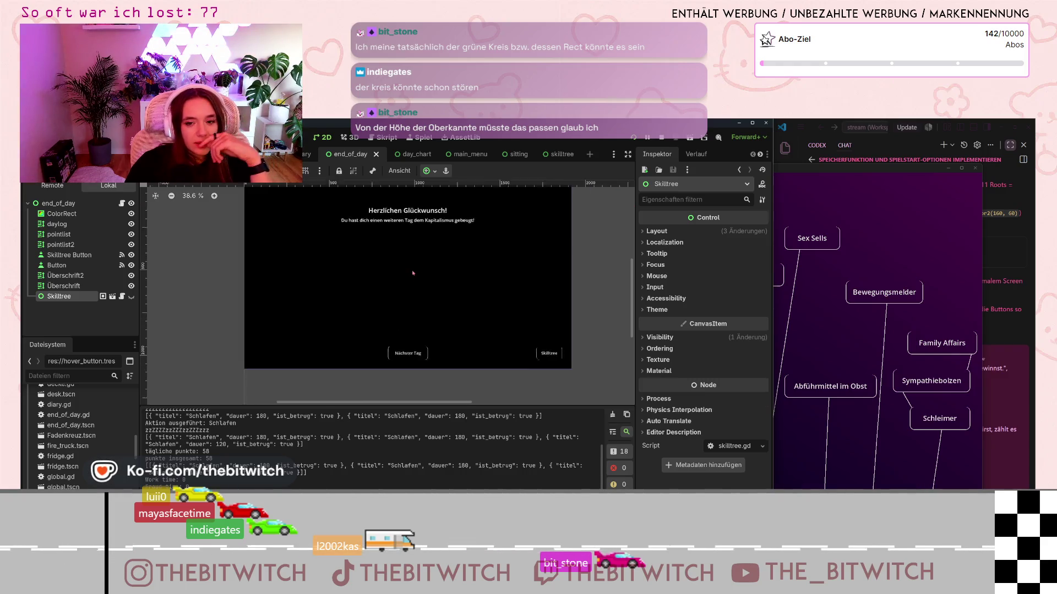
left_click(774, 253)
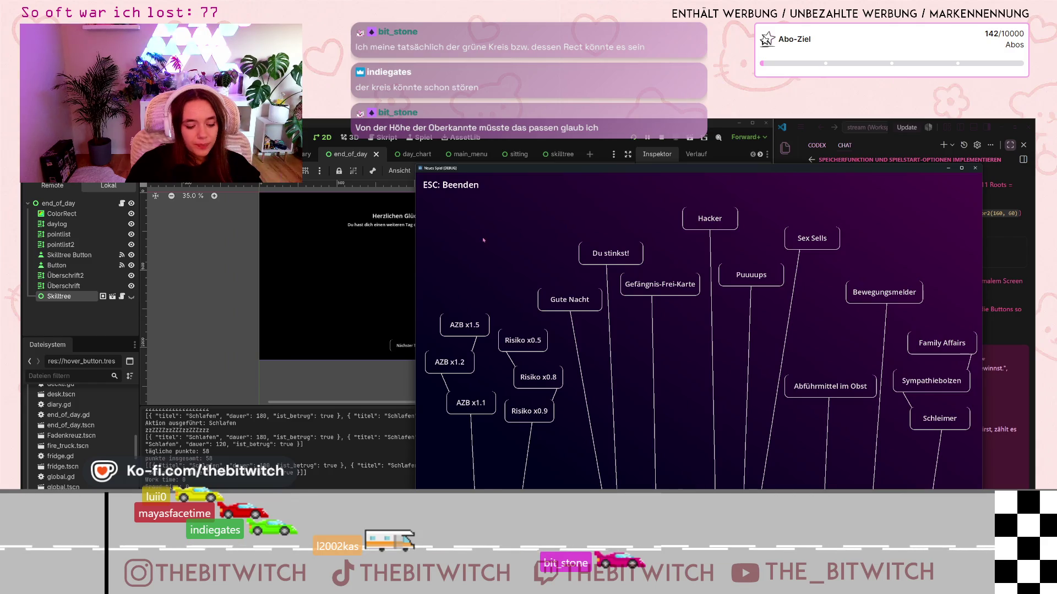
Step: Close and reopen the skill tree, try the Gefängnis-Frei-Karte skill, then close the game
key("Escape")
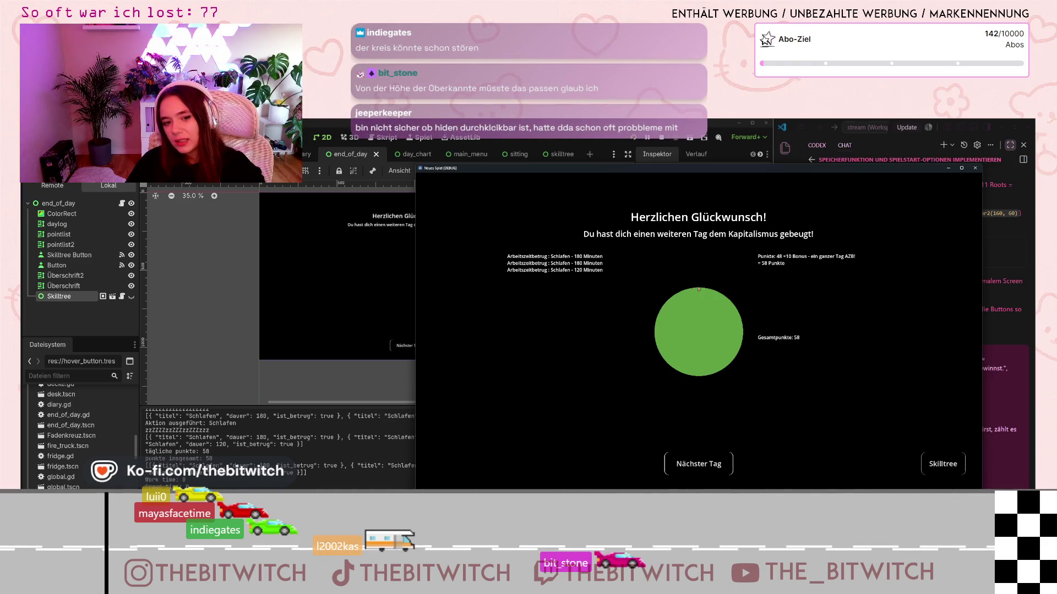
left_click(938, 467)
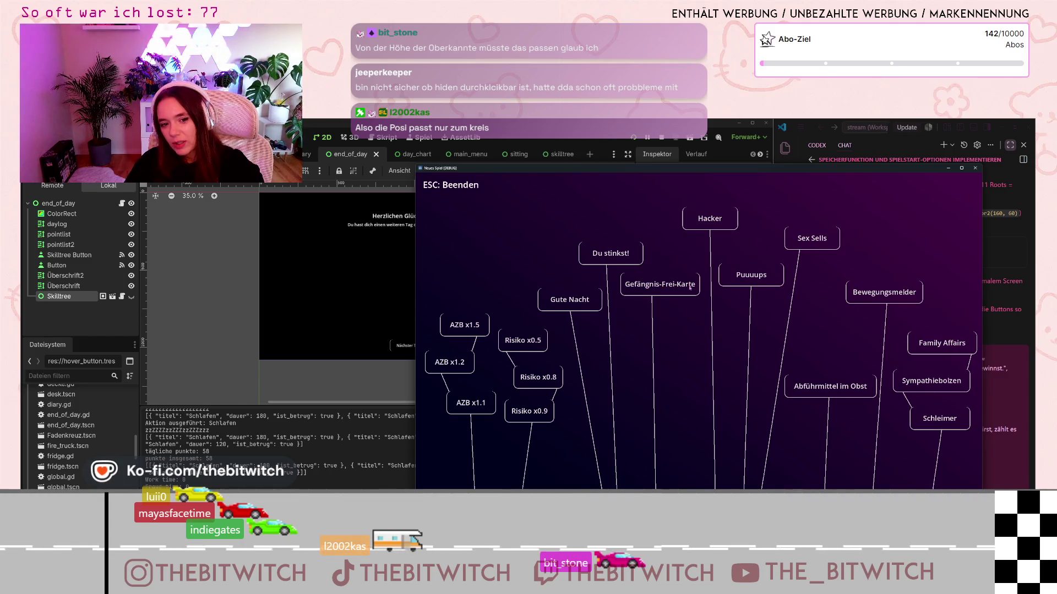
left_click(699, 287)
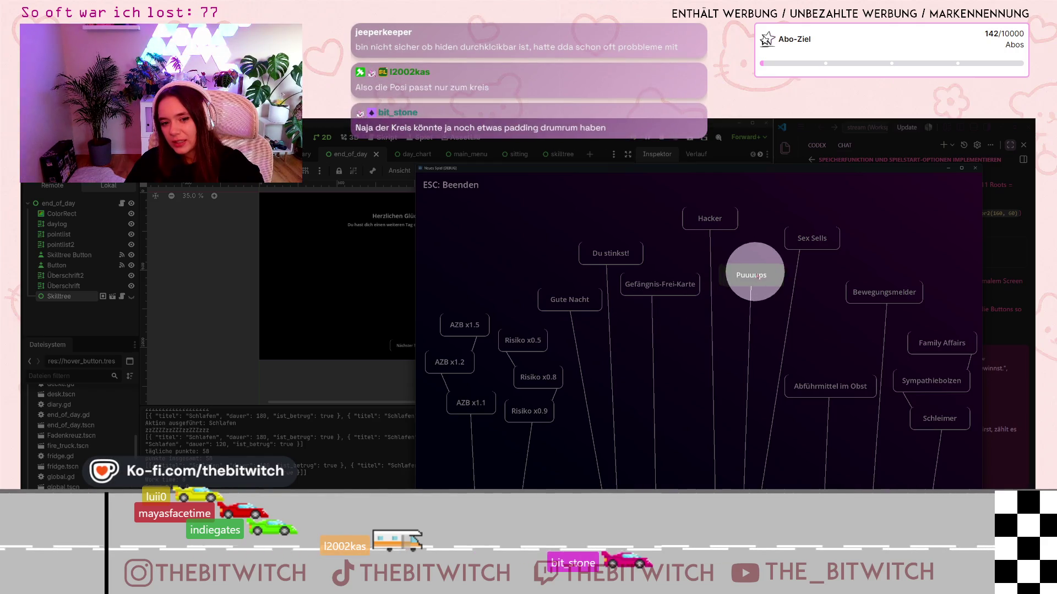
left_click(798, 355)
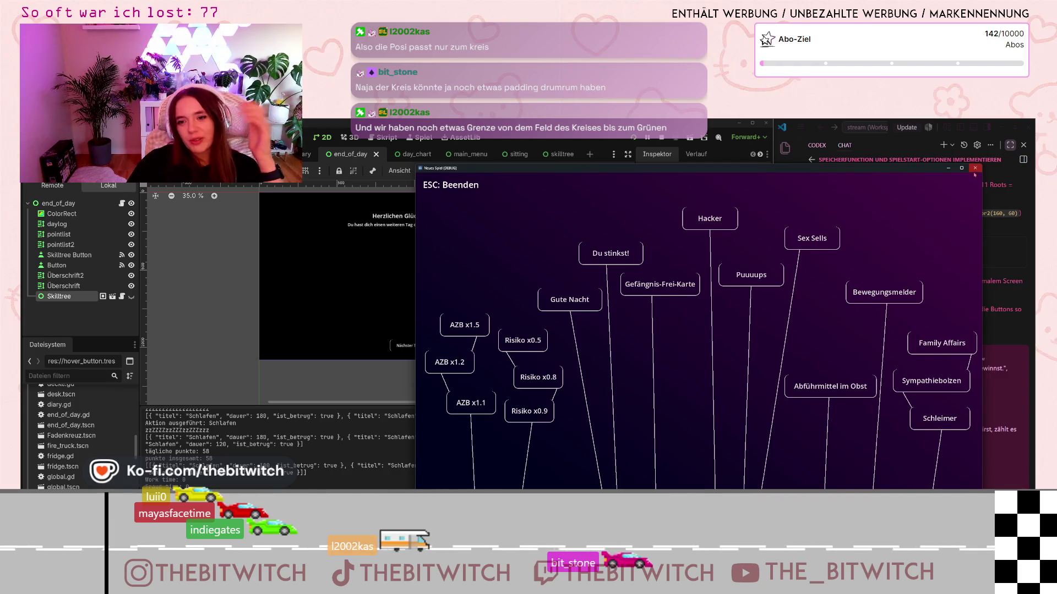
key("Escape")
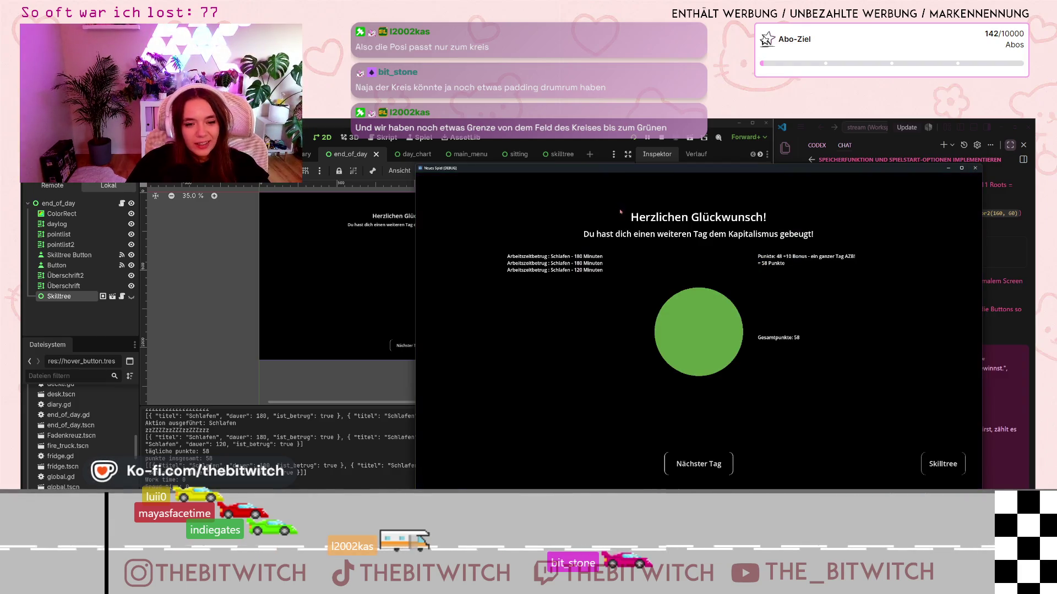
left_click(975, 169)
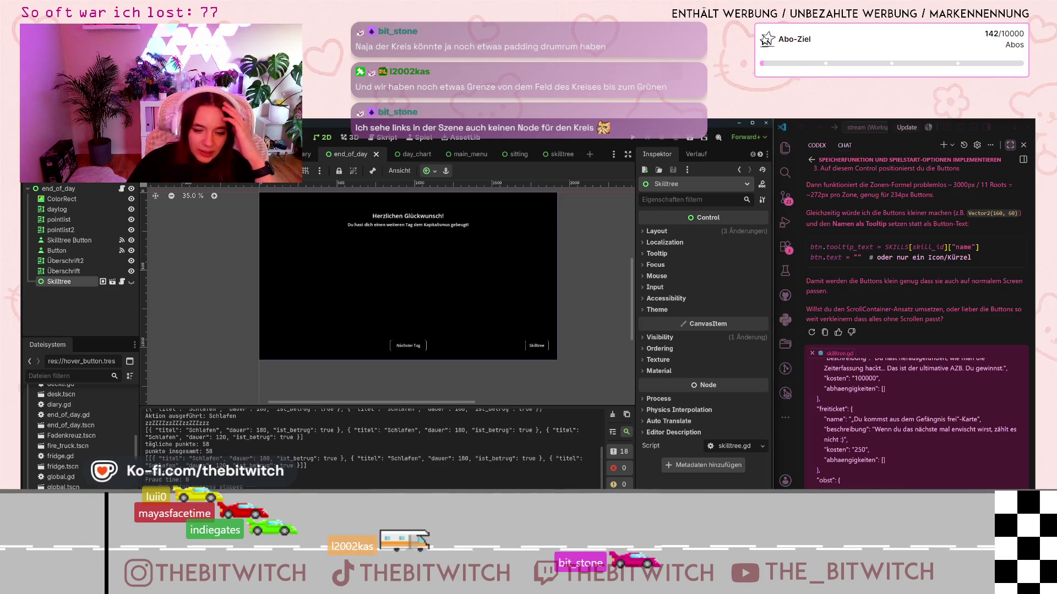
Step: Relaunch the game, load the save and sleep on the couch to end the day
left_click(633, 137)
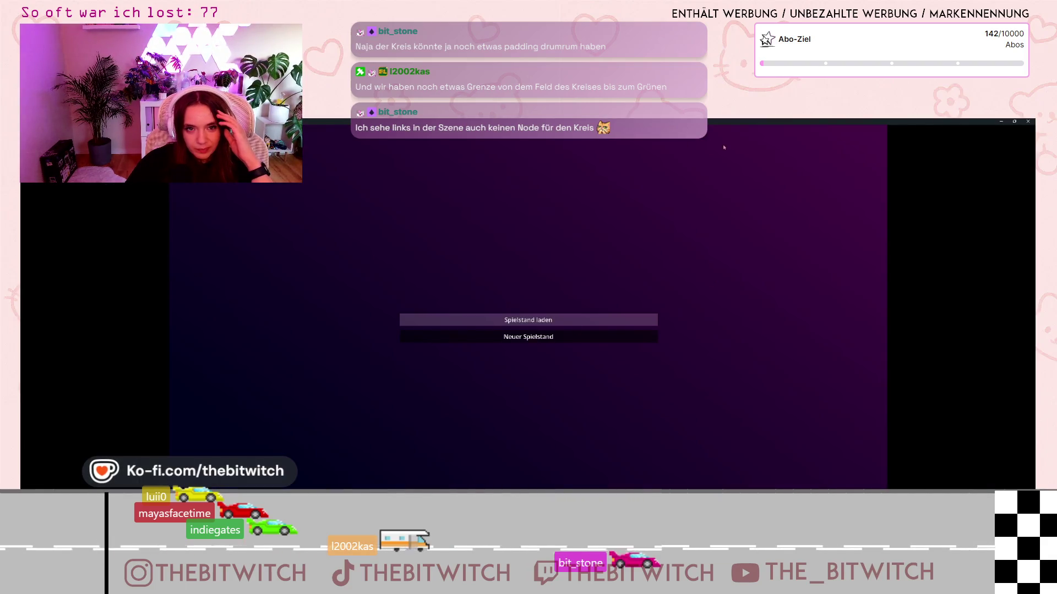
left_click(528, 320)
key("Escape")
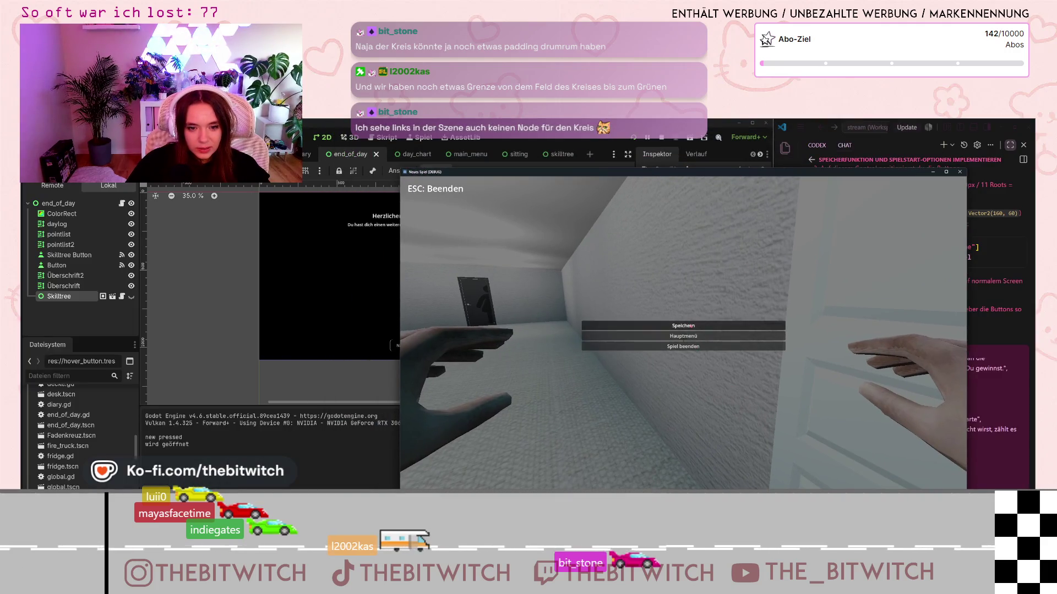
key("Escape")
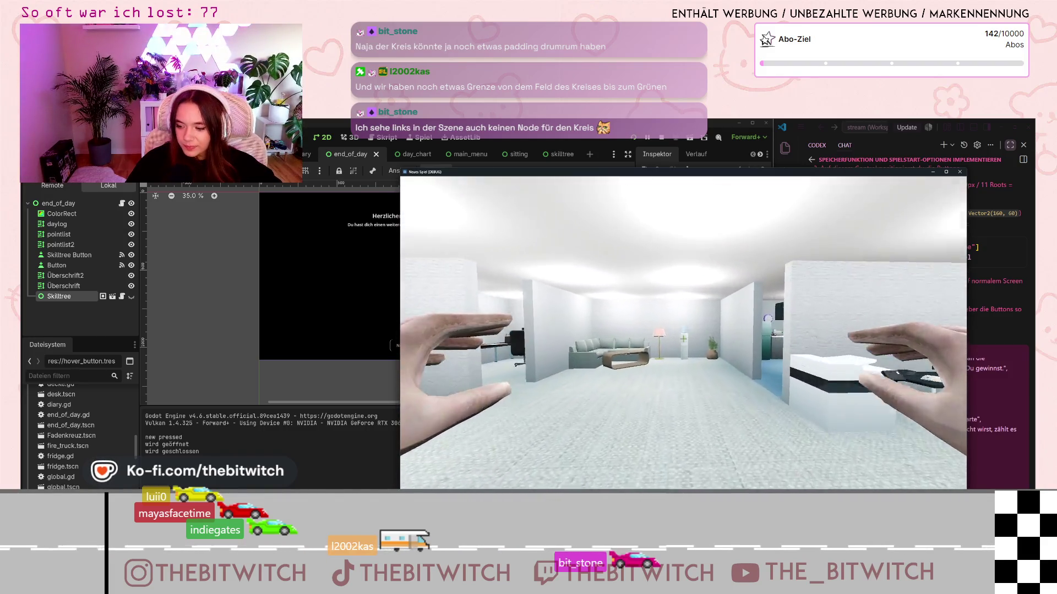
key("w")
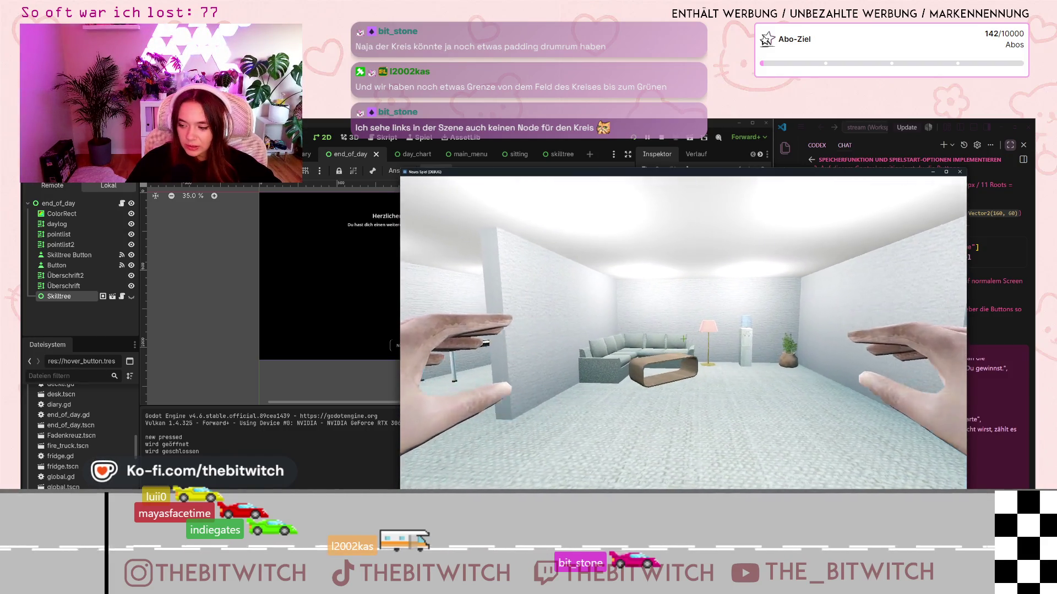
key("e")
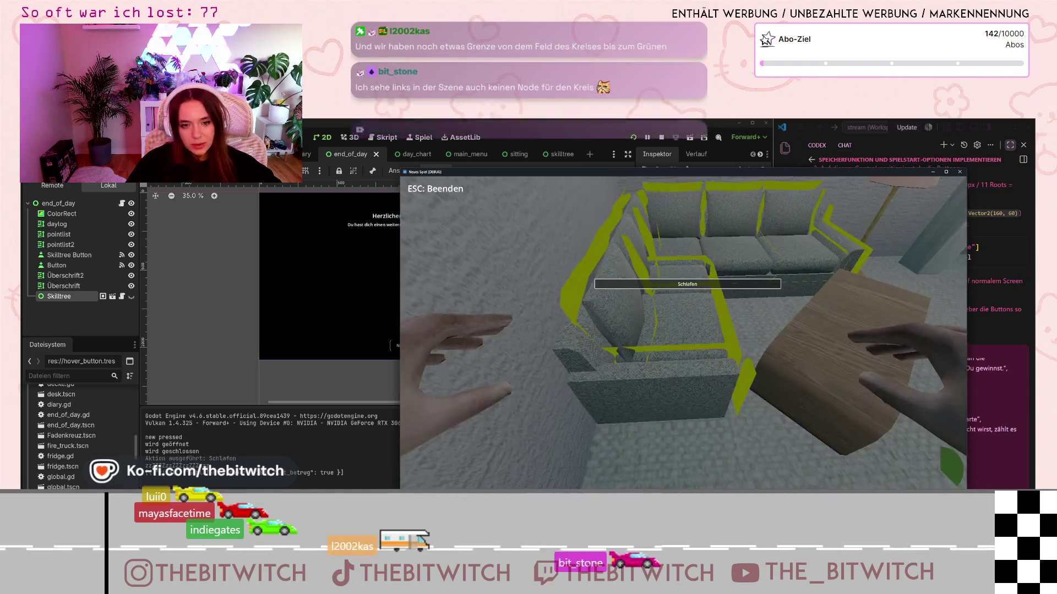
key("e")
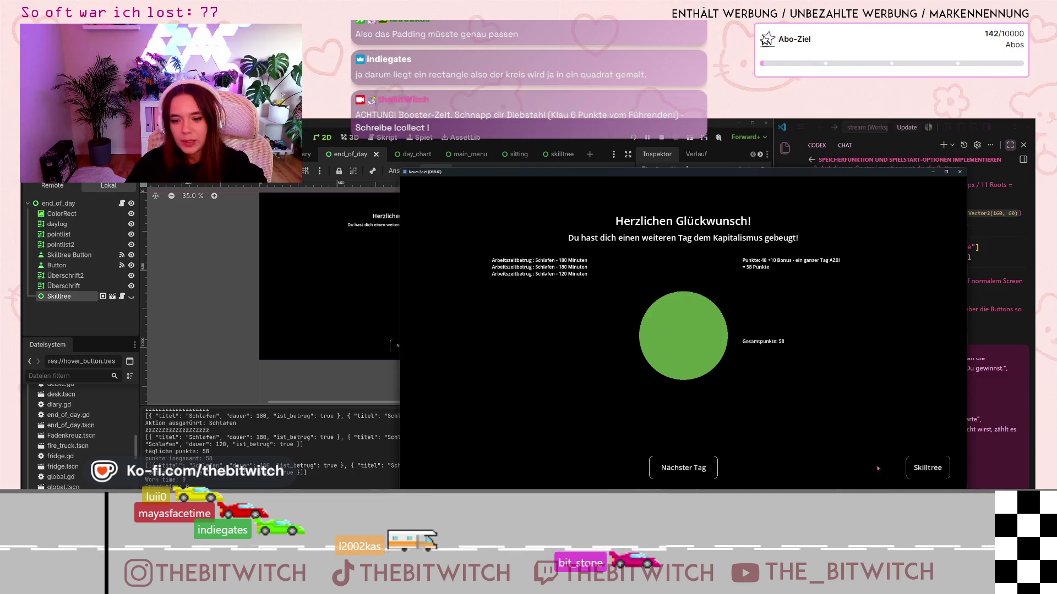
Step: Open, close and reopen the skill tree from the 58-point summary, then return to the editor
left_click(929, 470)
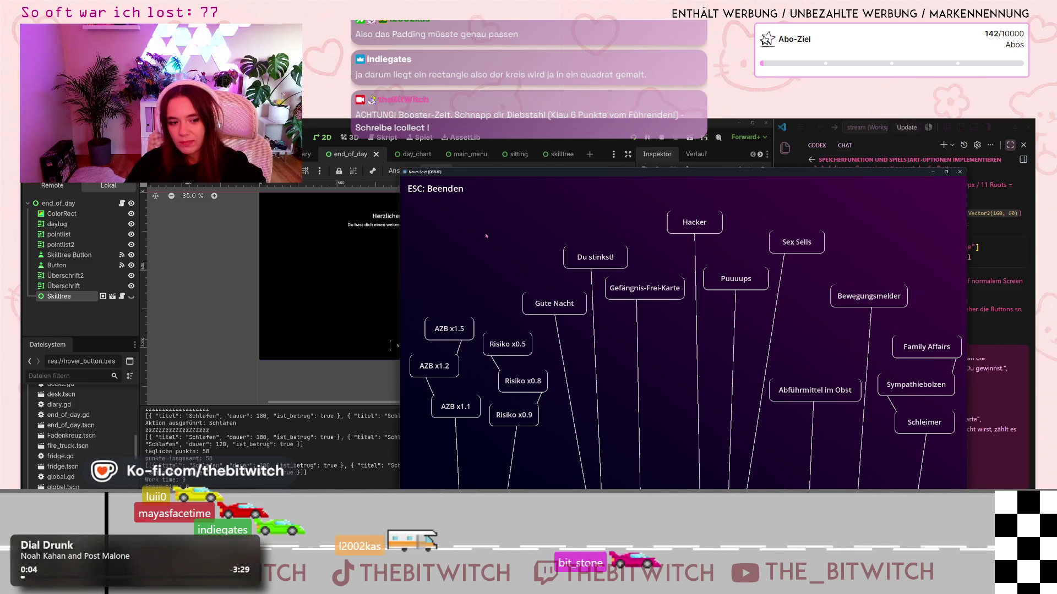
key("Escape")
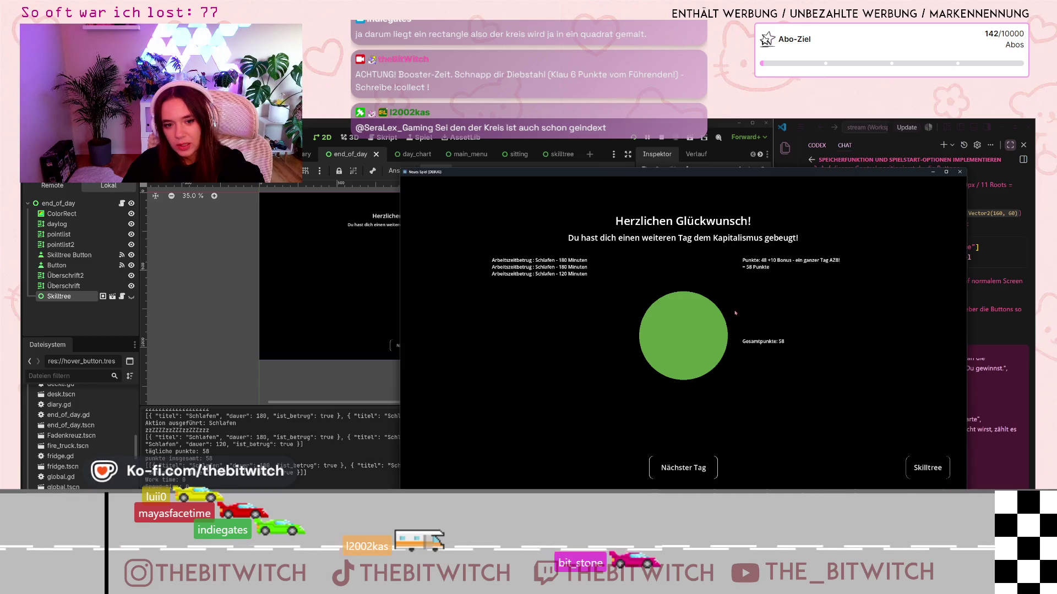
left_click(933, 468)
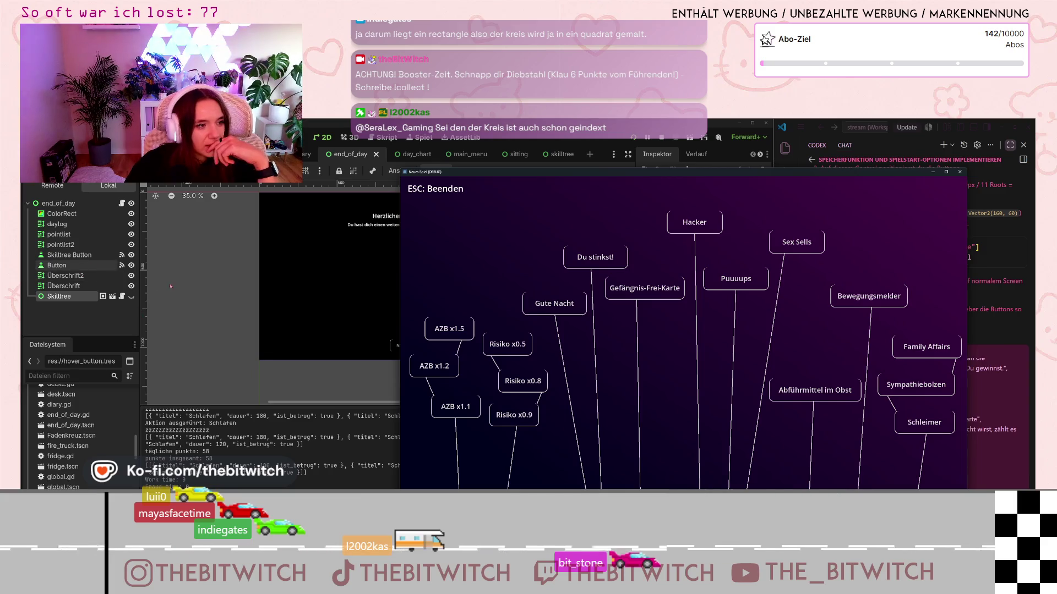
left_click(205, 306)
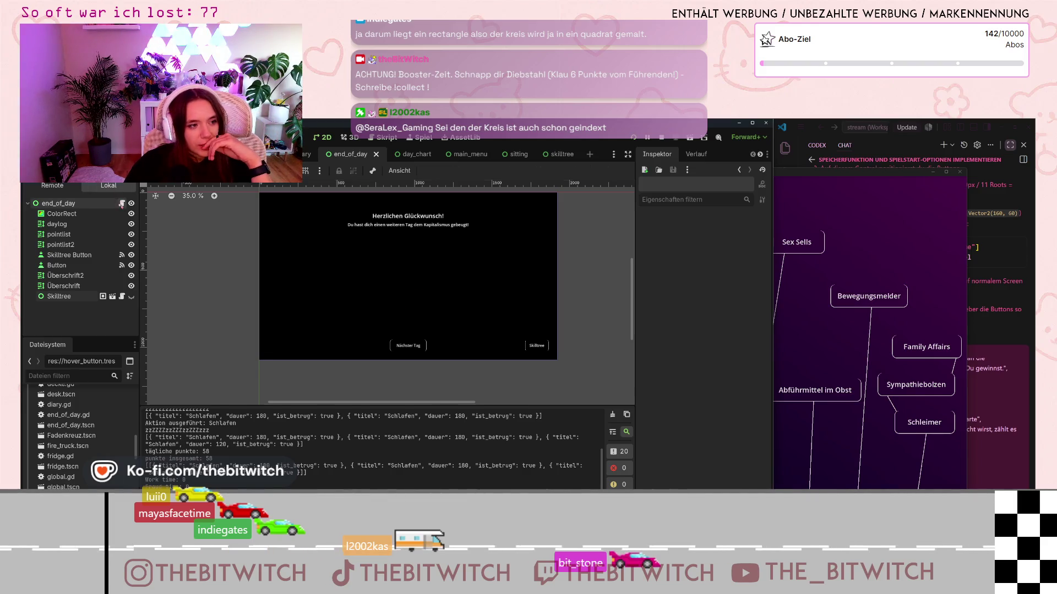
Step: Read through the end_of_day.gd skill tree code, then switch to the DayChart scene tab
left_click(121, 203)
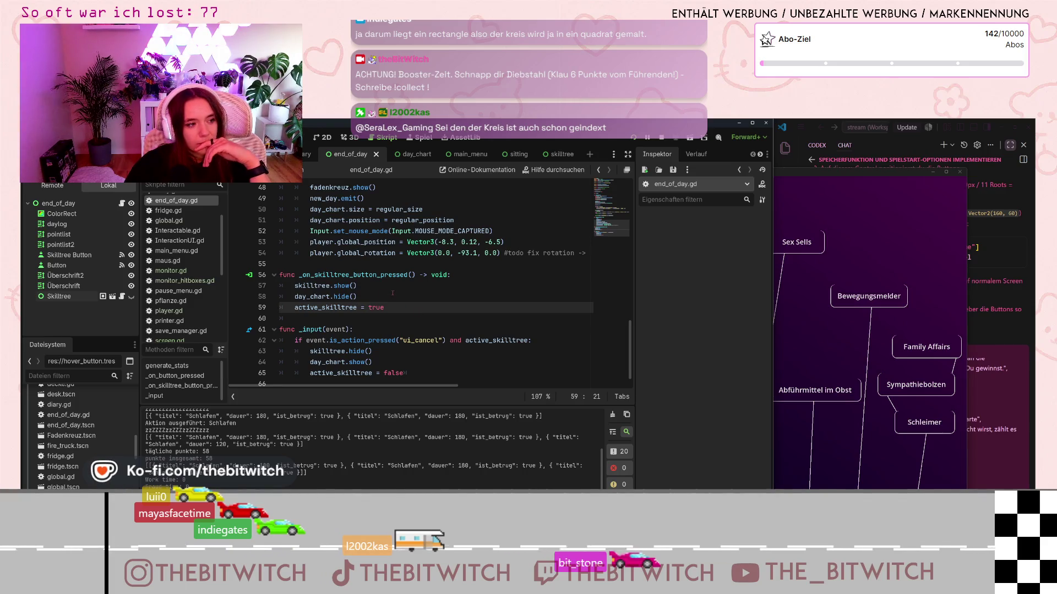
scroll(391, 295, "up", 2)
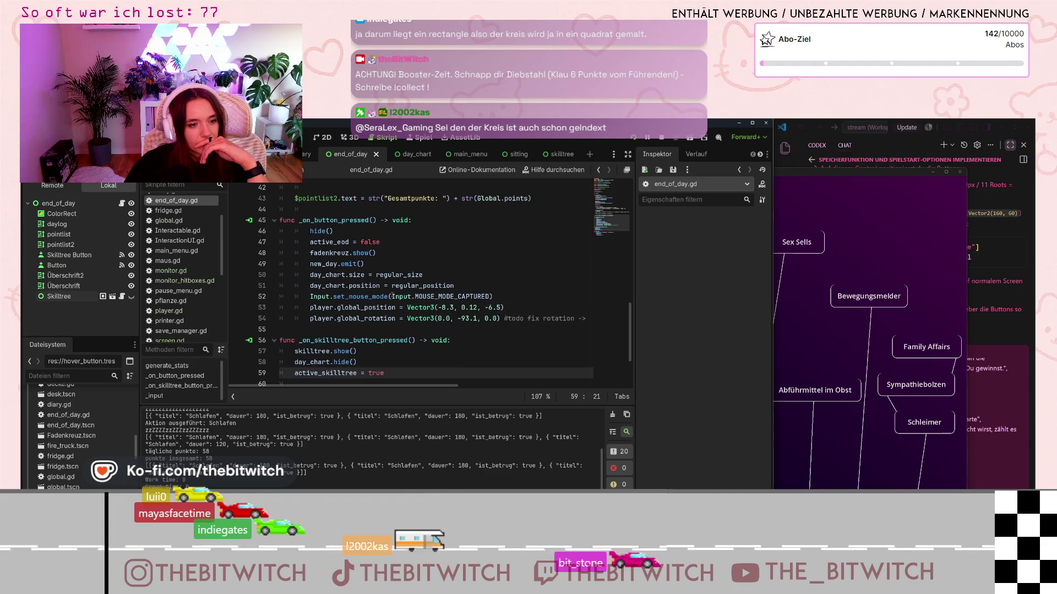
scroll(392, 296, "down", 2)
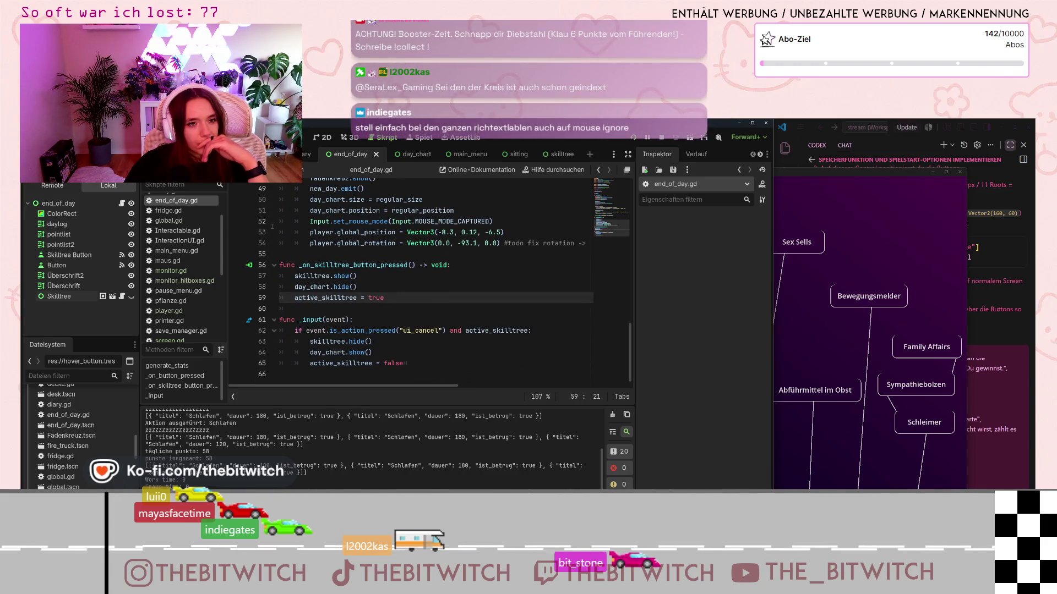
scroll(191, 282, "down", 3)
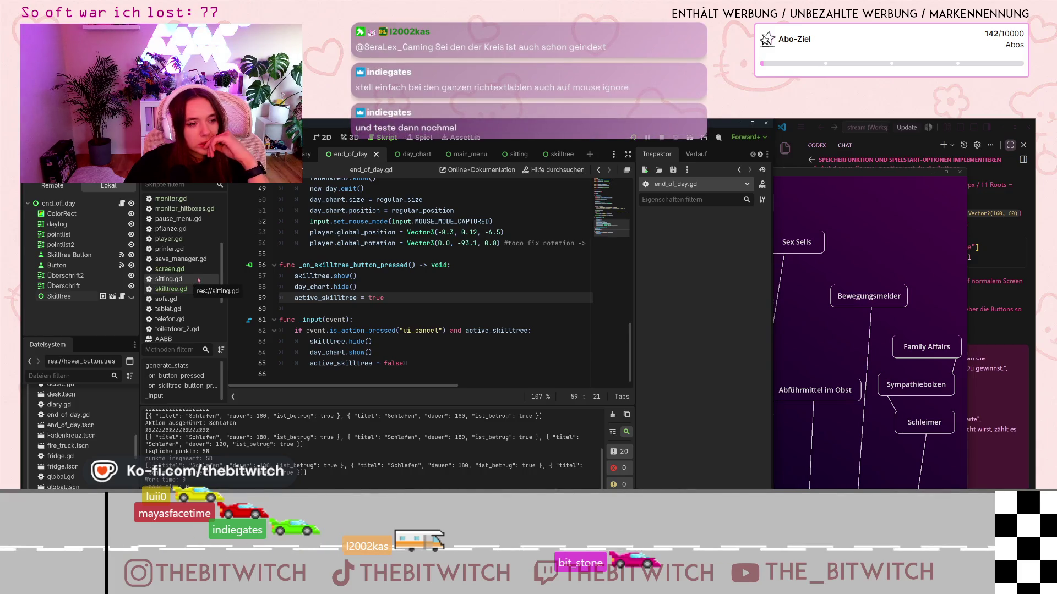
scroll(180, 291, "down", 3)
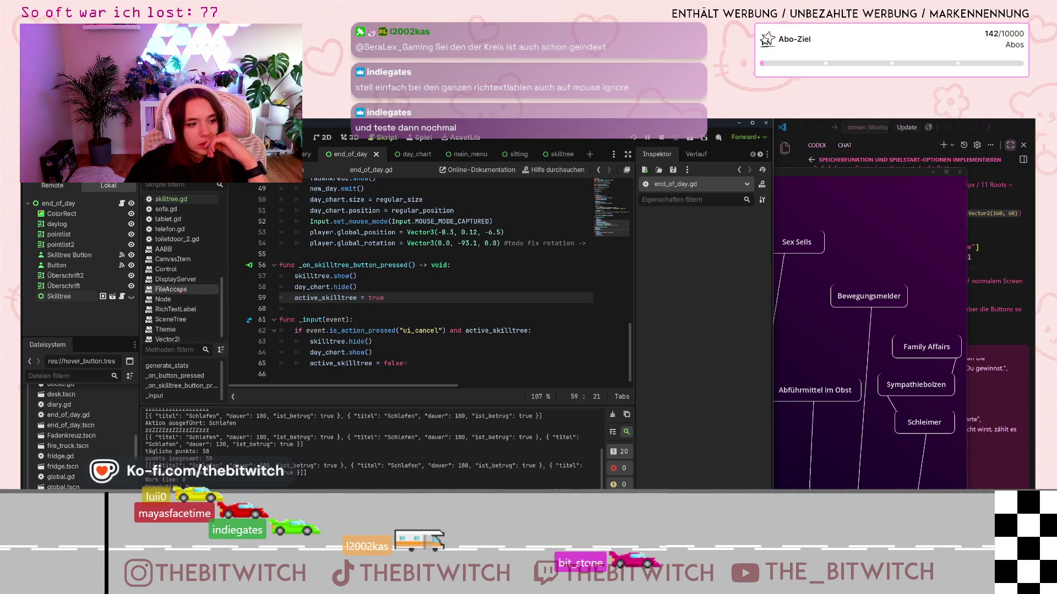
scroll(181, 291, "down", 1)
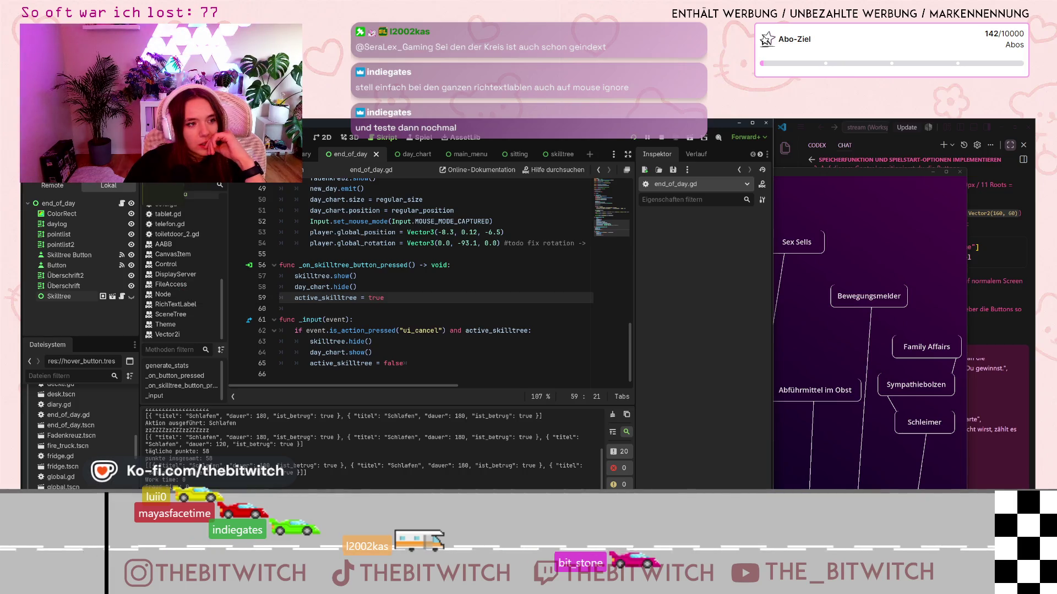
key("ctrl+shift+Tab")
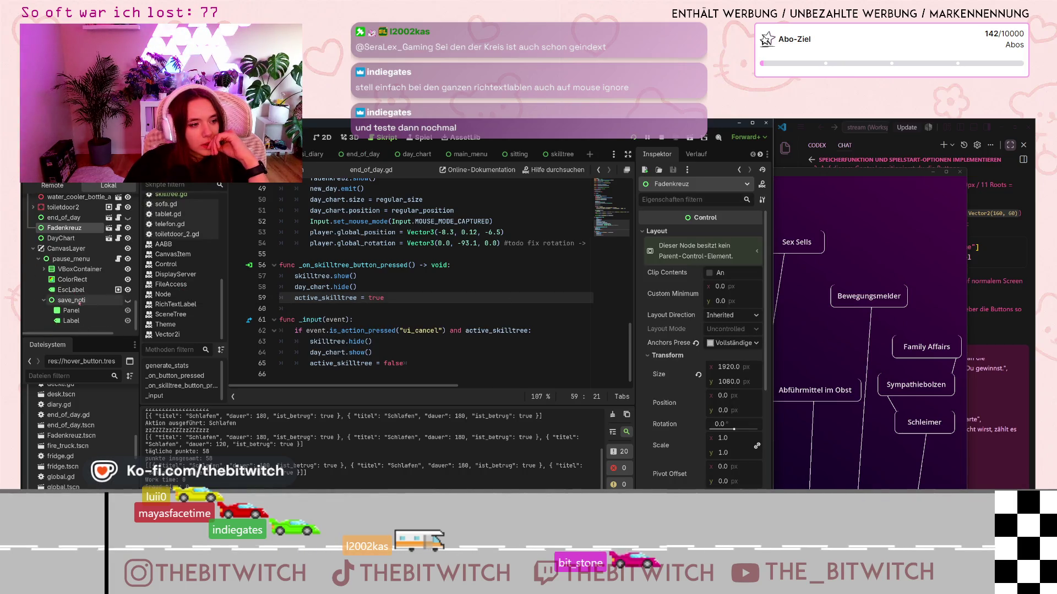
Step: Set the DayChart node's mouse filter to Ignore
scroll(73, 256, "up", 1)
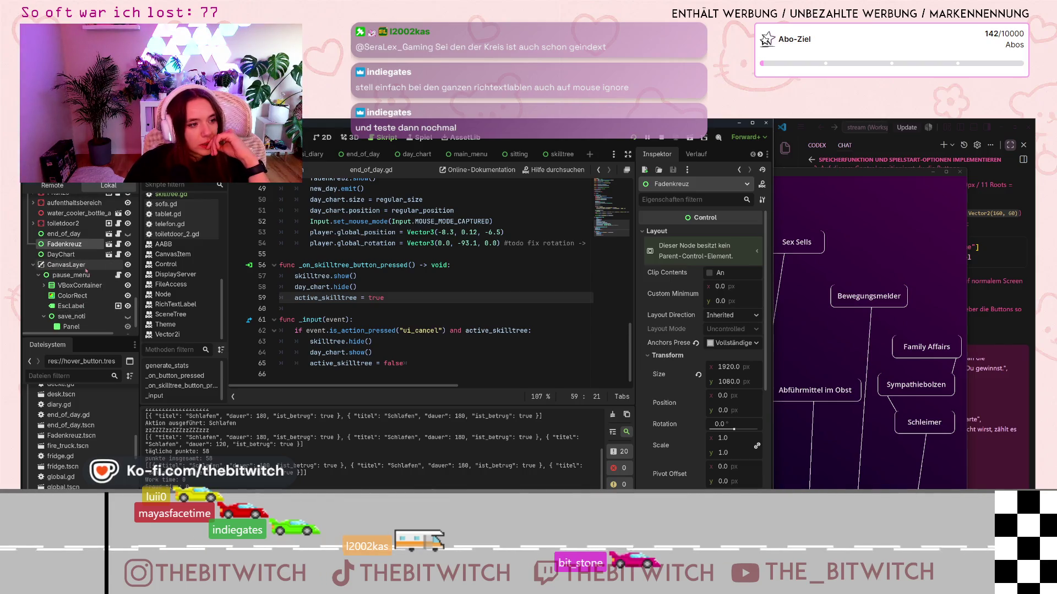
left_click(73, 254)
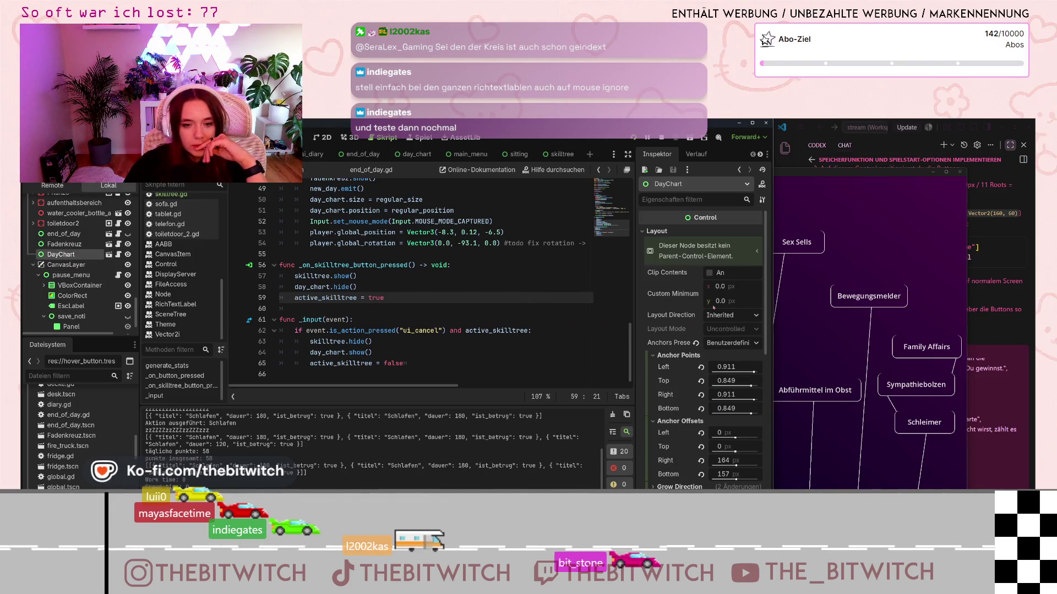
scroll(669, 284, "down", 5)
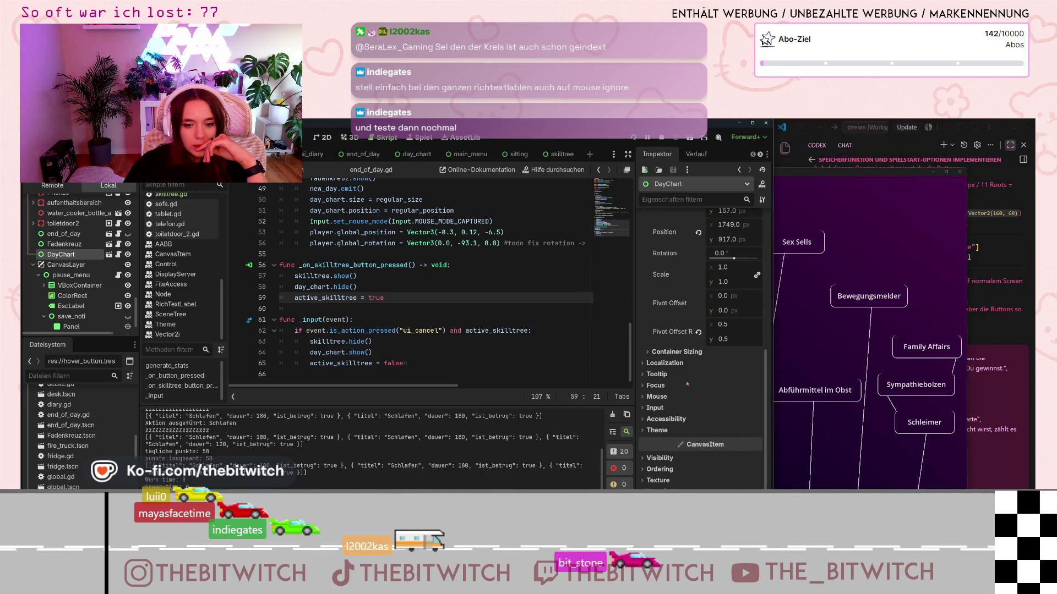
left_click(655, 396)
left_click(726, 408)
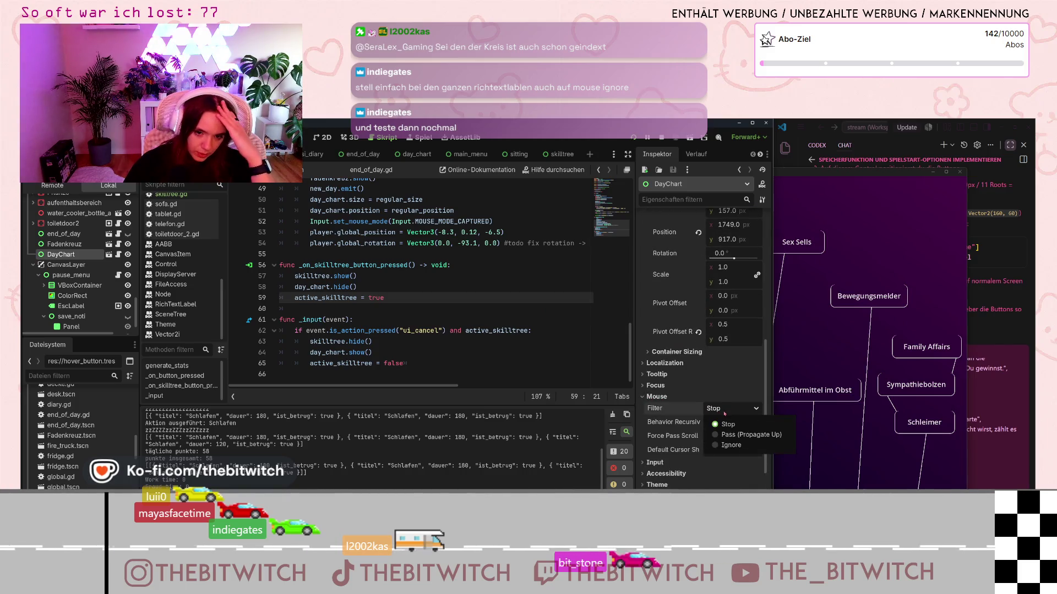
left_click(730, 445)
Step: Save the scene, close the old game window and relaunch the game
left_click(478, 310)
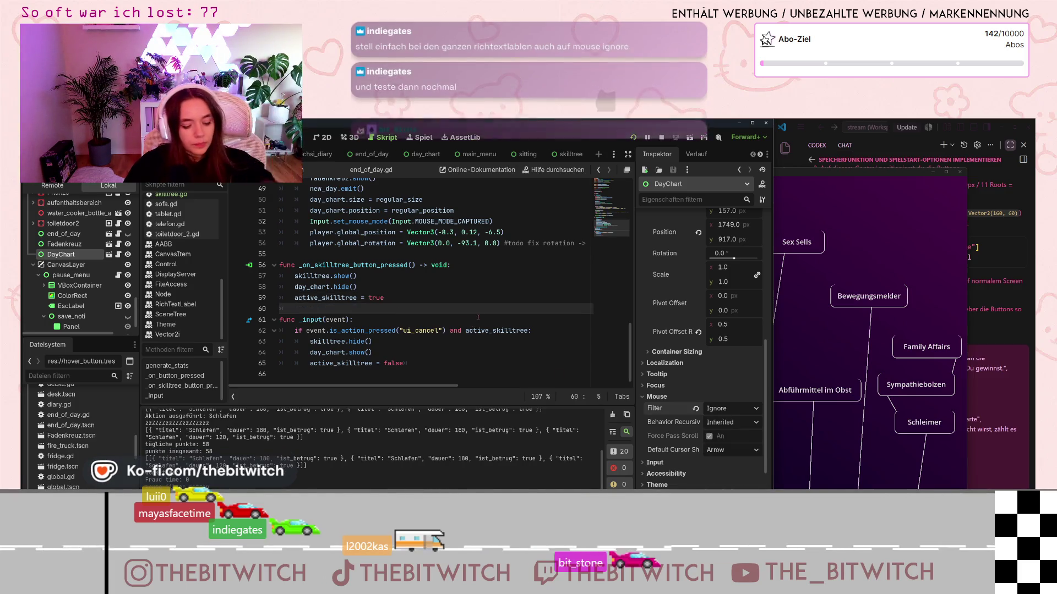
key("ctrl+s")
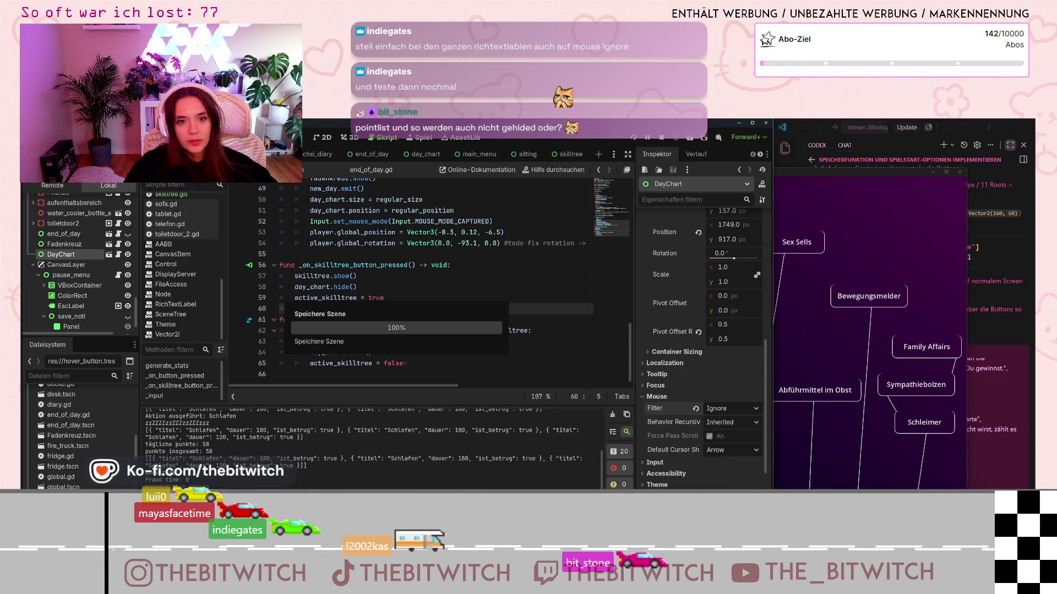
left_click(959, 173)
left_click(632, 138)
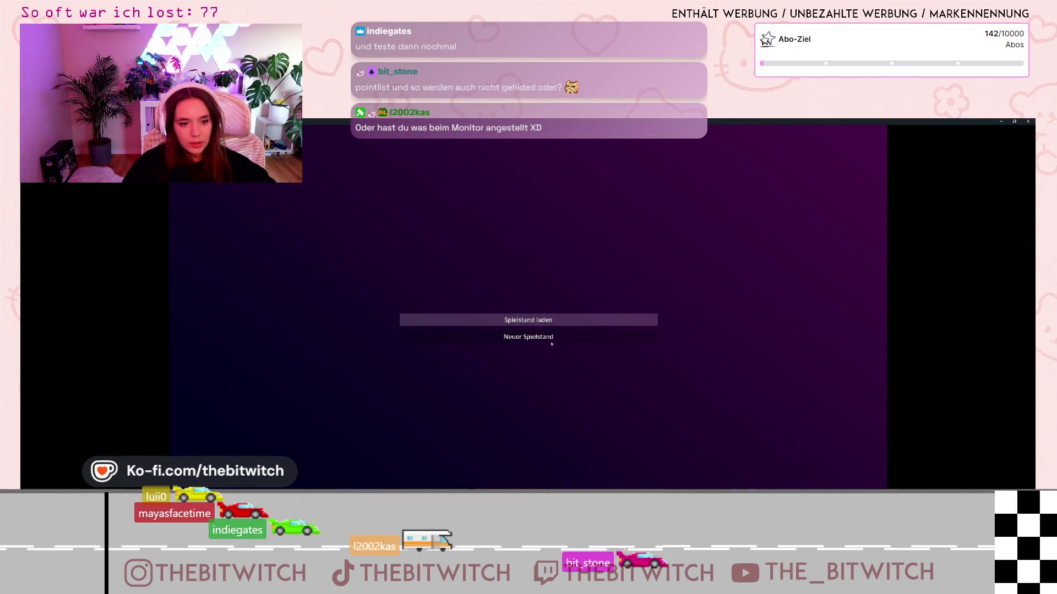
Step: Start a new game, sleep on the sofa and open the skill tree from the 116-point summary
left_click(554, 321)
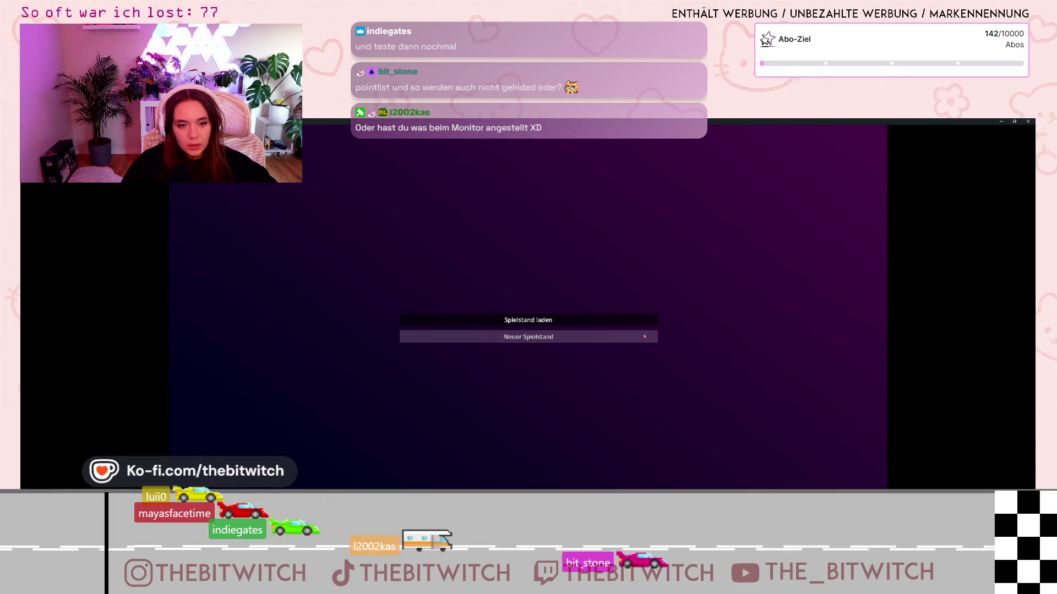
left_click(644, 336)
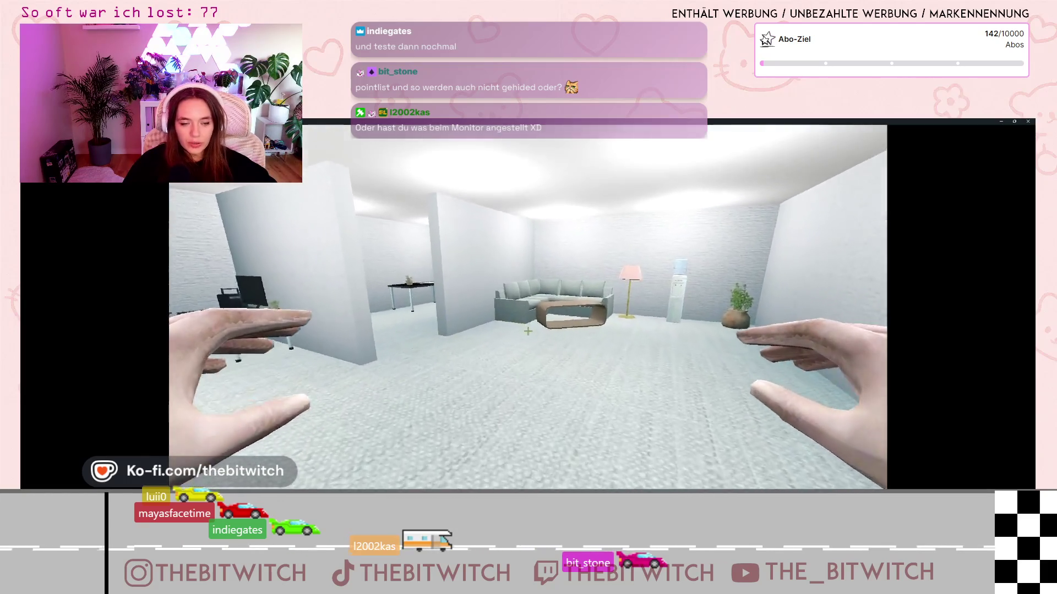
key("w")
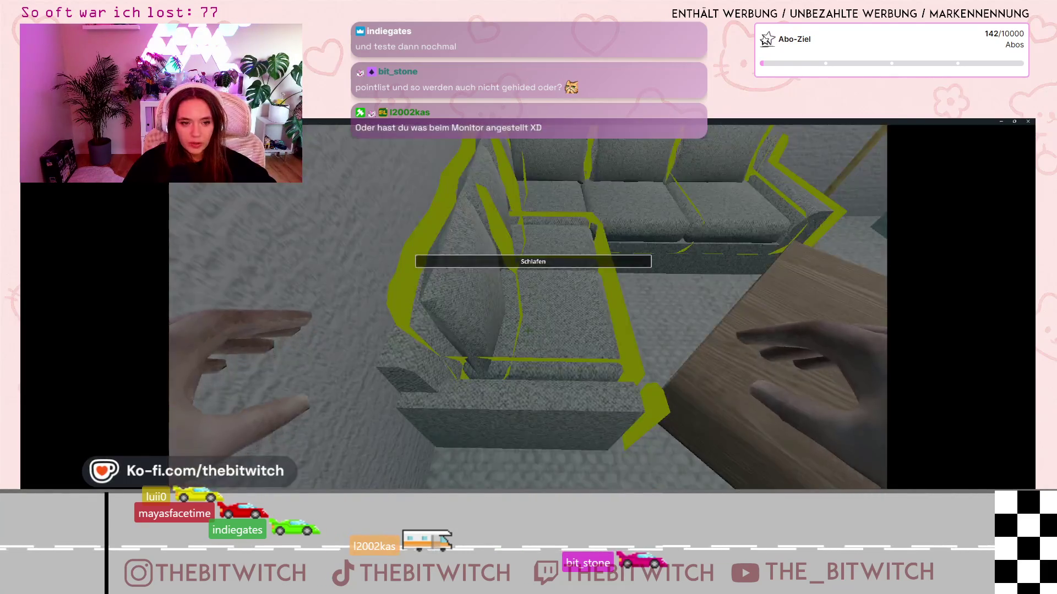
left_click(528, 331)
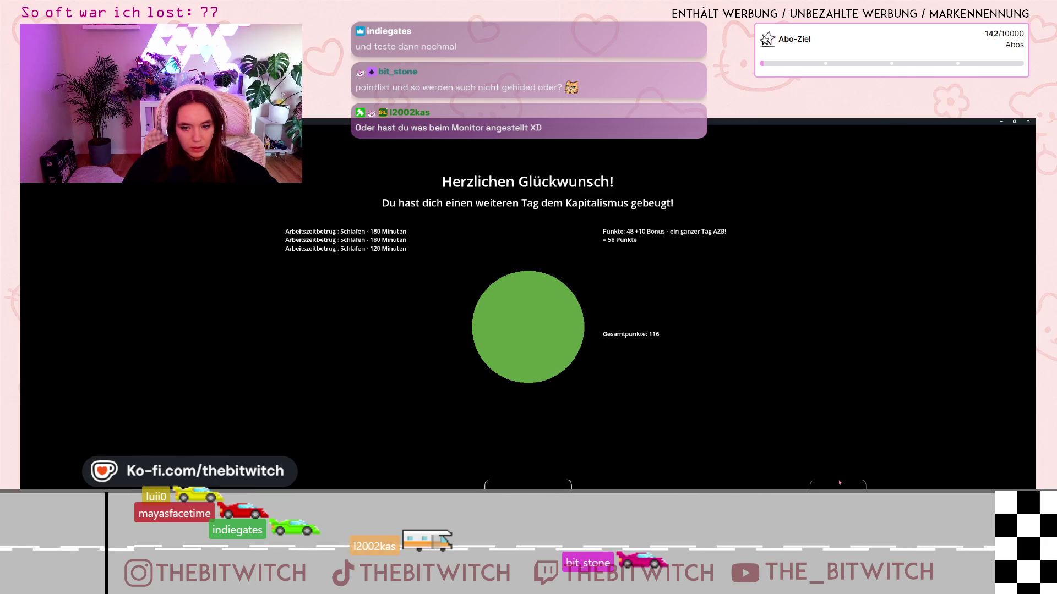
left_click(839, 482)
key("super+Down")
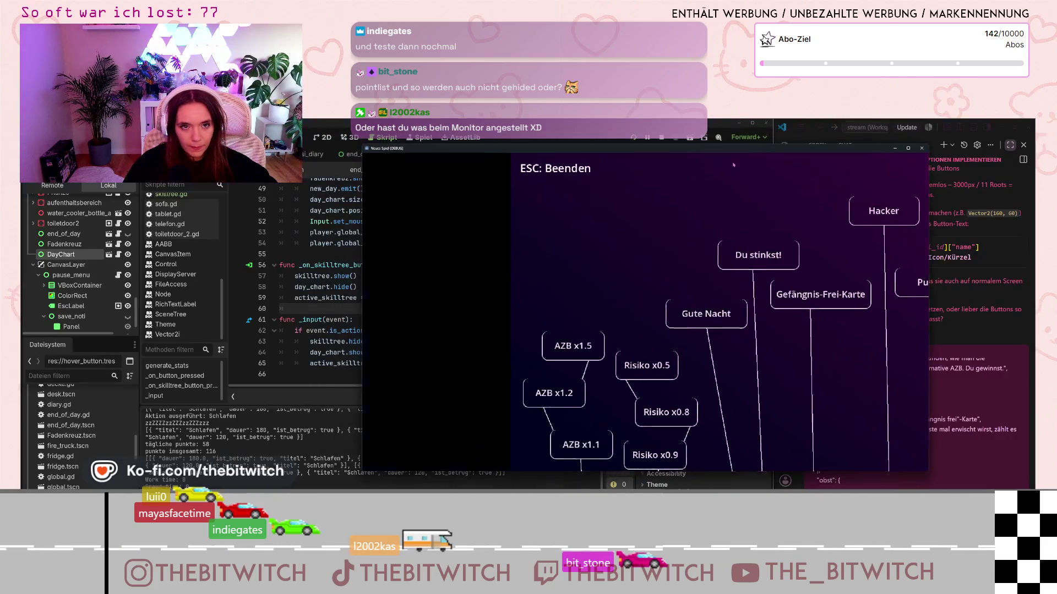
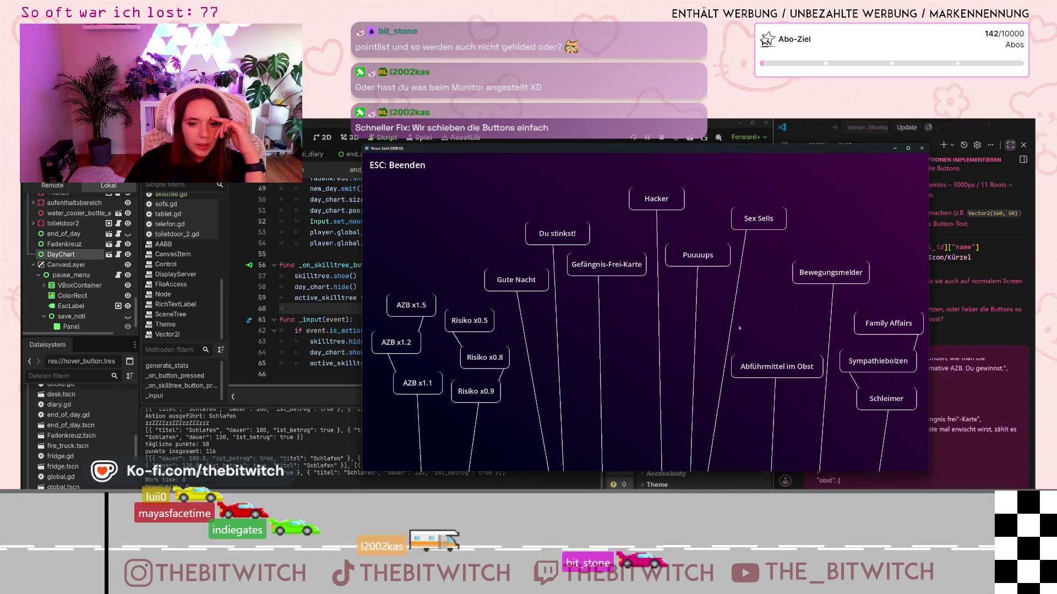
Step: Try the Abführmittel im Obst skill in-game, then return to the editor's end_of_day scene
left_click(740, 364)
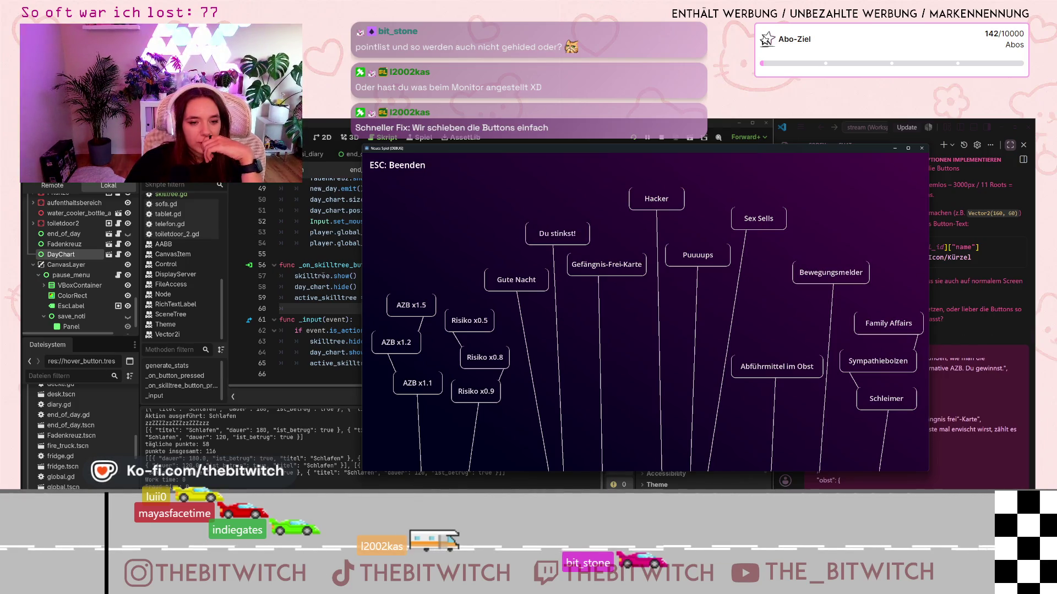
left_click(308, 275)
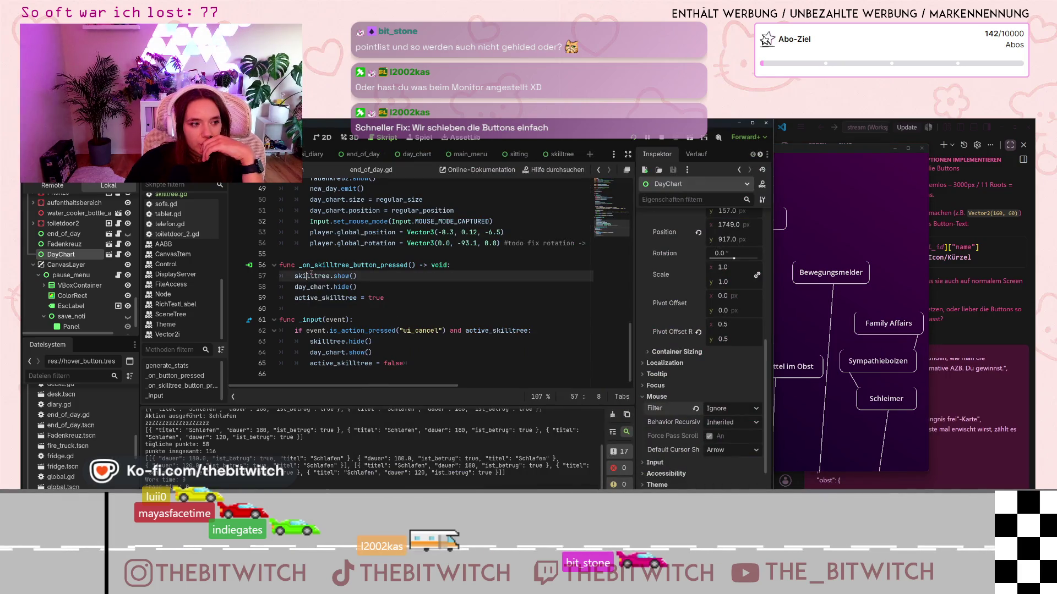
left_click(795, 314)
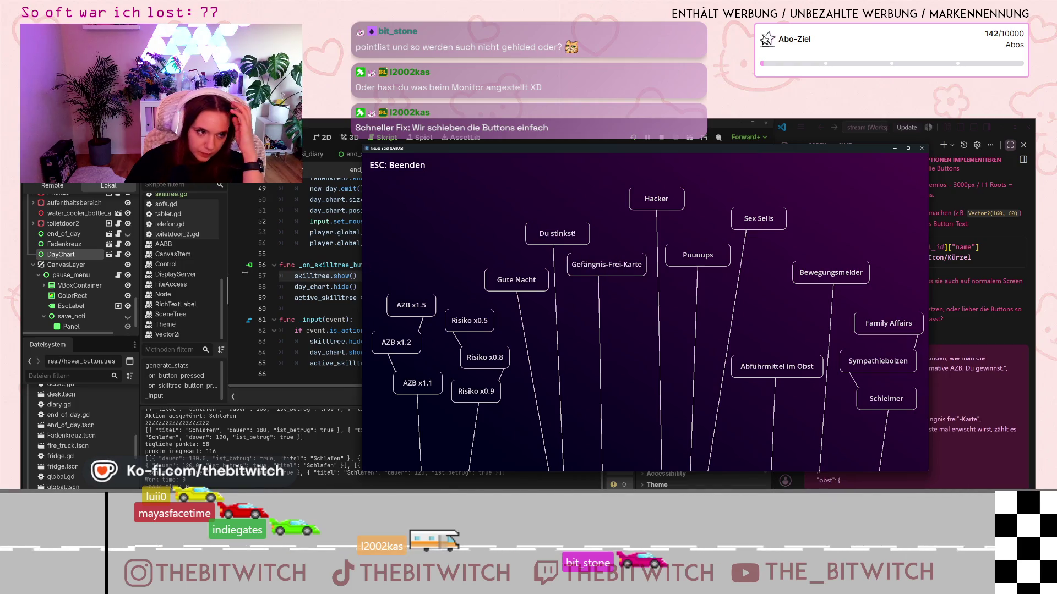
left_click(359, 158)
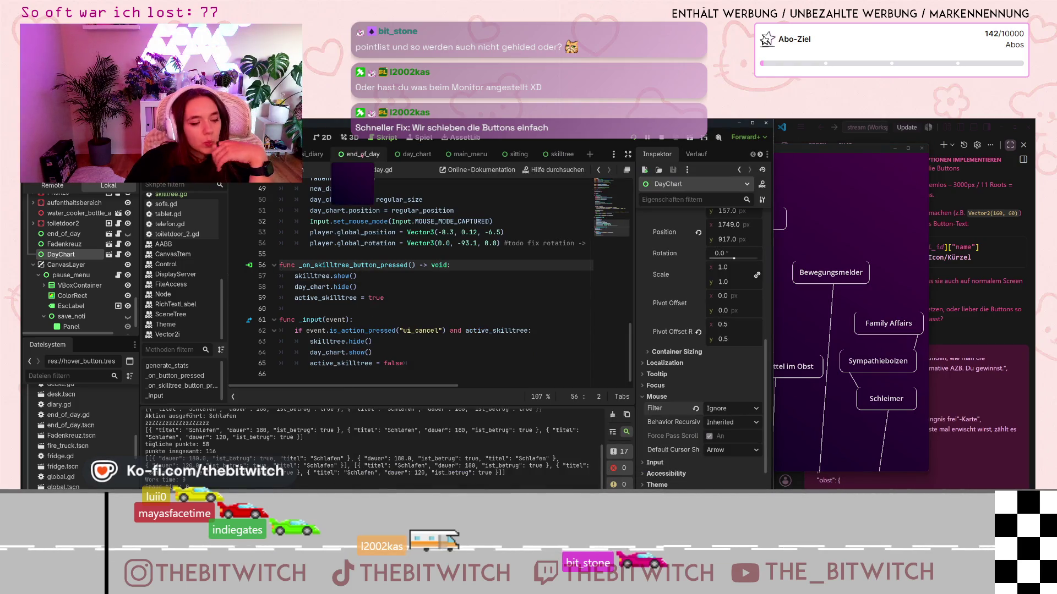
left_click(362, 156)
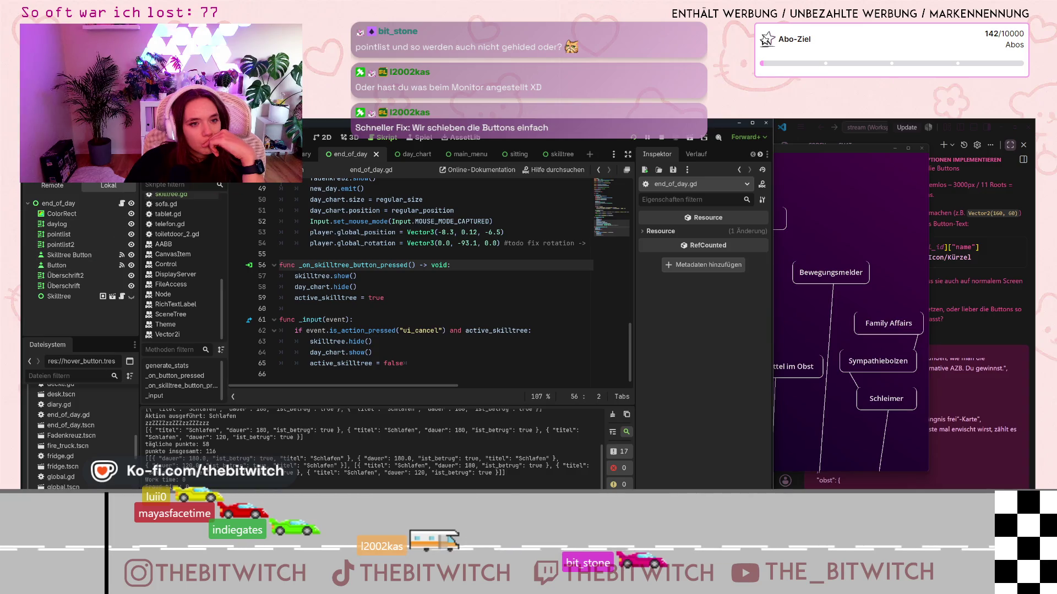
Step: In the 2D view, check the Überschrift labels, Nächster Tag and Skilltree buttons, and pointlists
left_click(320, 140)
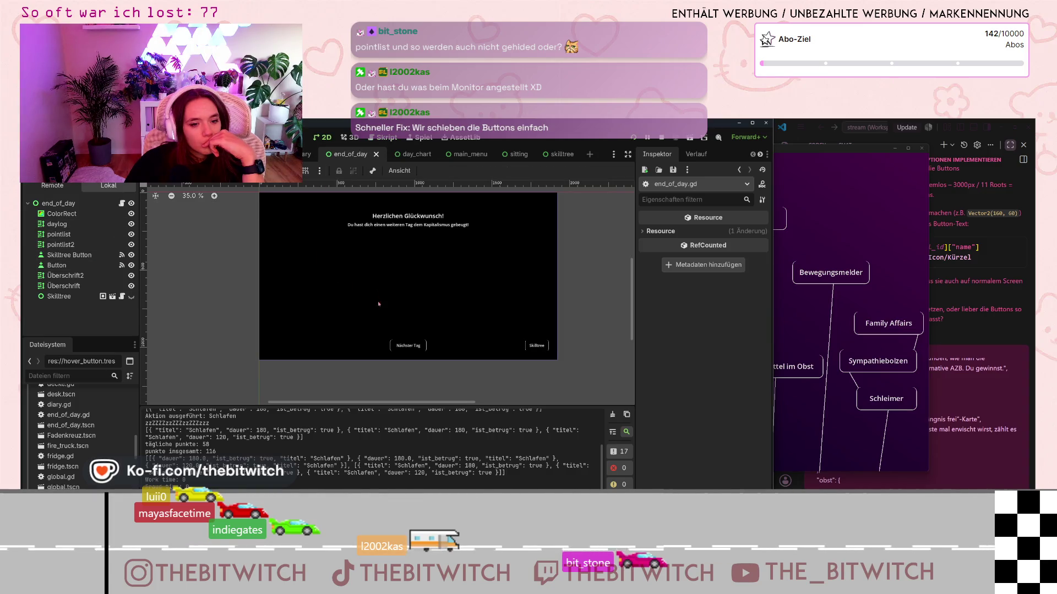
left_click(80, 285)
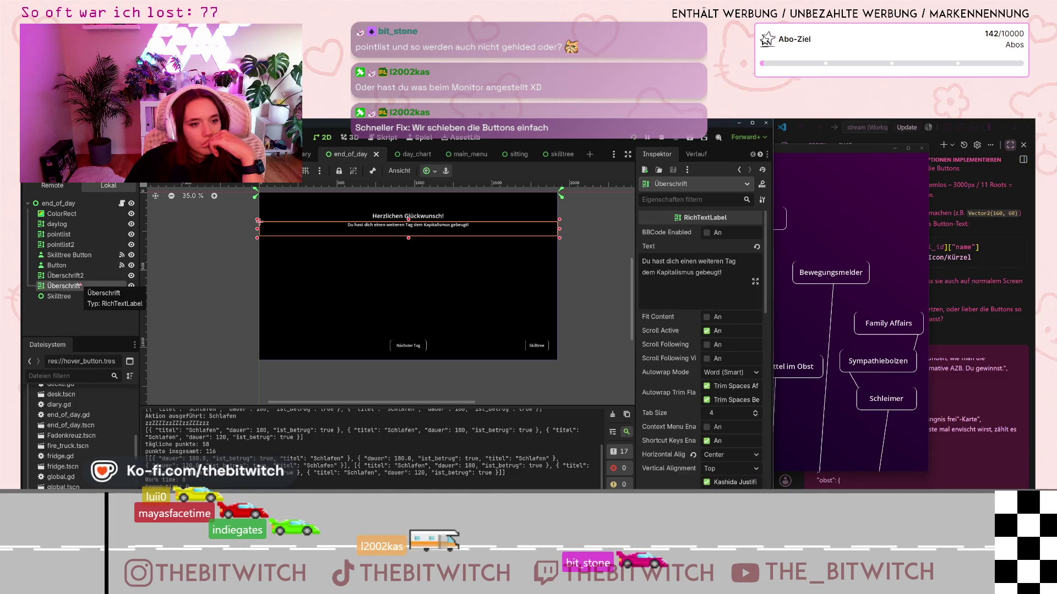
left_click(69, 275)
left_click(77, 266)
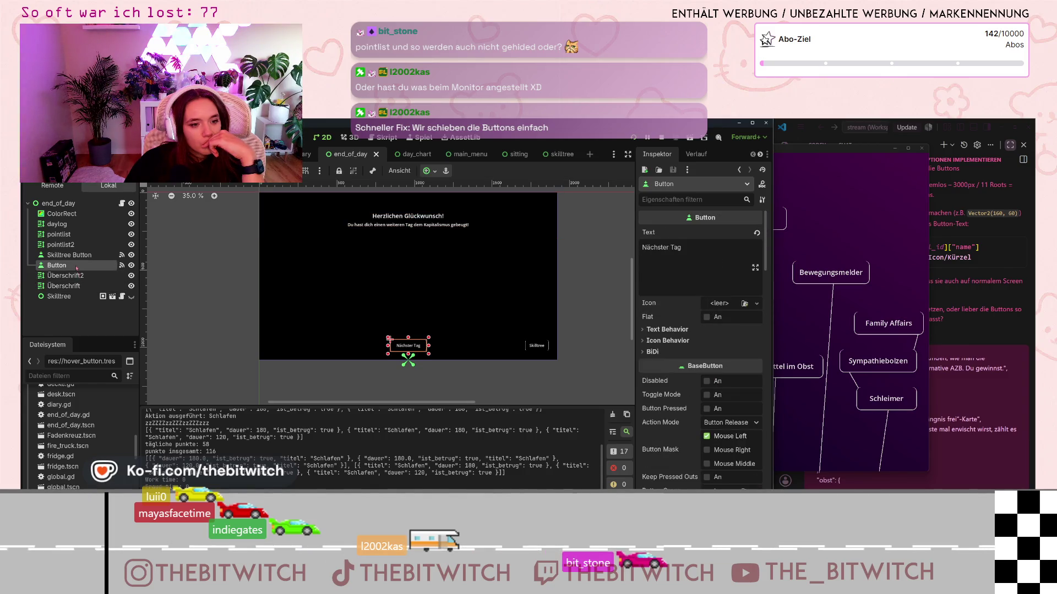
left_click(69, 255)
left_click(69, 245)
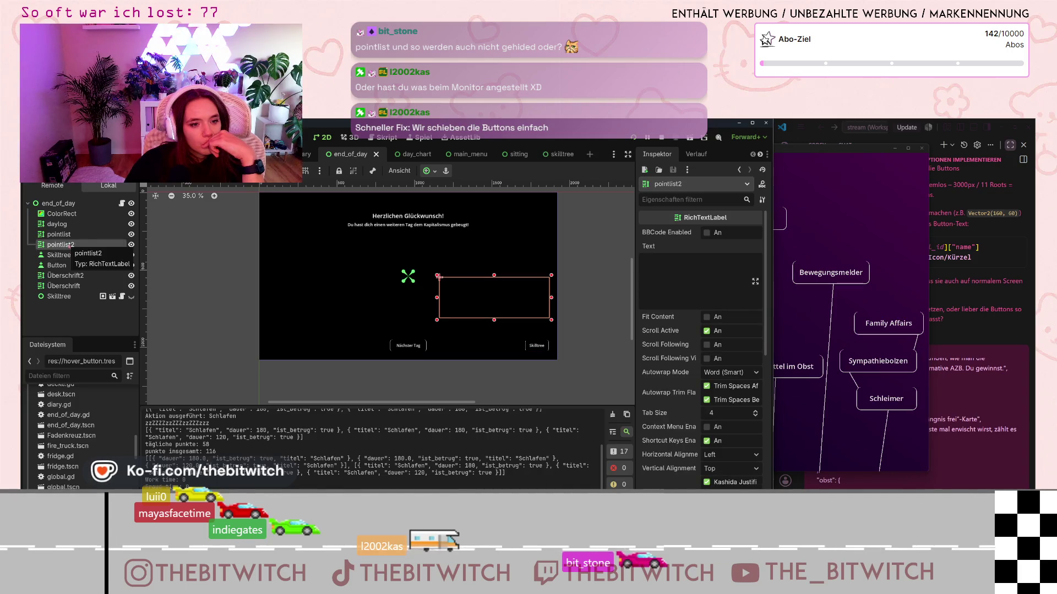
left_click(67, 235)
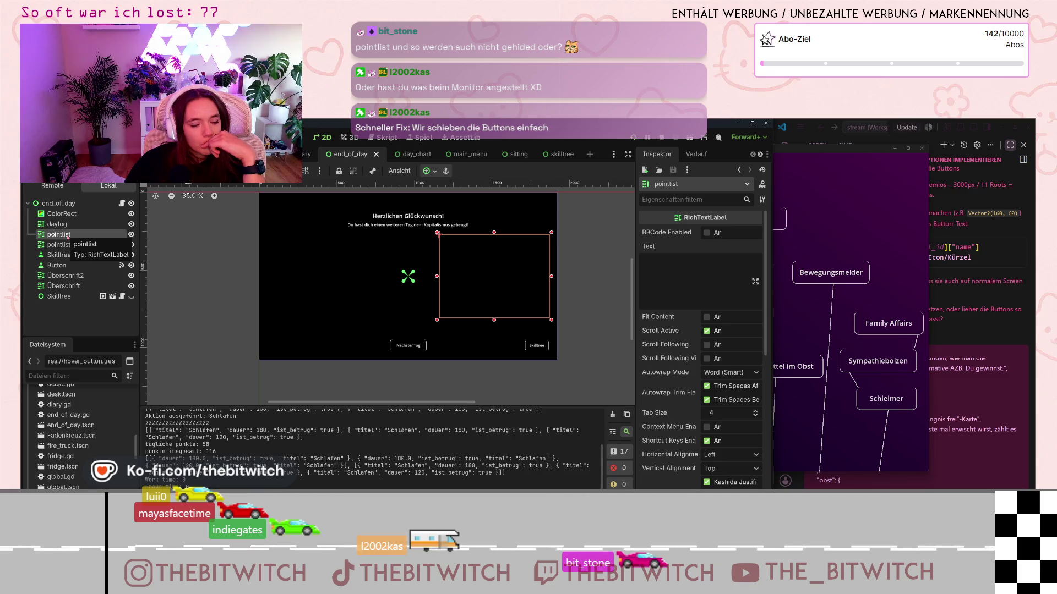
Step: Check the daylog label, ColorRect background and end_of_day root, then go to day_chart
left_click(69, 226)
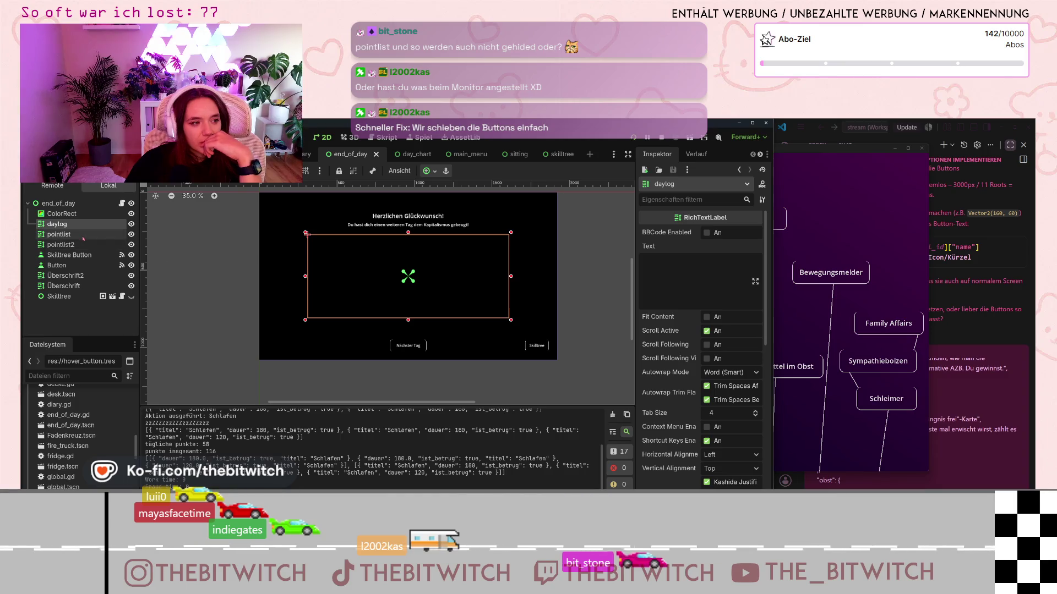
left_click(83, 236)
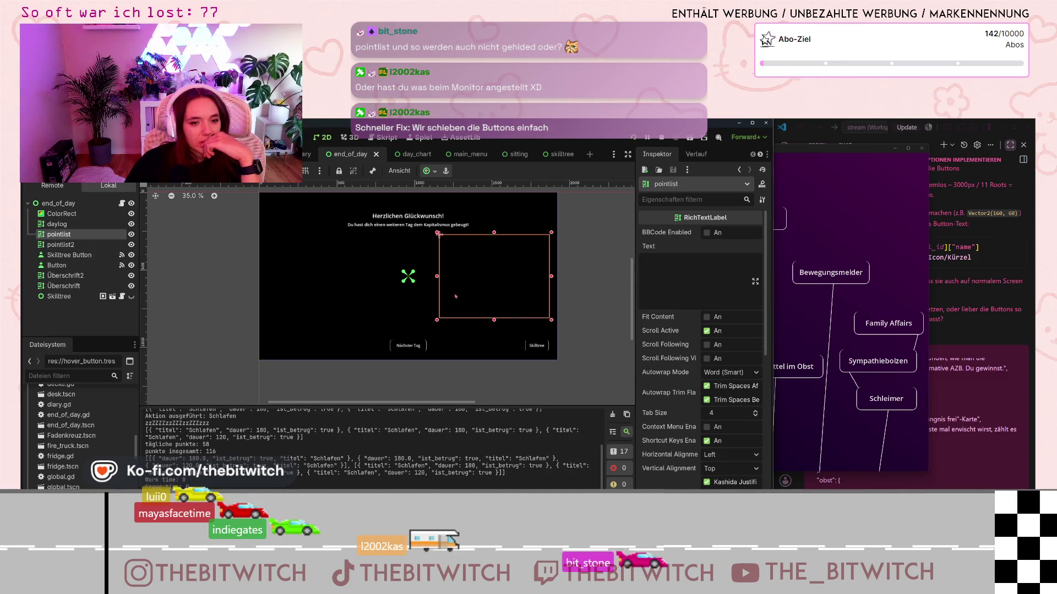
left_click(77, 215)
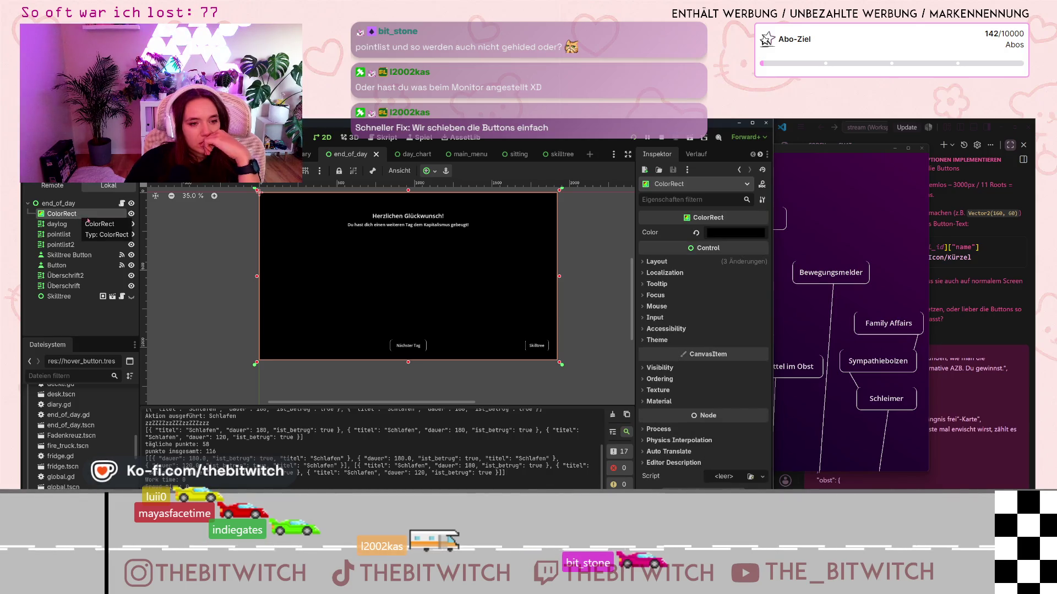
left_click(82, 203)
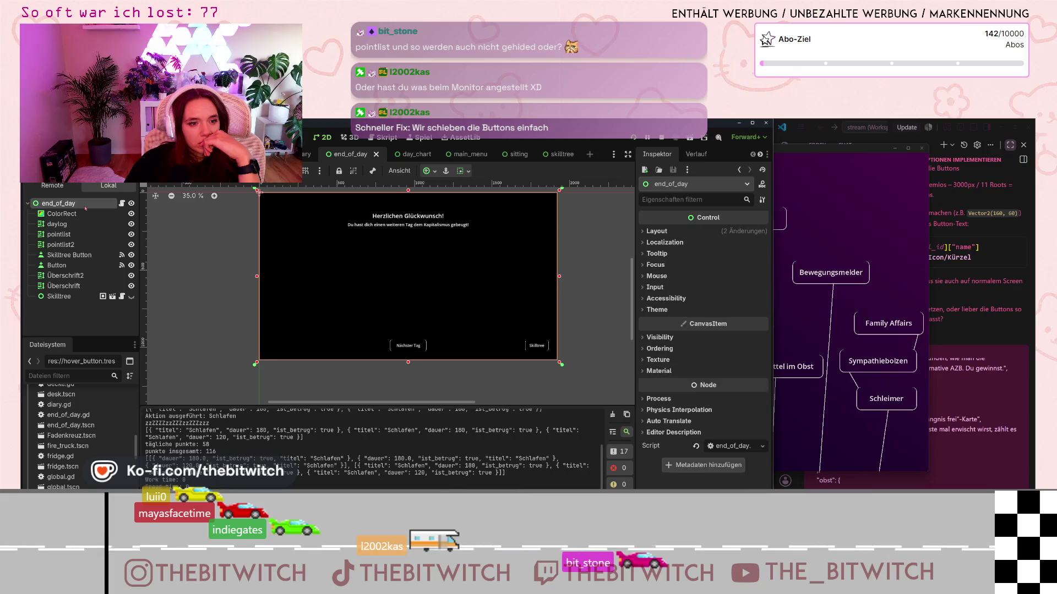
left_click(79, 214)
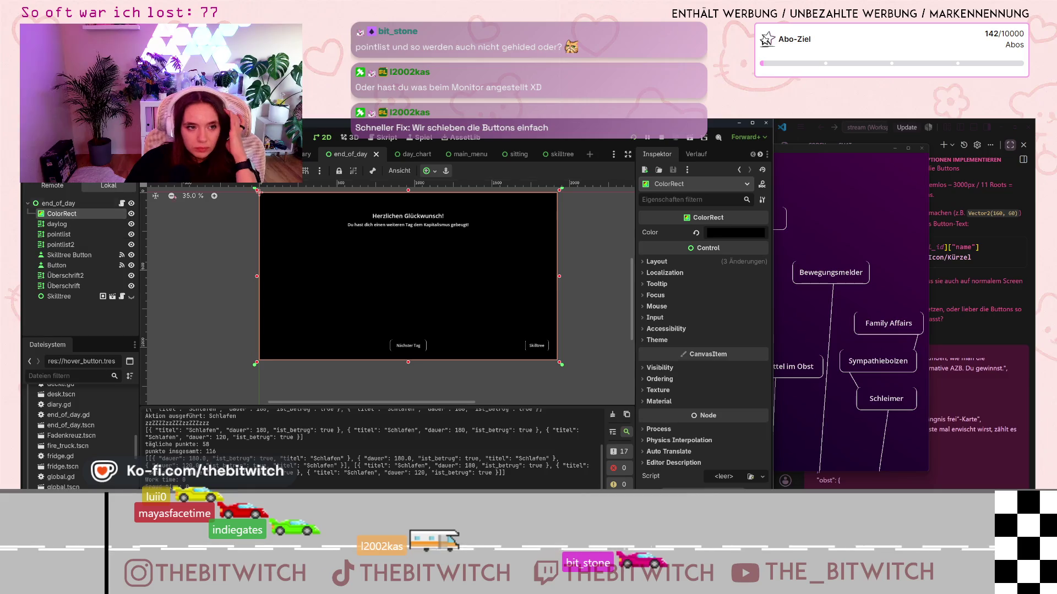
left_click(416, 158)
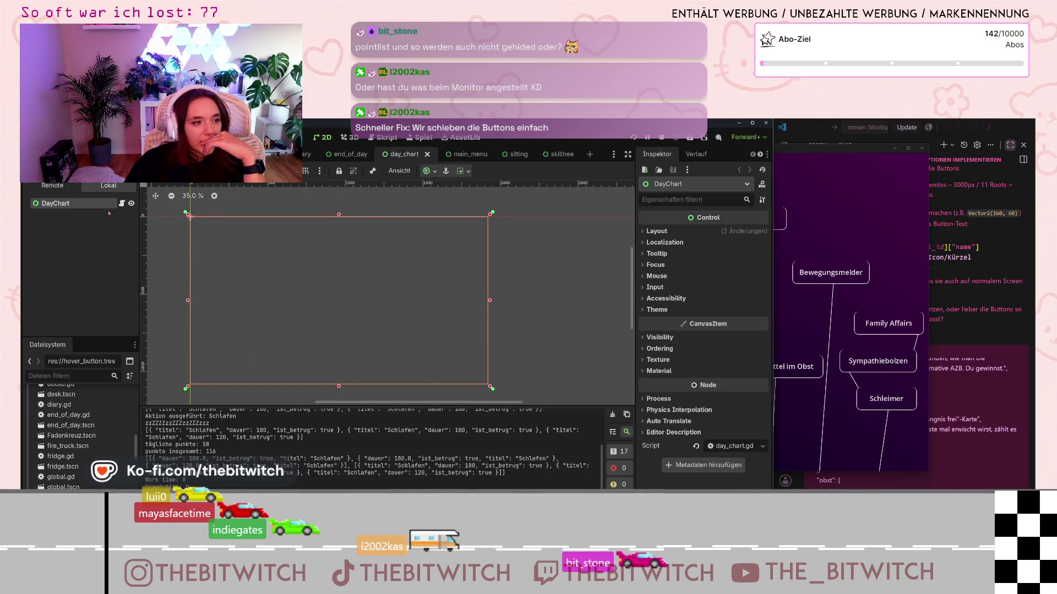
Step: Set DayChart's mouse filter to Ignore, stop the game, and save and rerun the project
scroll(334, 276, "down", 2)
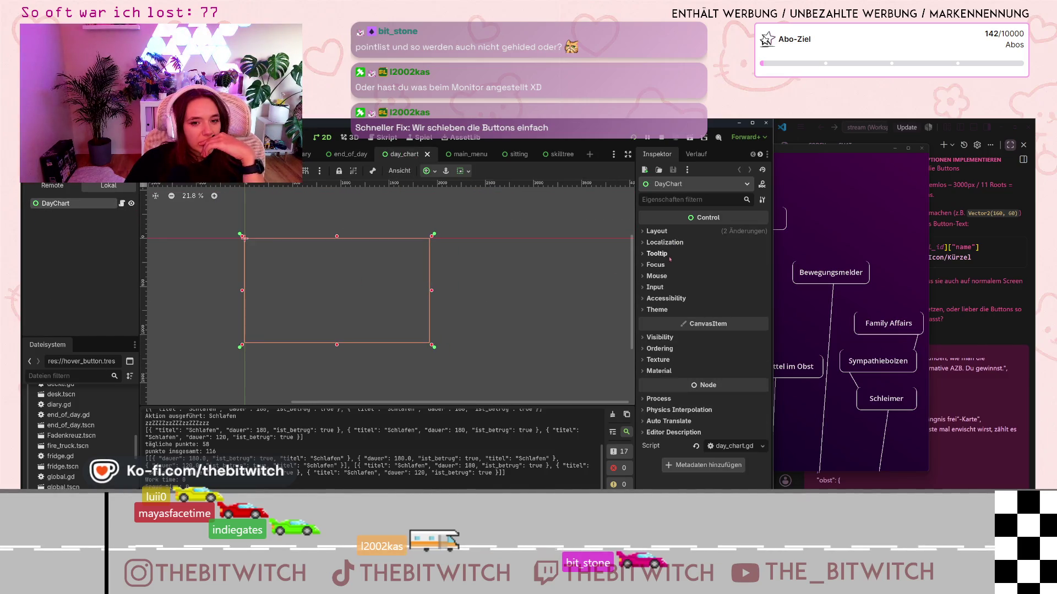
left_click(645, 276)
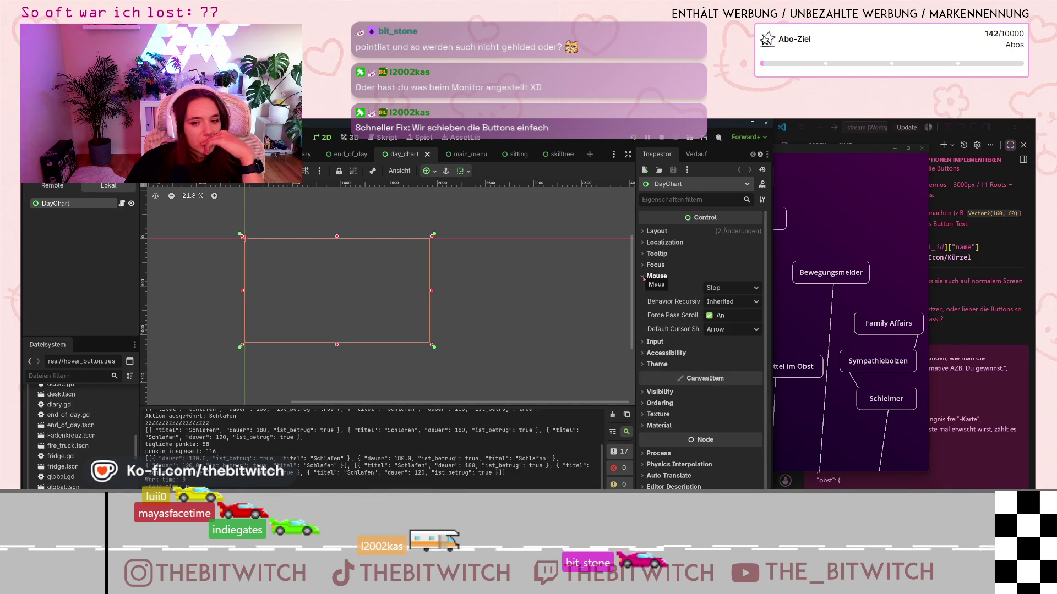
left_click(747, 289)
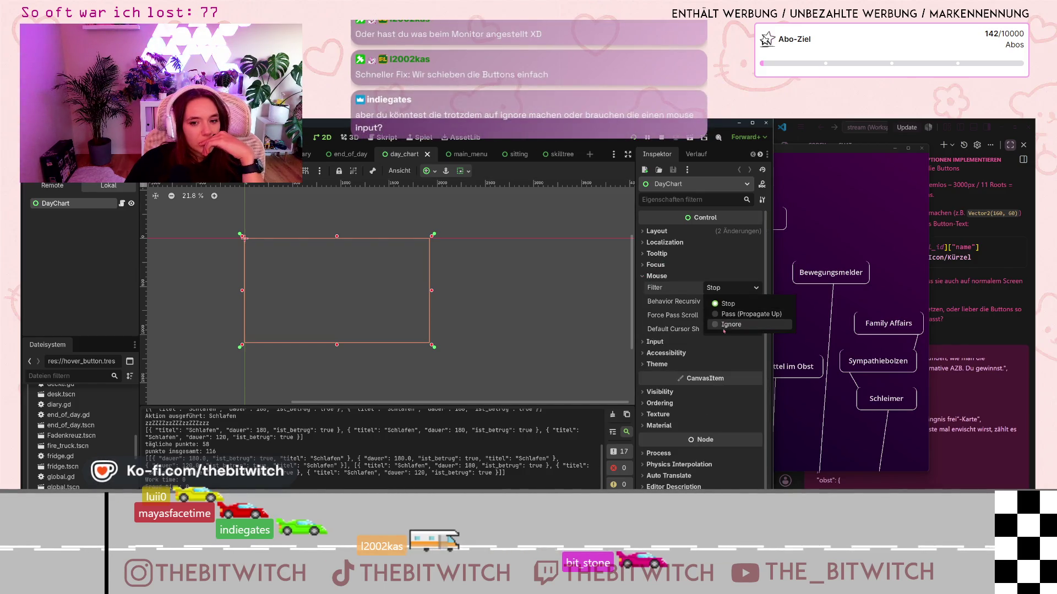
left_click(723, 325)
left_click(540, 274)
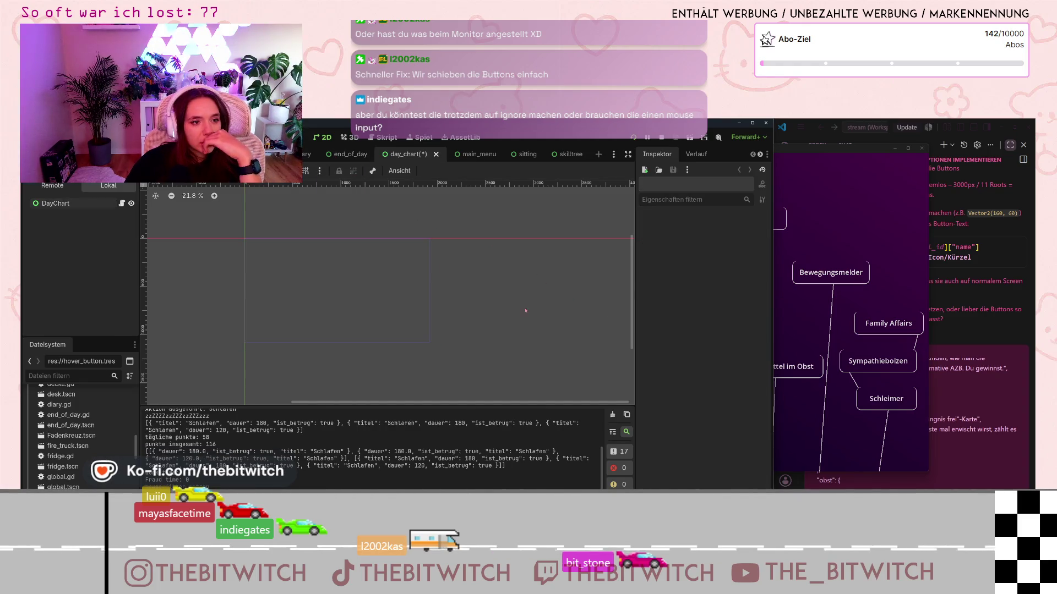
left_click(661, 137)
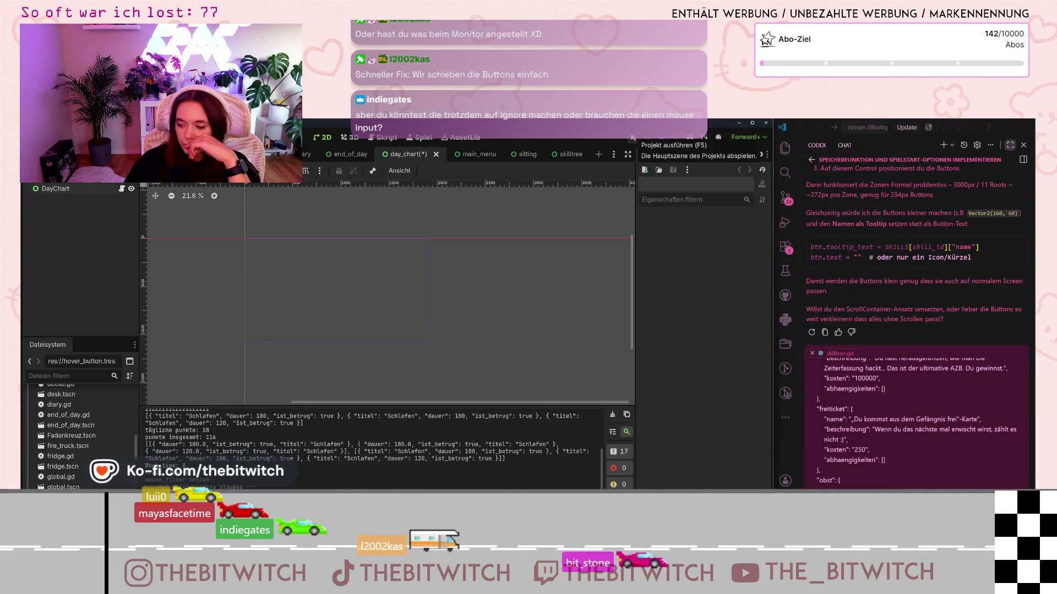
left_click(633, 138)
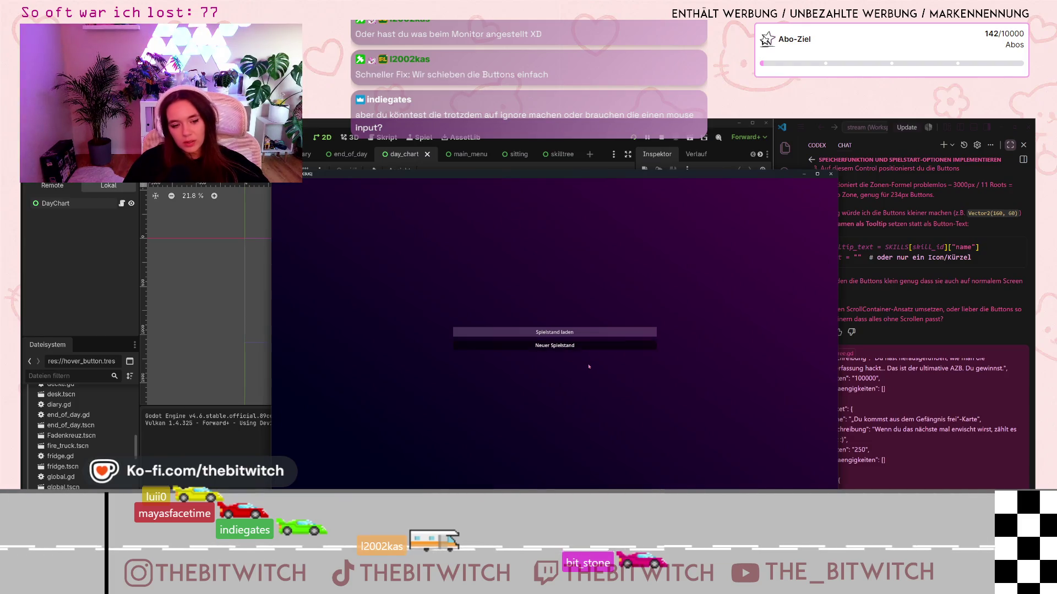
Step: Start a new game, walk to the sofa and sleep, then open Skilltree from the summary
left_click(589, 346)
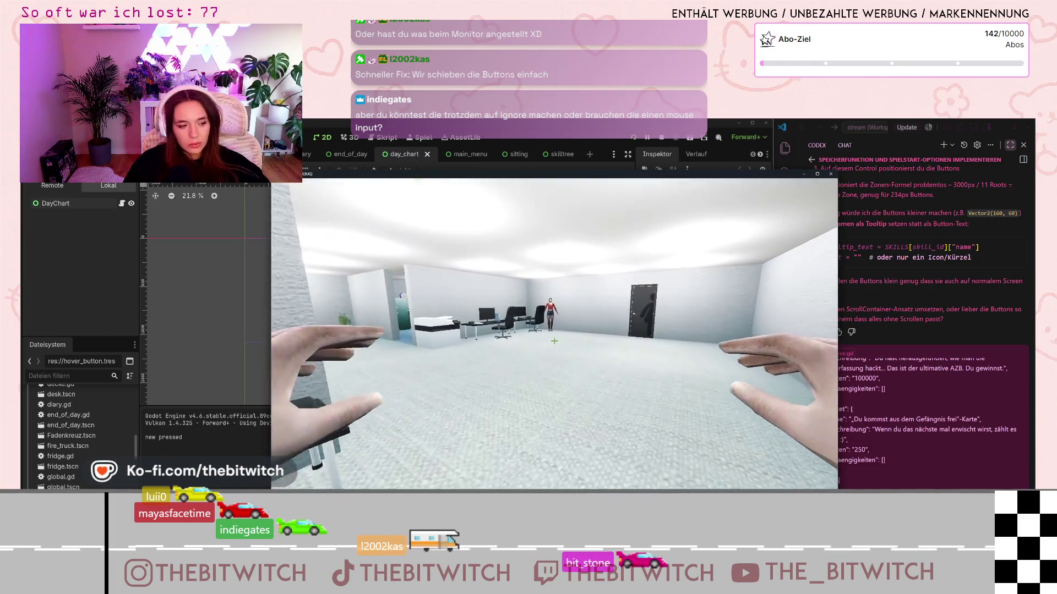
key("w")
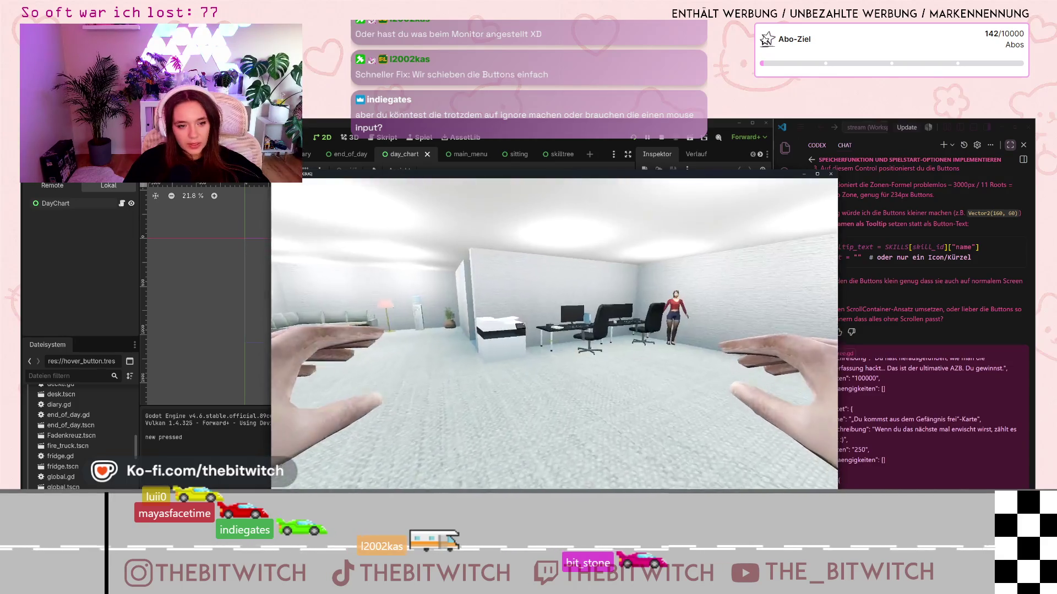
key("w")
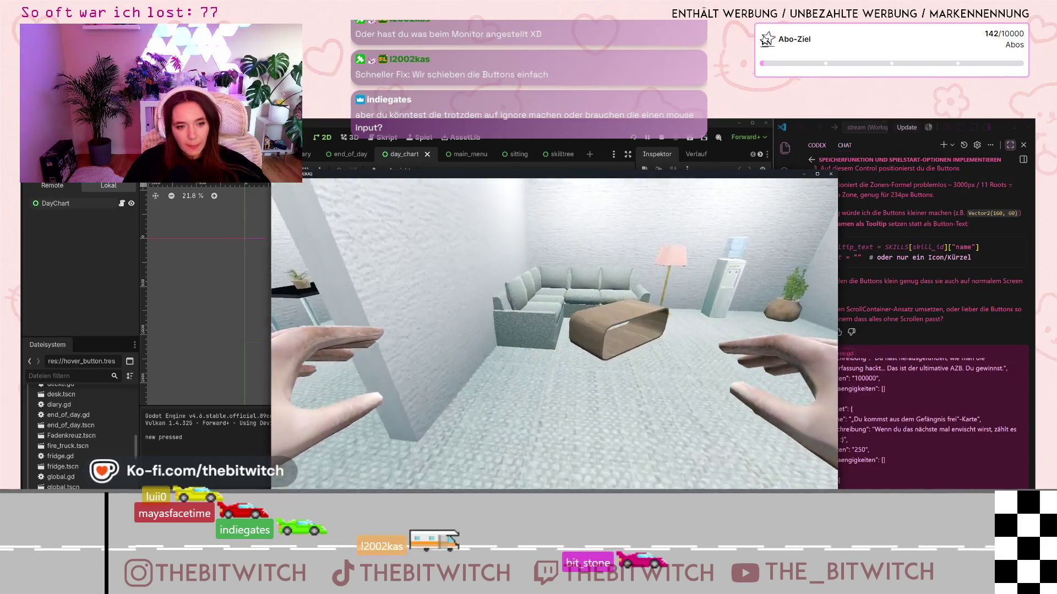
key("w")
key("e")
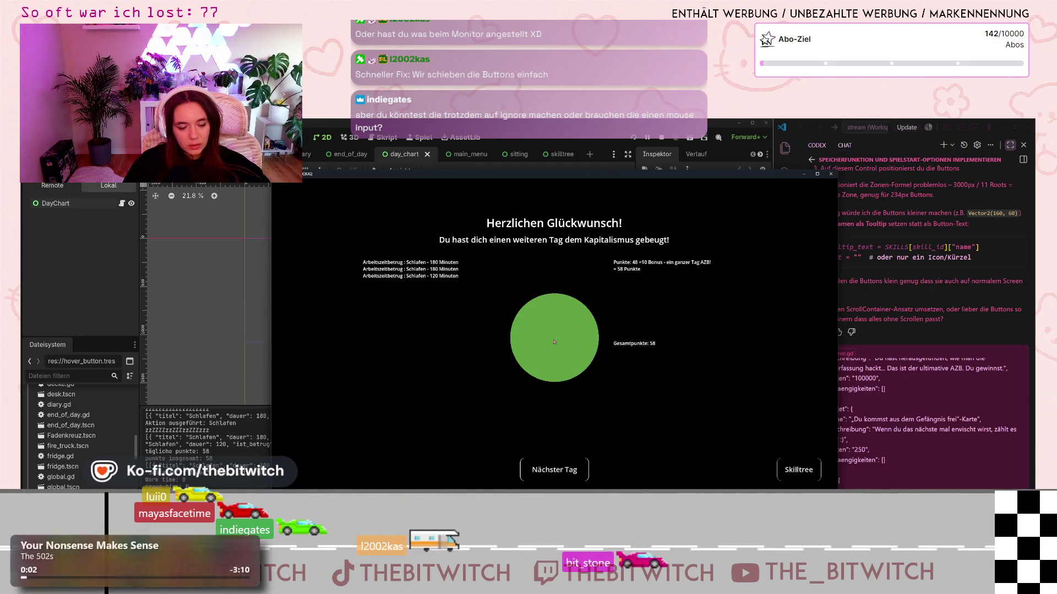
left_click(799, 476)
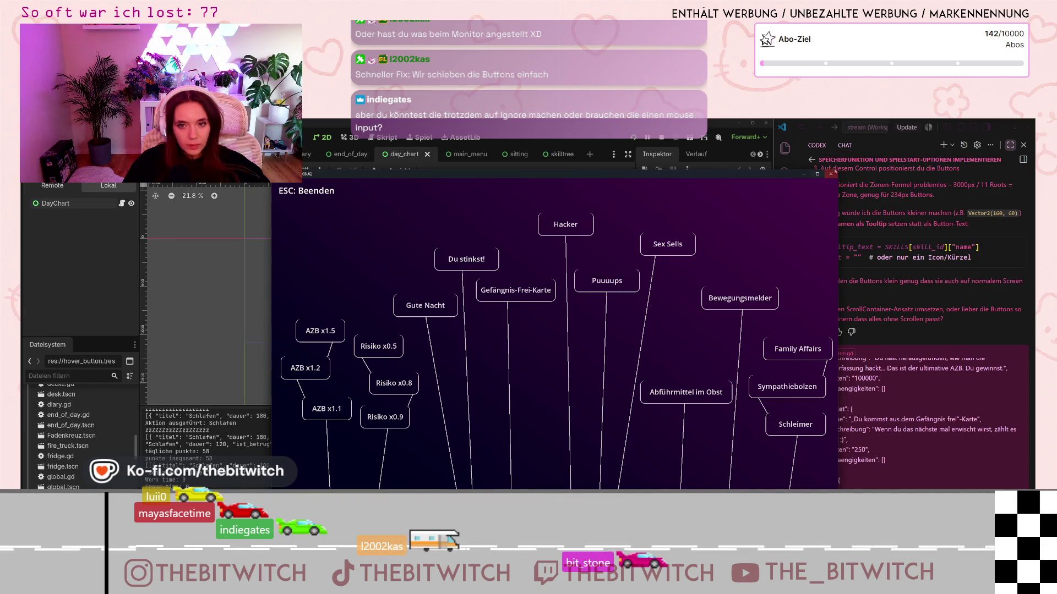
left_click(936, 319)
Step: Quit the game and select the daylog, pointlist and pointlist2 labels in end_of_day
left_click(752, 175)
key("Escape")
left_click(347, 154)
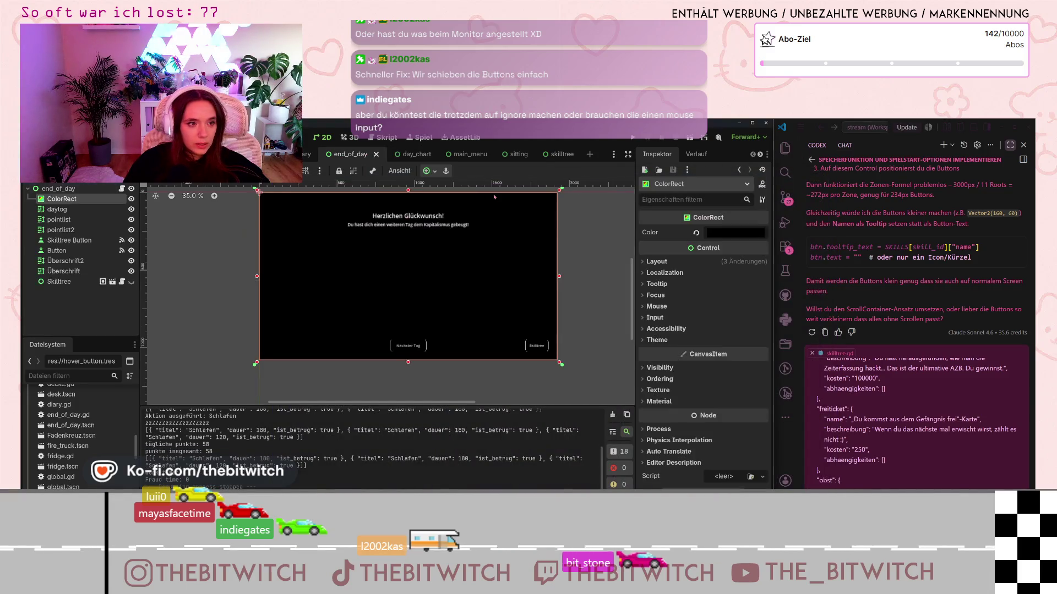
left_click(60, 209)
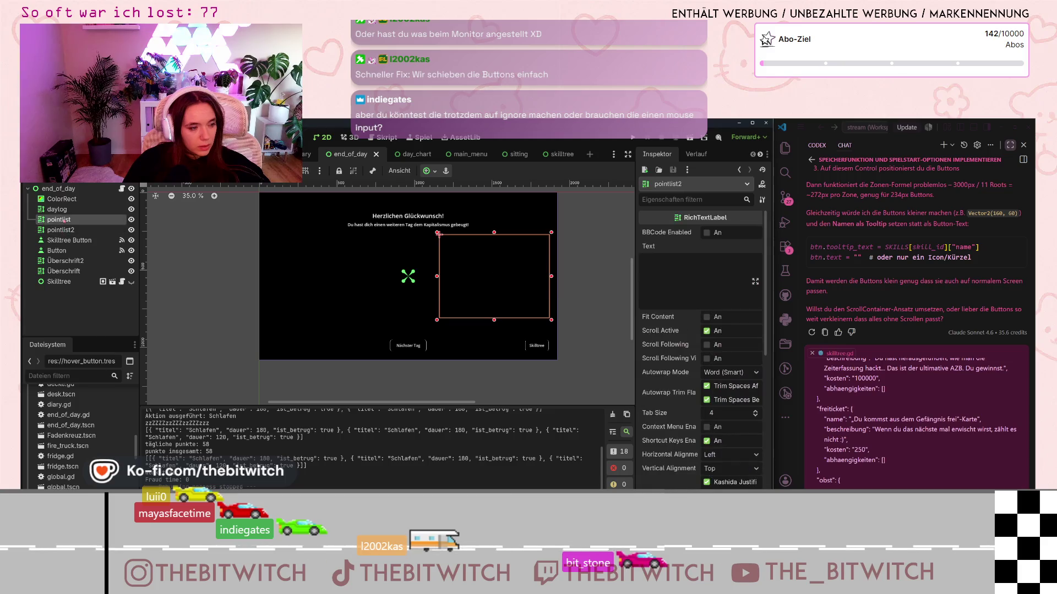
left_click(61, 230, "shift")
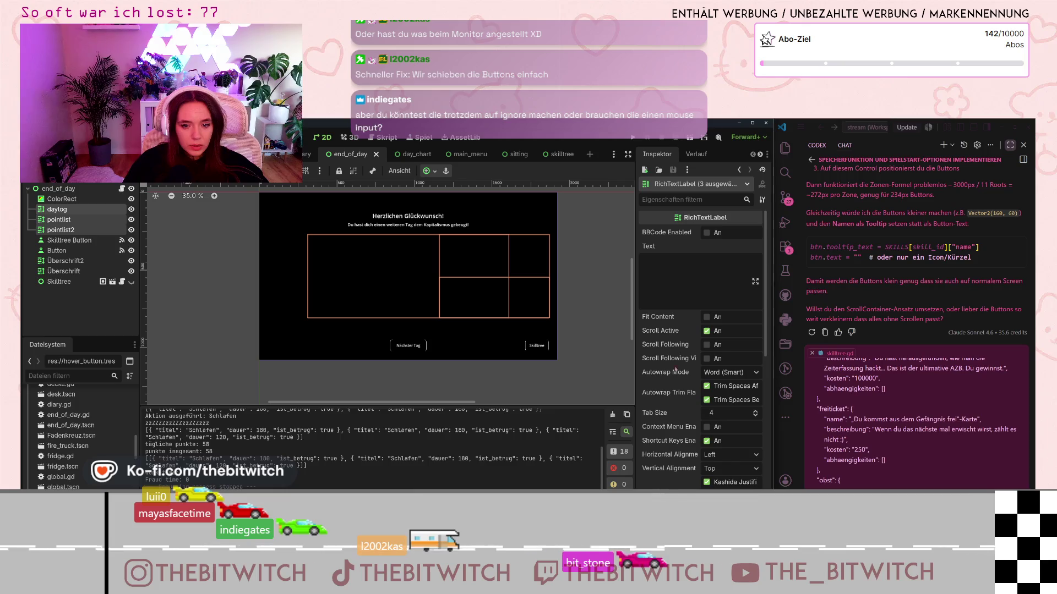
Step: Set the labels' mouse filter to Ignore and save the end_of_day scene
scroll(687, 350, "down", 5)
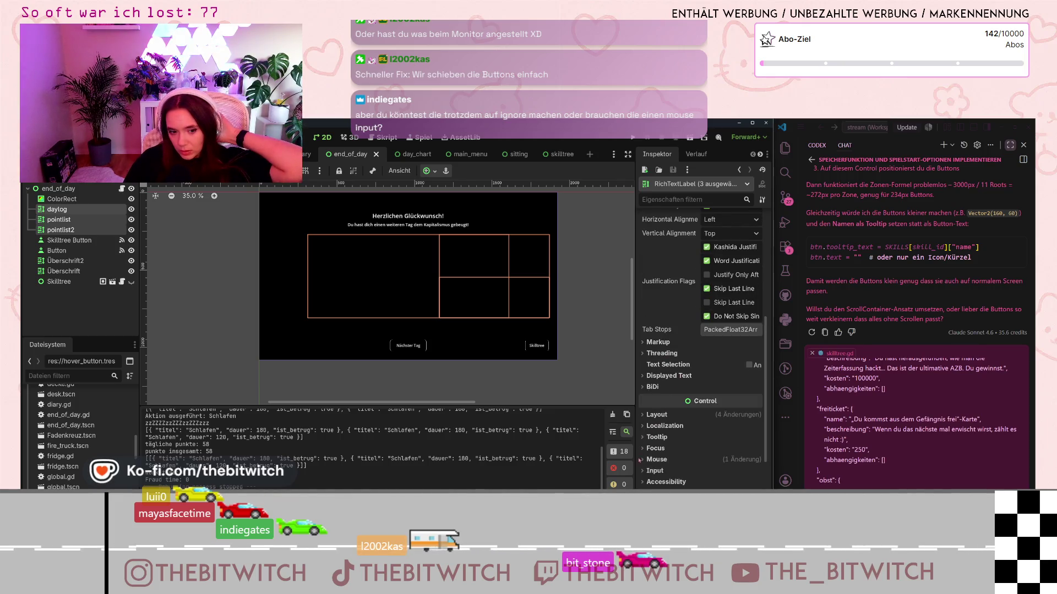
key("ctrl+z")
left_click(724, 471)
key("Down")
key("Down")
key("Return")
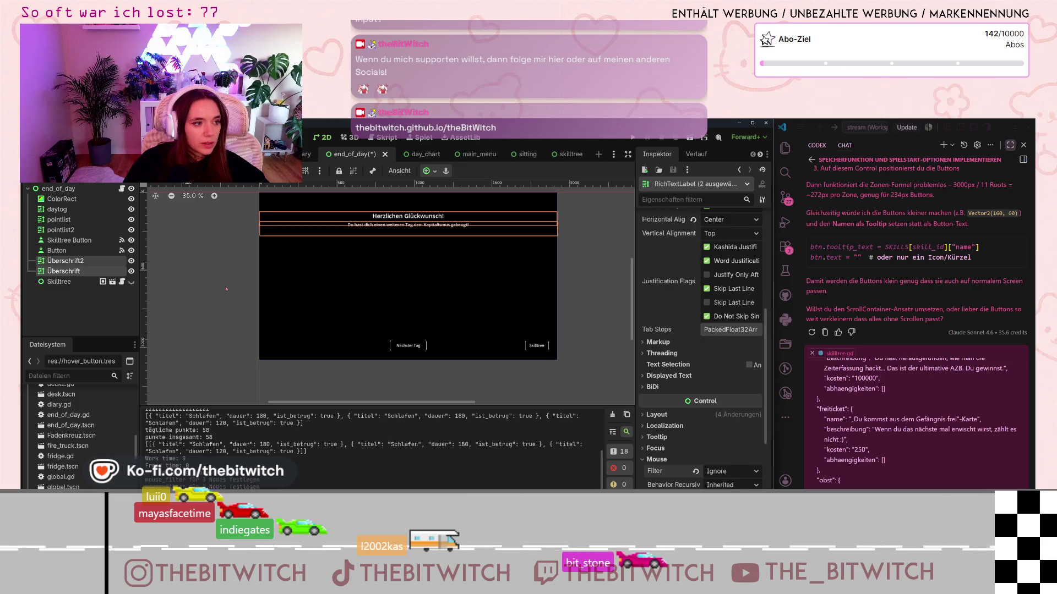
key("Escape")
key("ctrl+s")
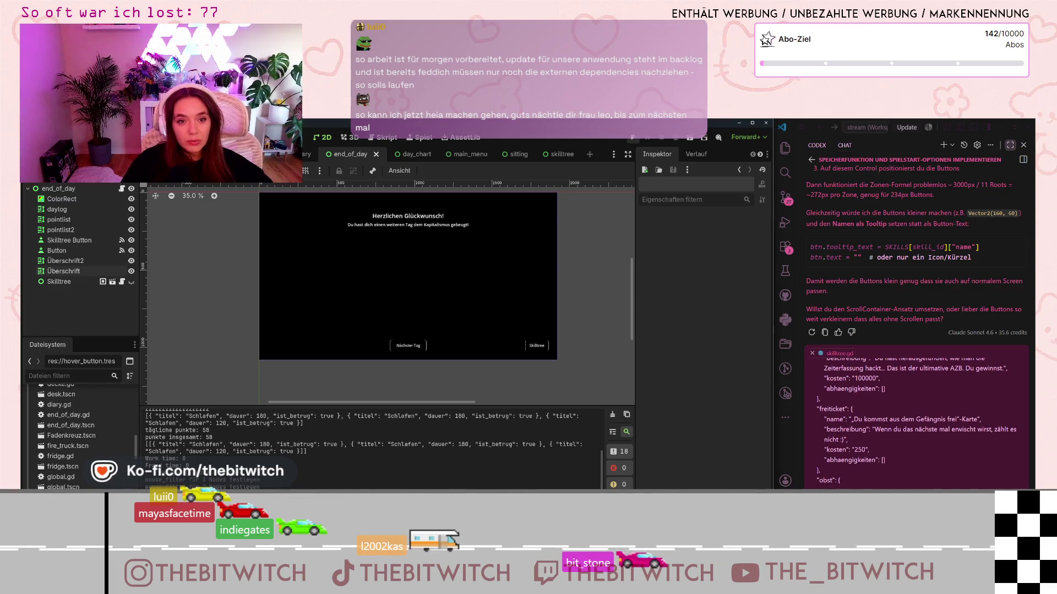
Step: Run the game, load the save, sleep on the sofa, review the skill tree, then close it
key("F5")
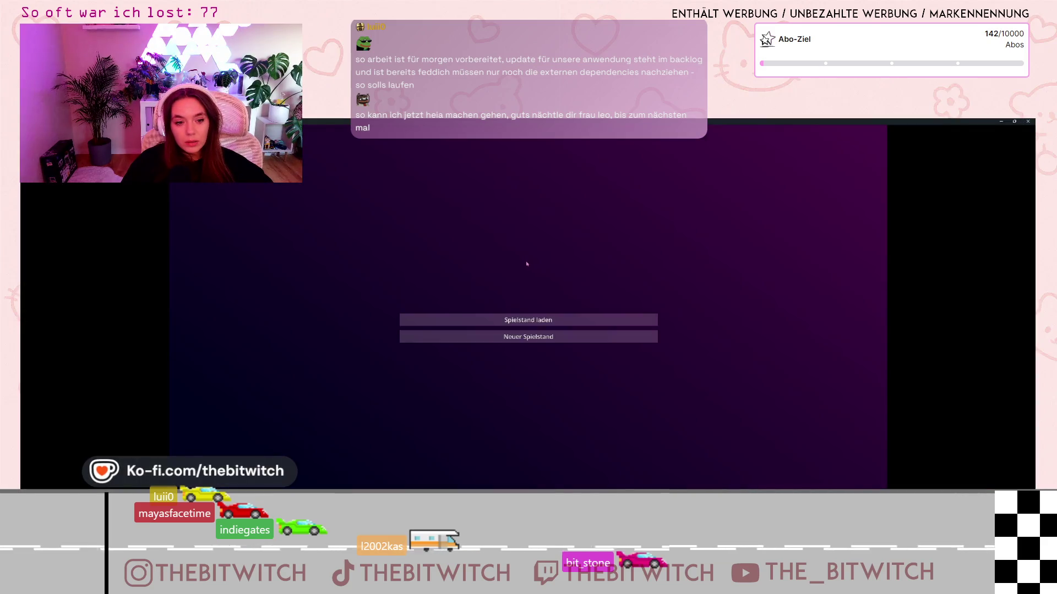
left_click(537, 327)
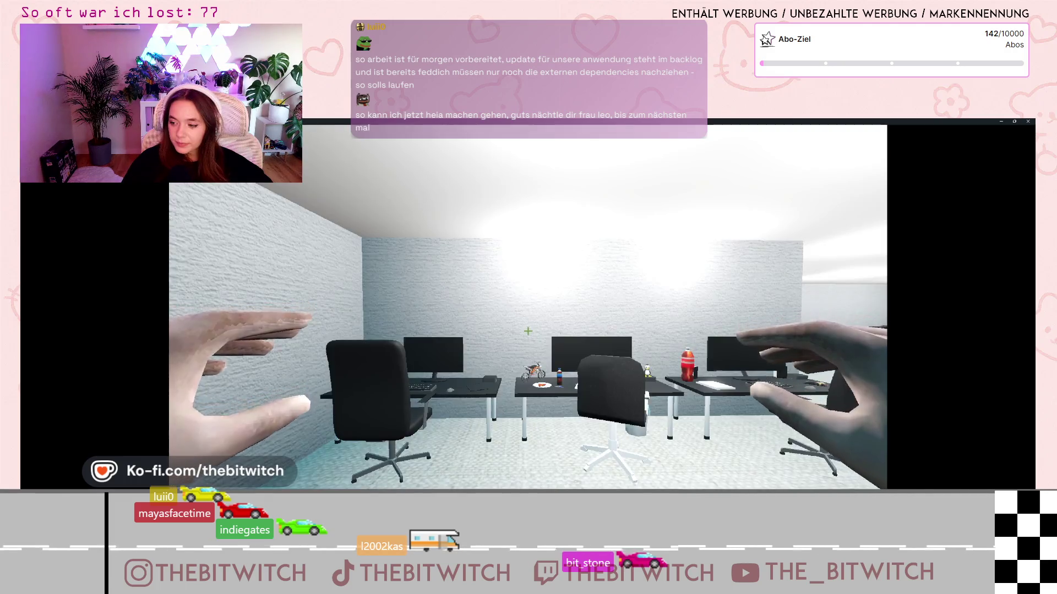
key("w")
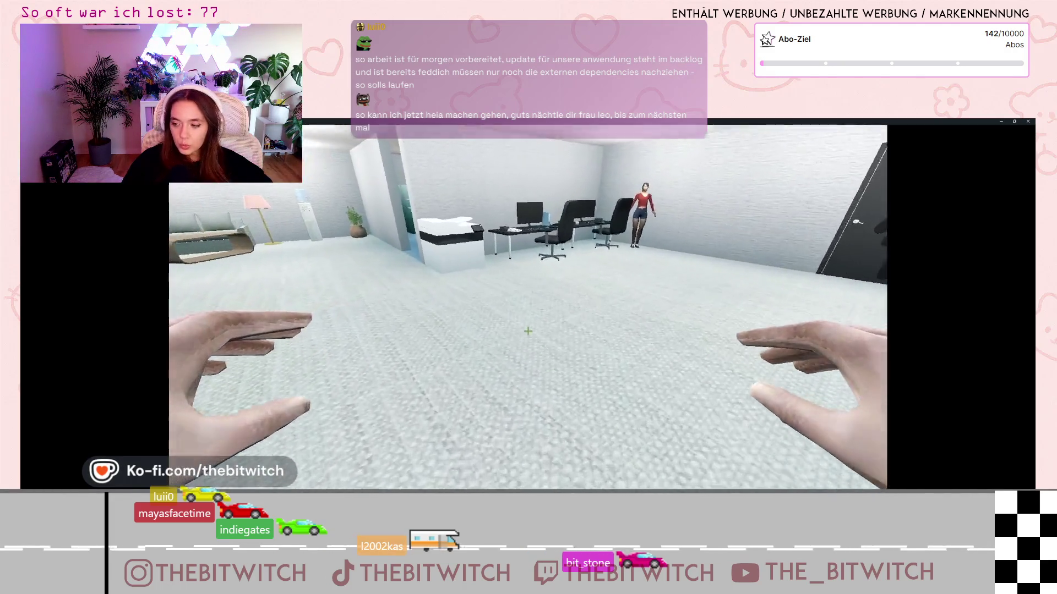
key("w")
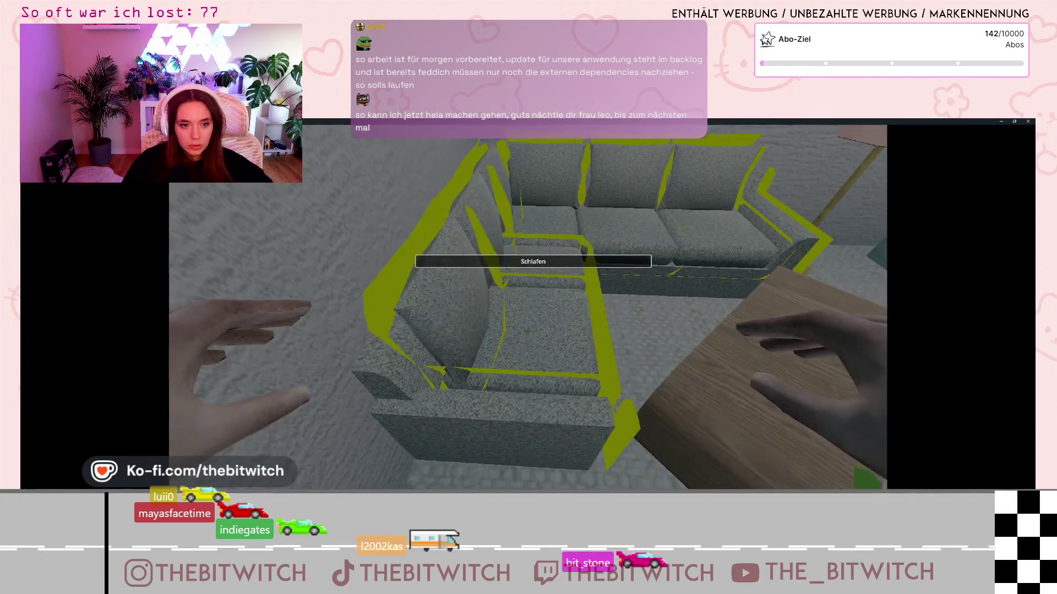
left_click(527, 331)
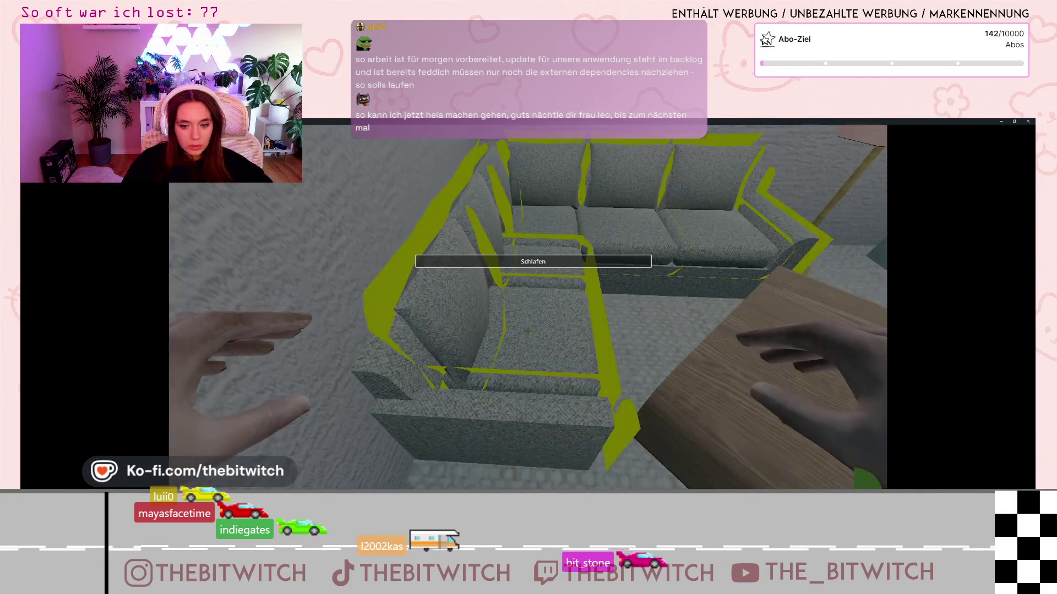
left_click(511, 303)
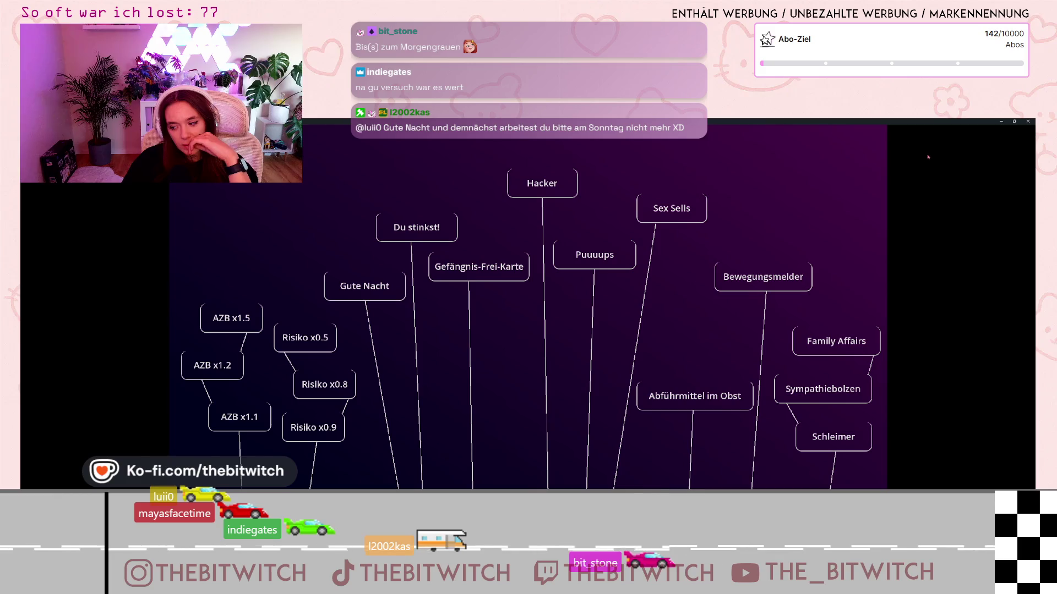
left_click(1027, 121)
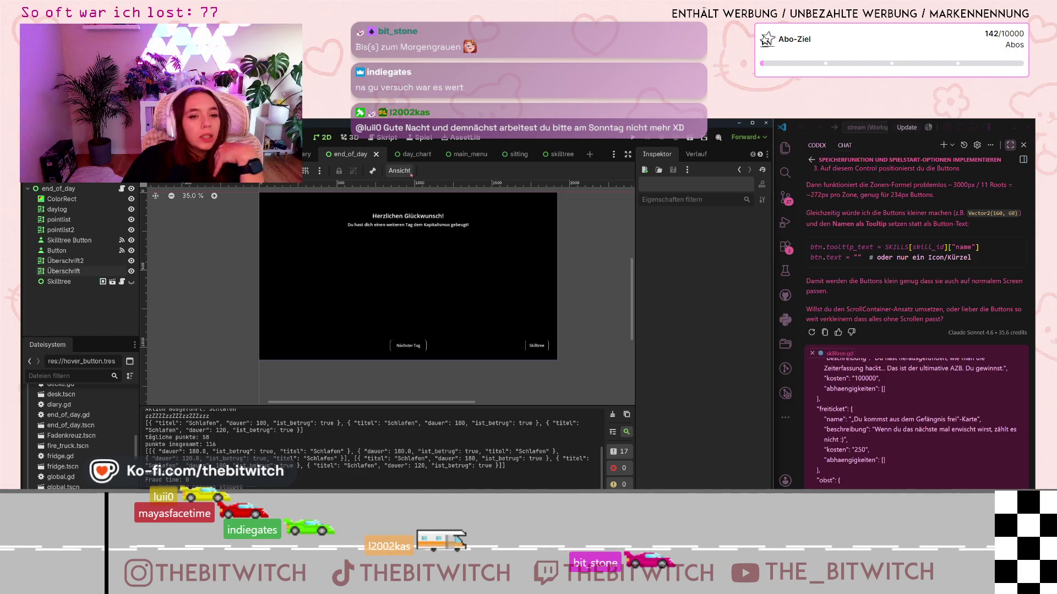
Step: In skilltree, inspect the Gefängnis-Frei-Karte button's texture, layout, size and theme override properties
left_click(561, 153)
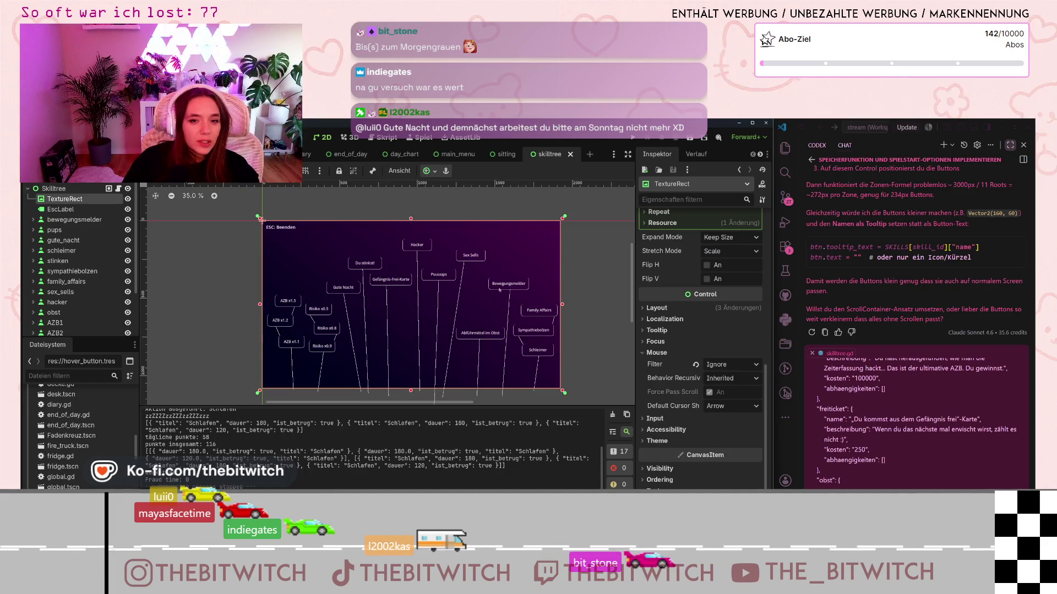
scroll(699, 330, "up", 3)
left_click(644, 381)
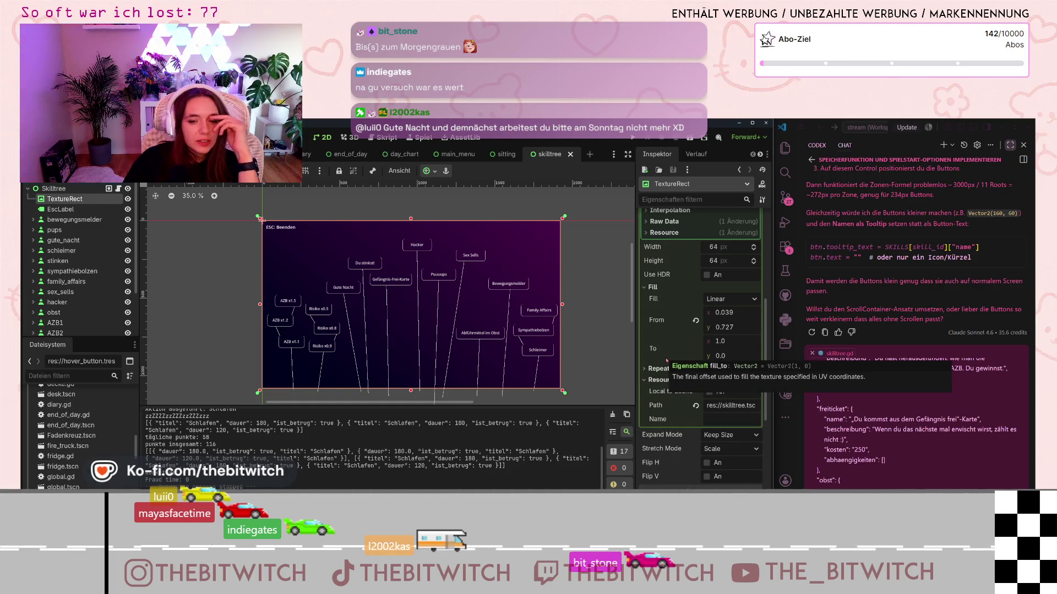
left_click(391, 277)
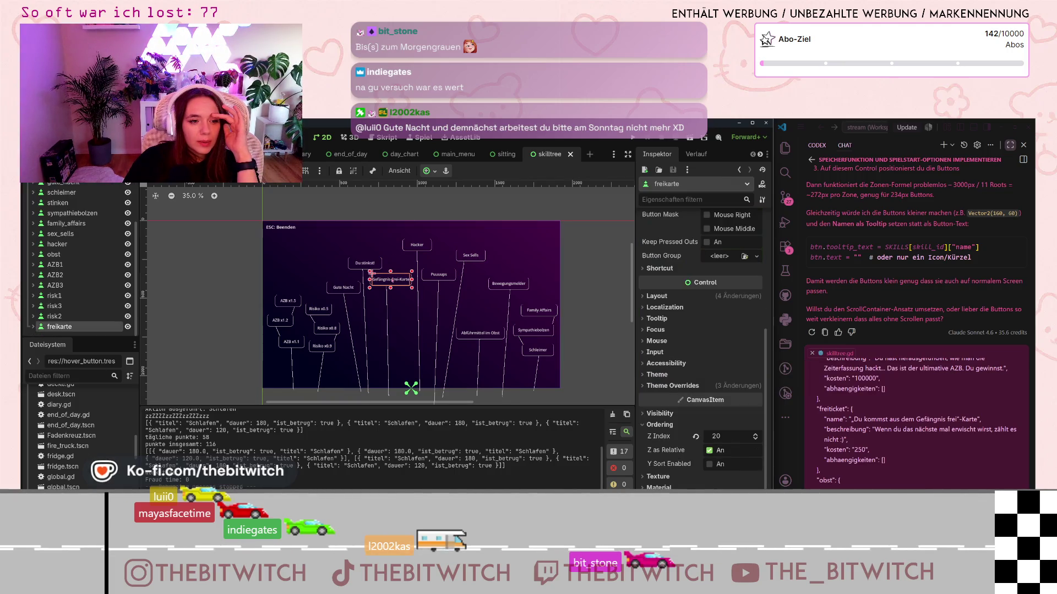
scroll(391, 277, "up", 3)
left_click(640, 296)
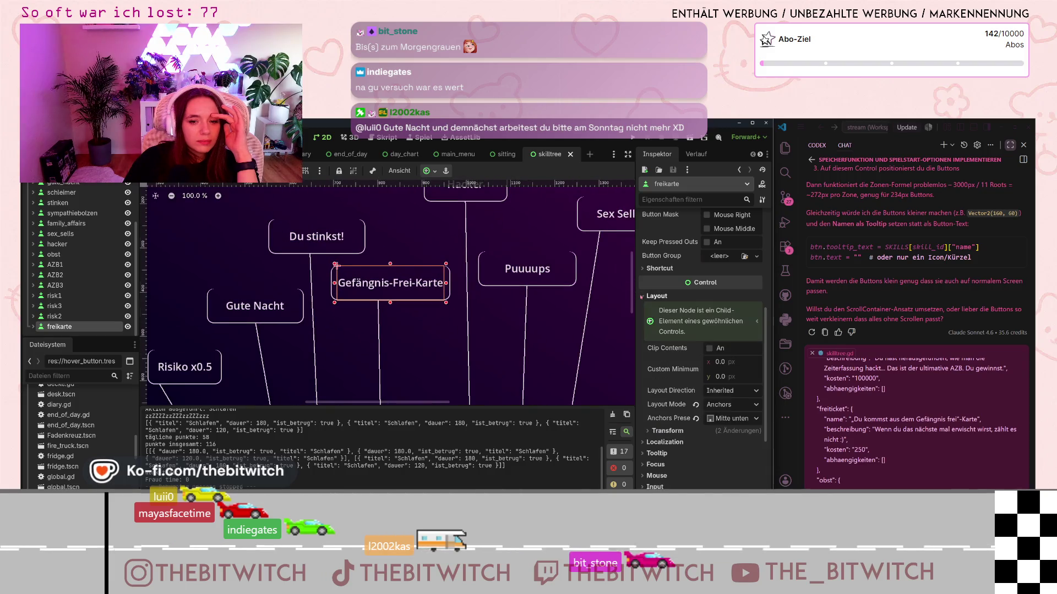
scroll(699, 351, "down", 3)
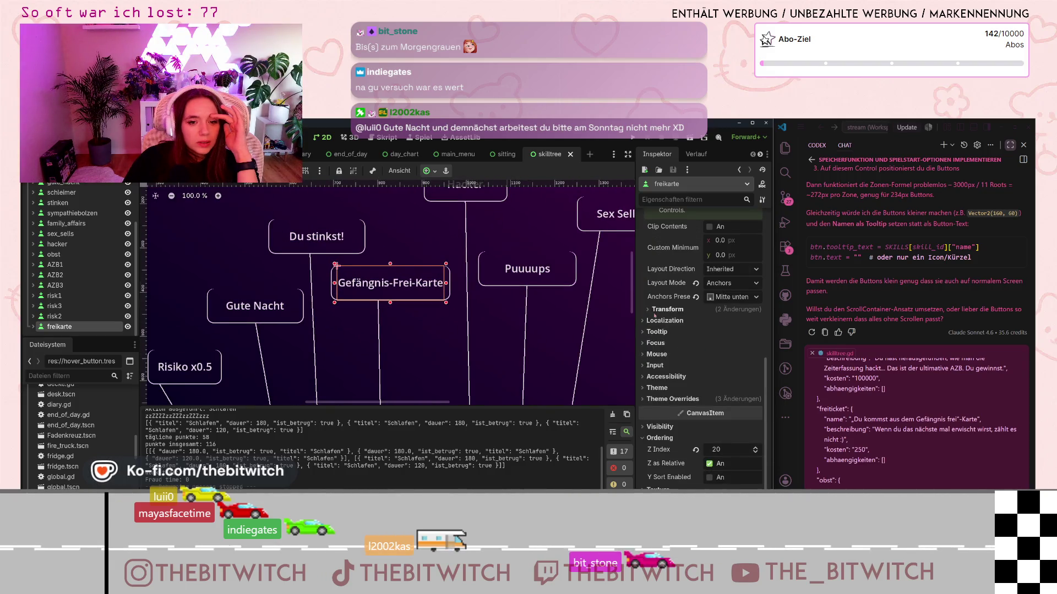
left_click(652, 310)
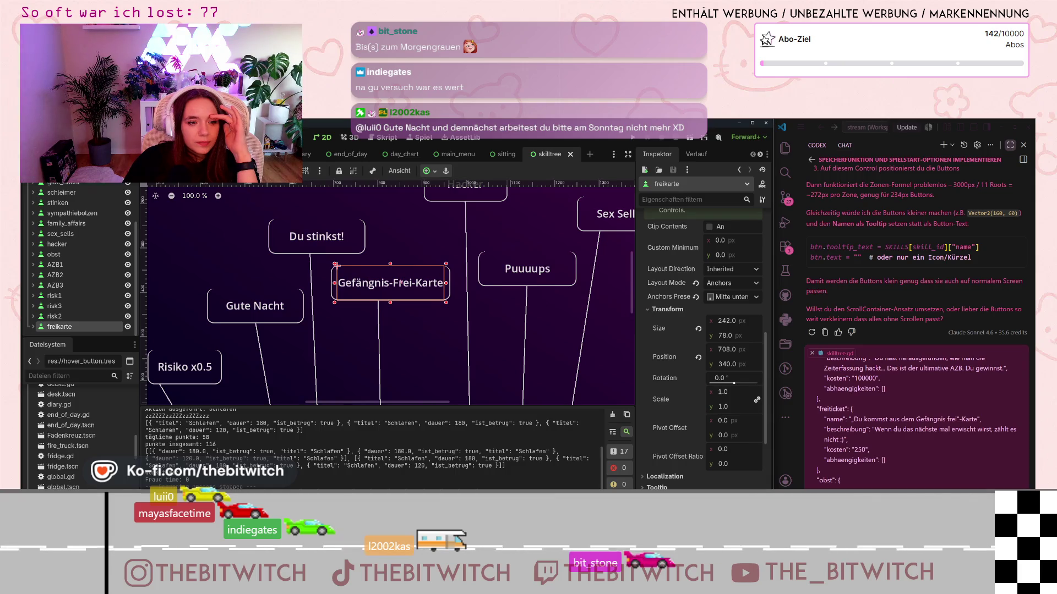
scroll(402, 281, "up", 7)
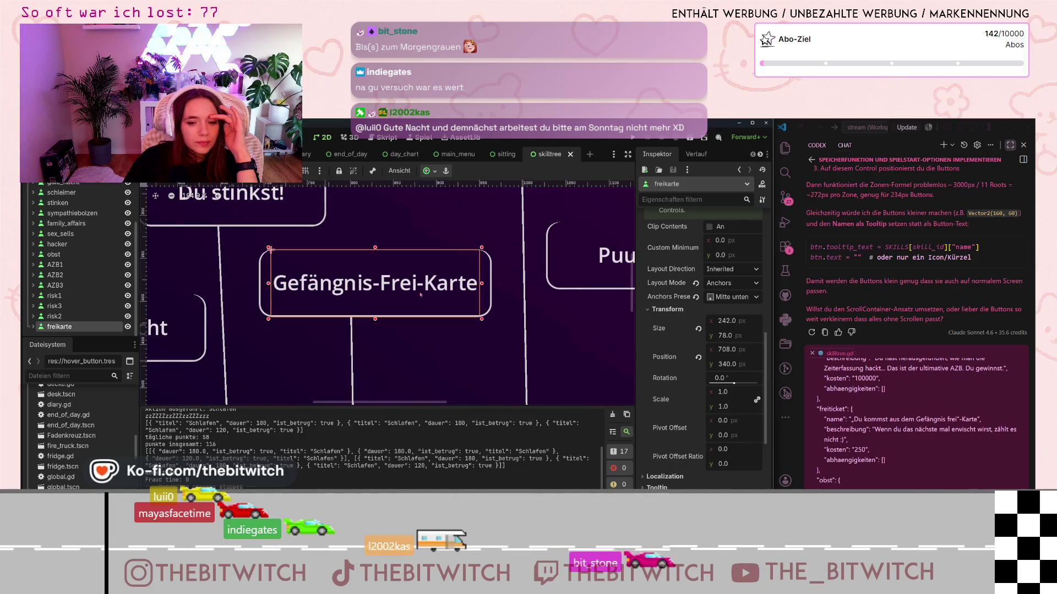
scroll(722, 453, "down", 5)
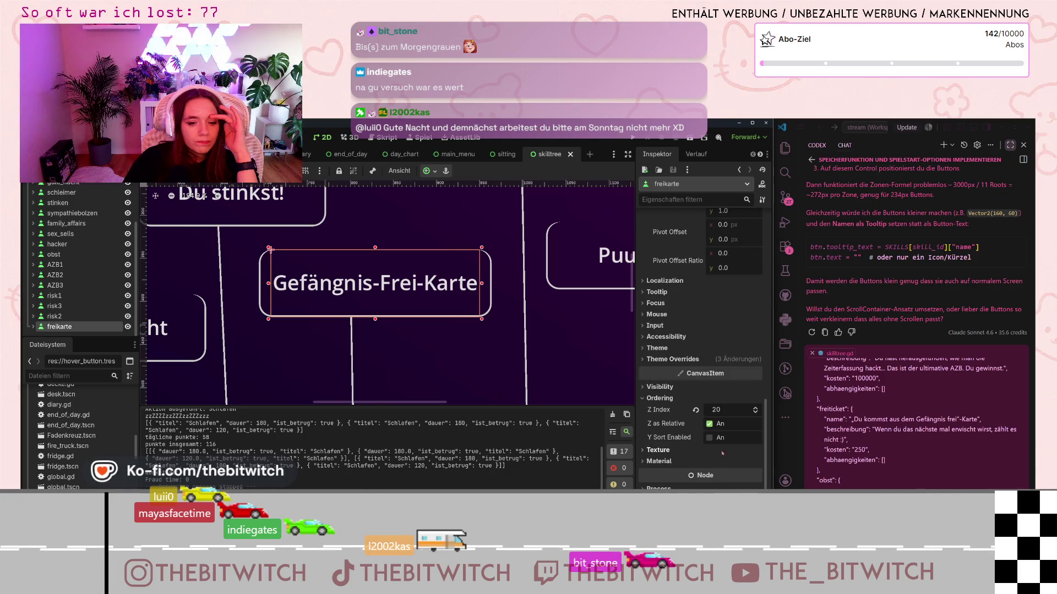
left_click(641, 362)
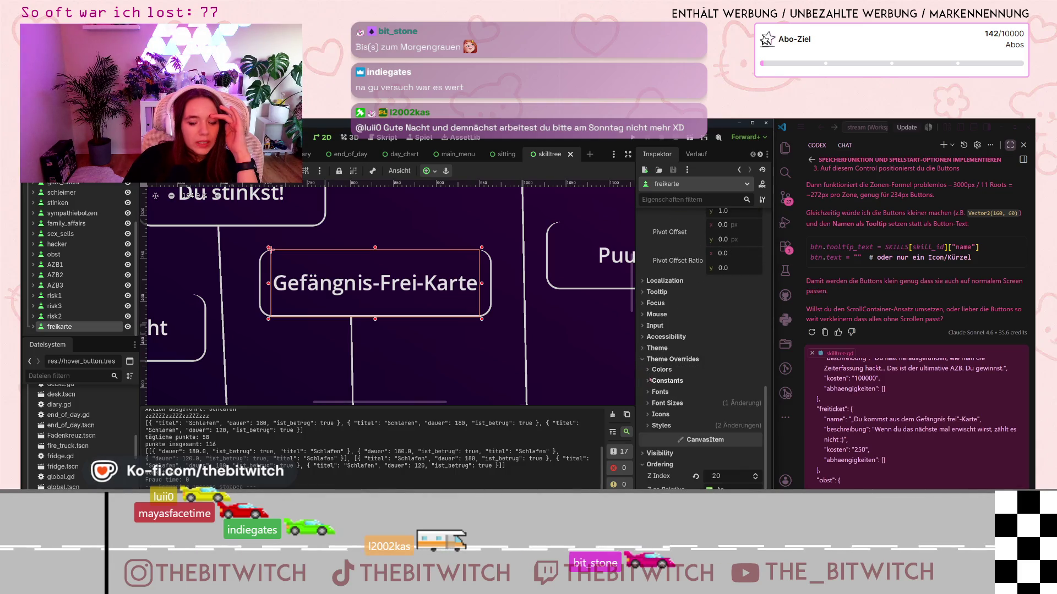
Step: Compare against the Risiko x0.8 button's properties in the Inspector
left_click(55, 317)
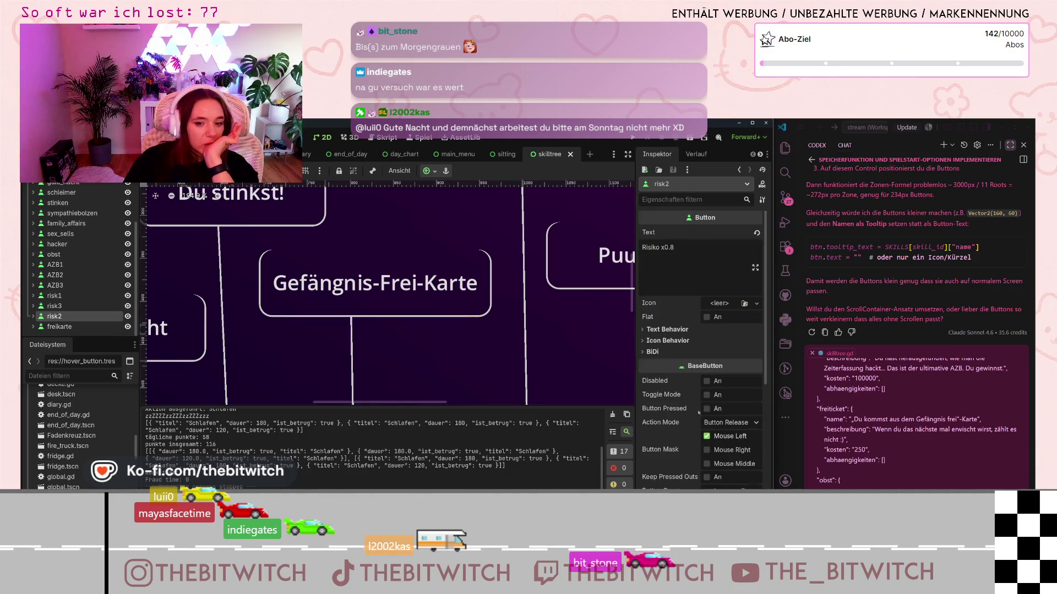
scroll(706, 387, "down", 5)
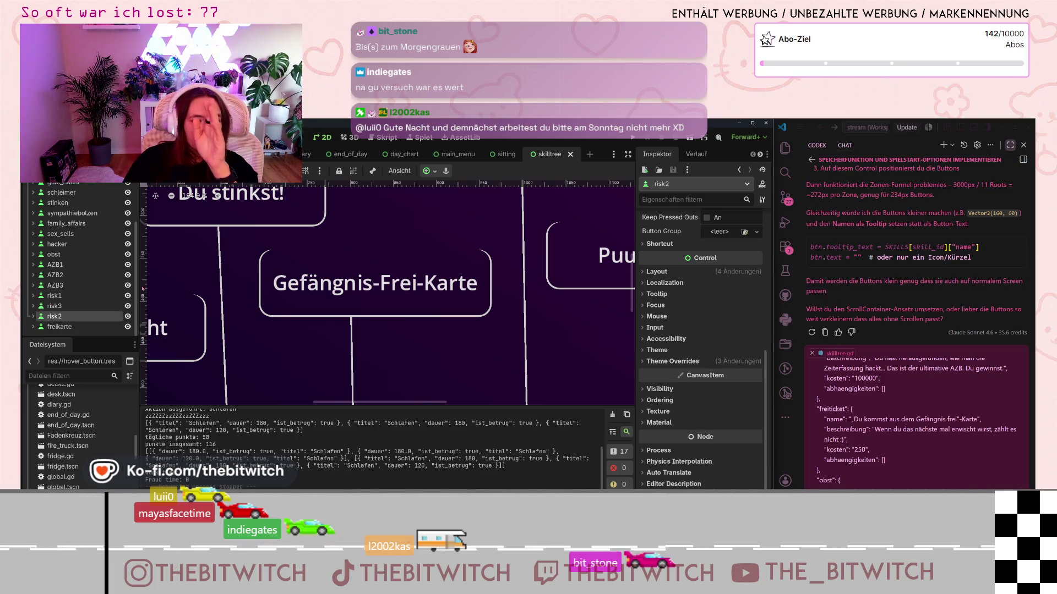
scroll(290, 331, "down", 10)
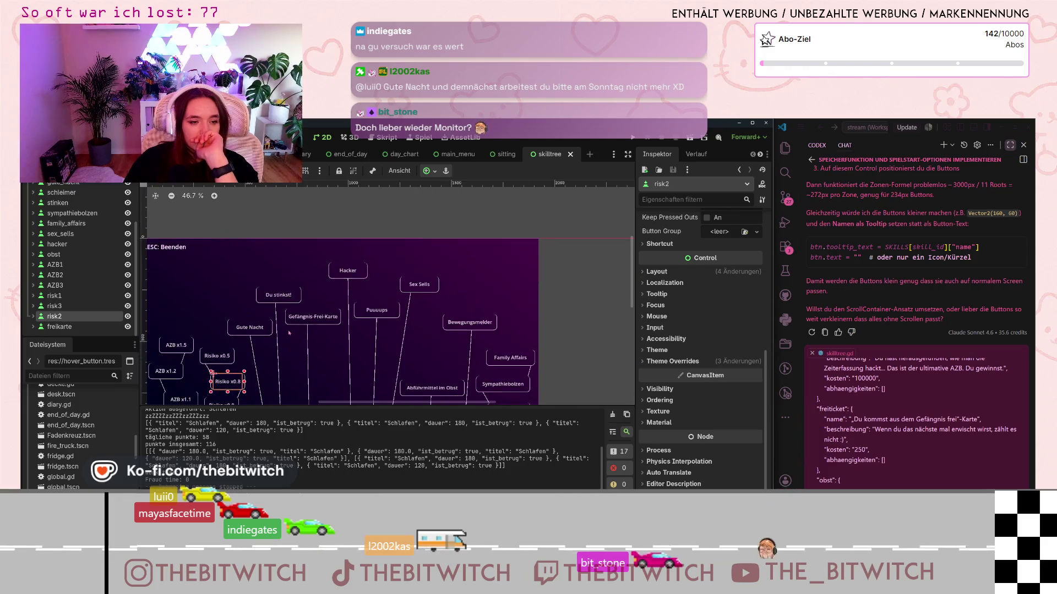
scroll(290, 331, "up", 1)
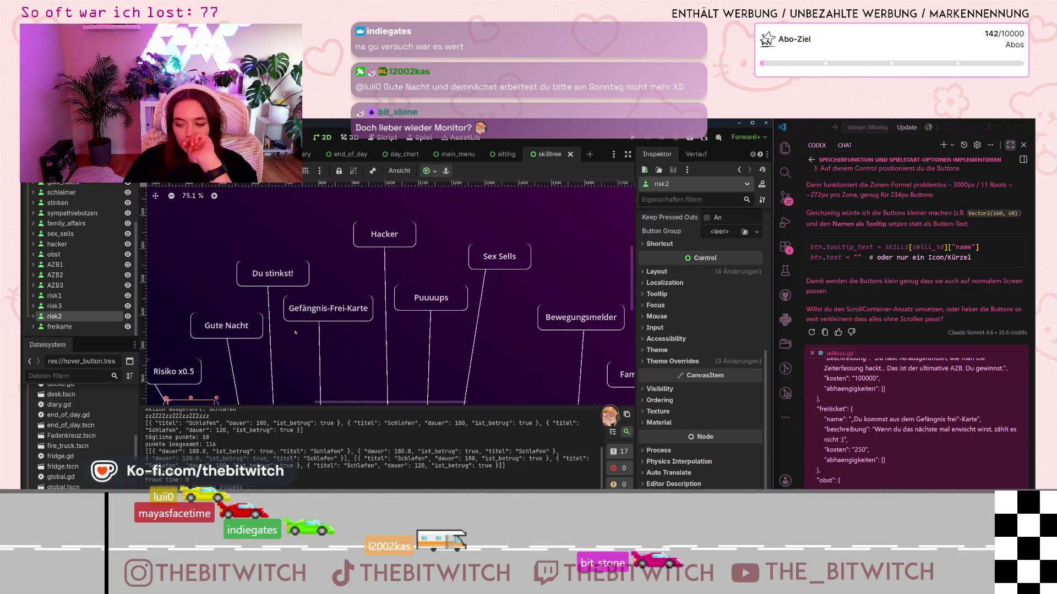
scroll(434, 322, "down", 3)
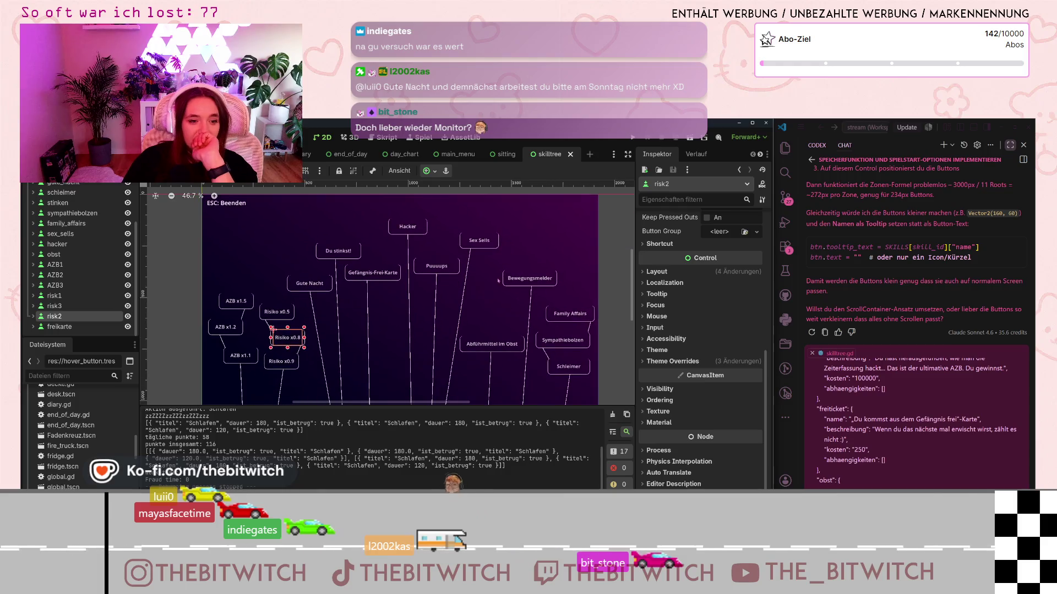
scroll(336, 267, "up", 2)
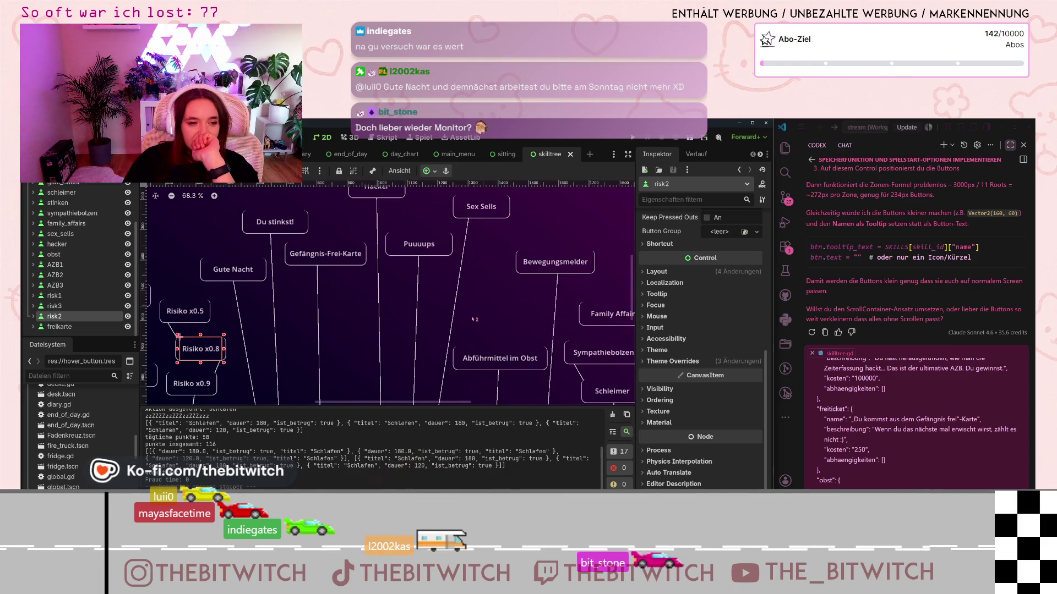
Step: Set the Gefängnis-Frei-Karte button's Z Index to 200, save skilltree, and run the game
left_click(329, 260)
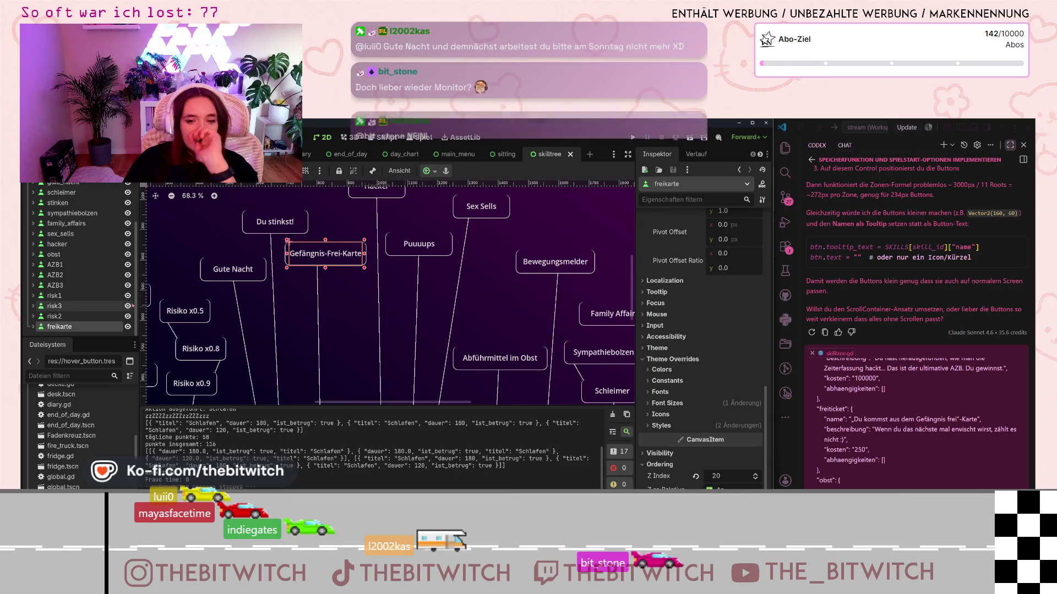
left_click(724, 479)
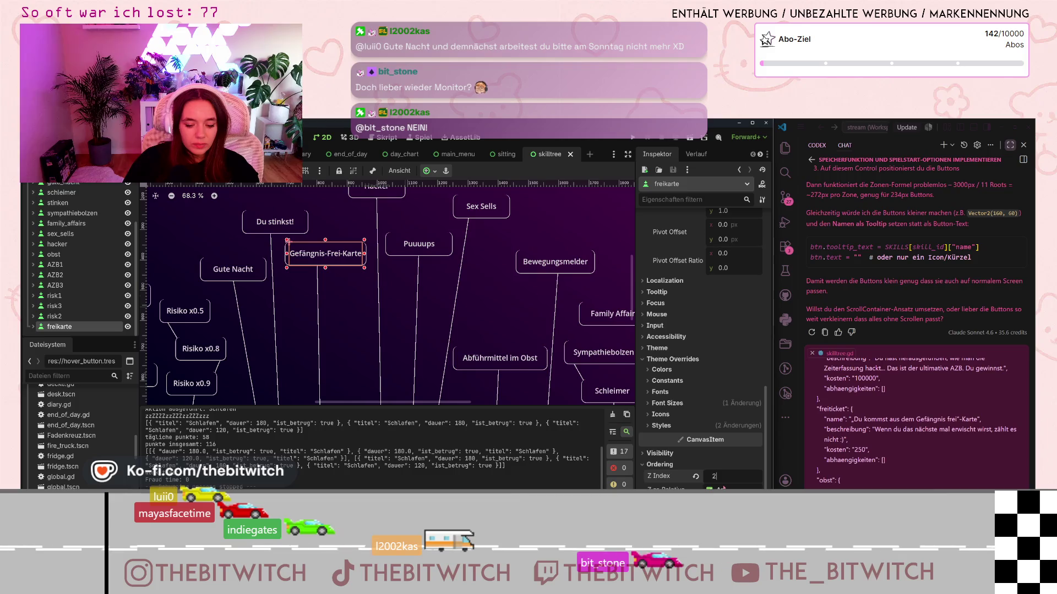
type("05000")
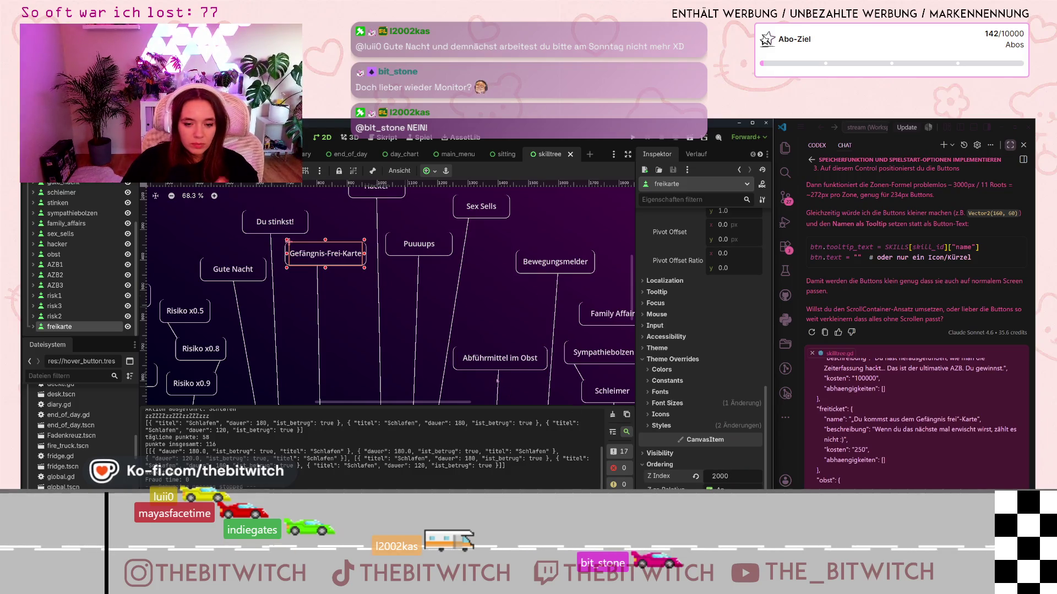
left_click(500, 358)
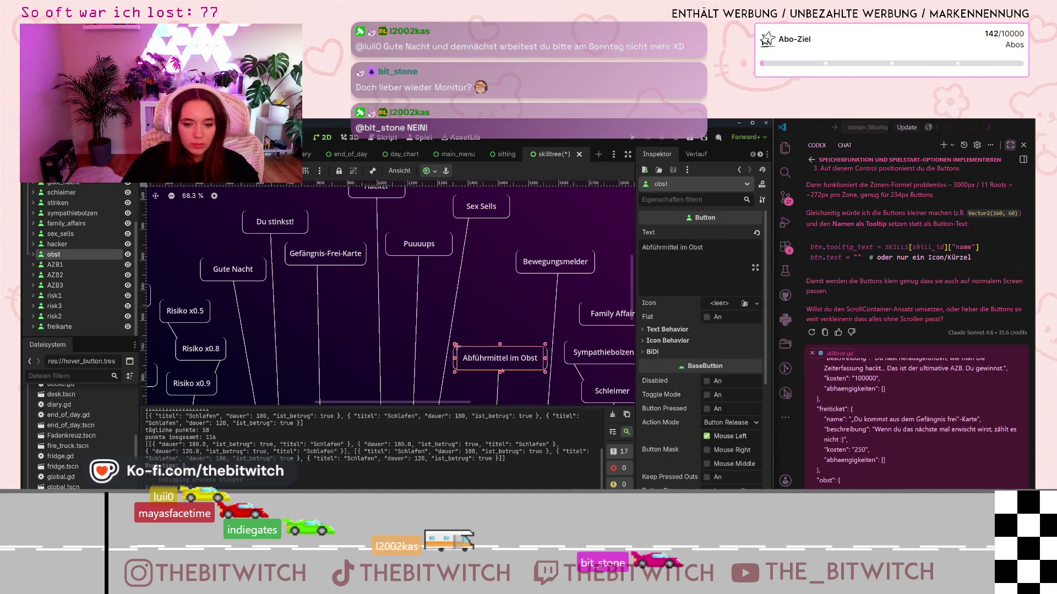
left_click(506, 313)
key("ctrl+s")
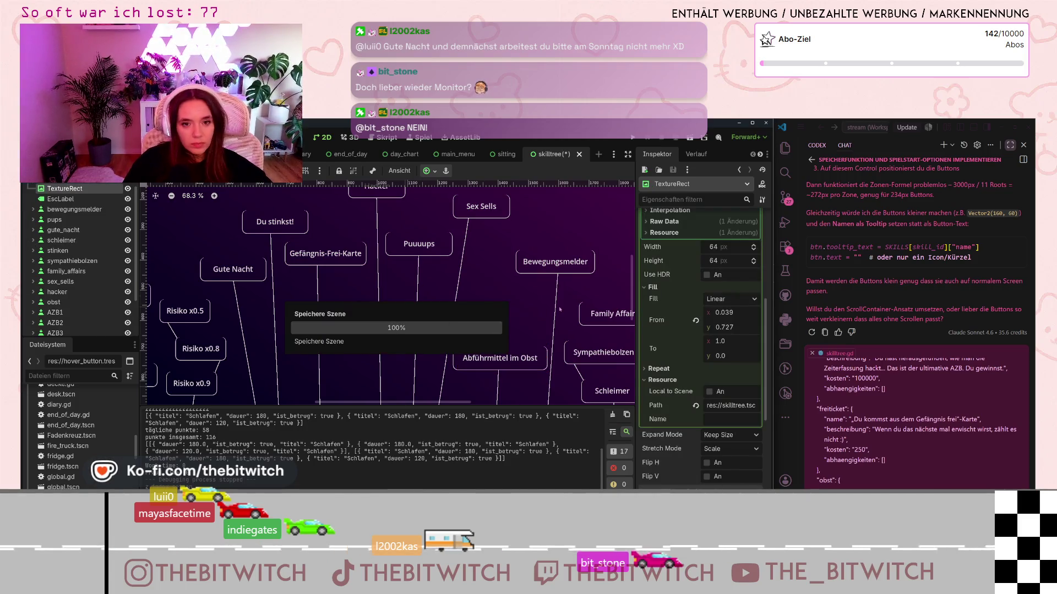
key("F5")
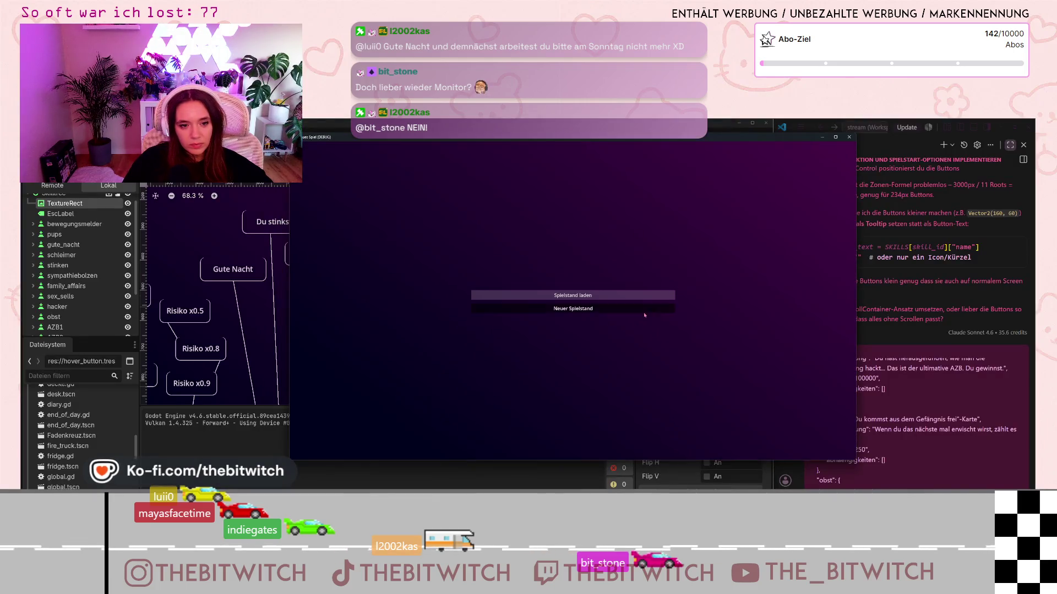
Step: Start a new save game, walk to the sofa and sleep to reach the skill tree
left_click(573, 308)
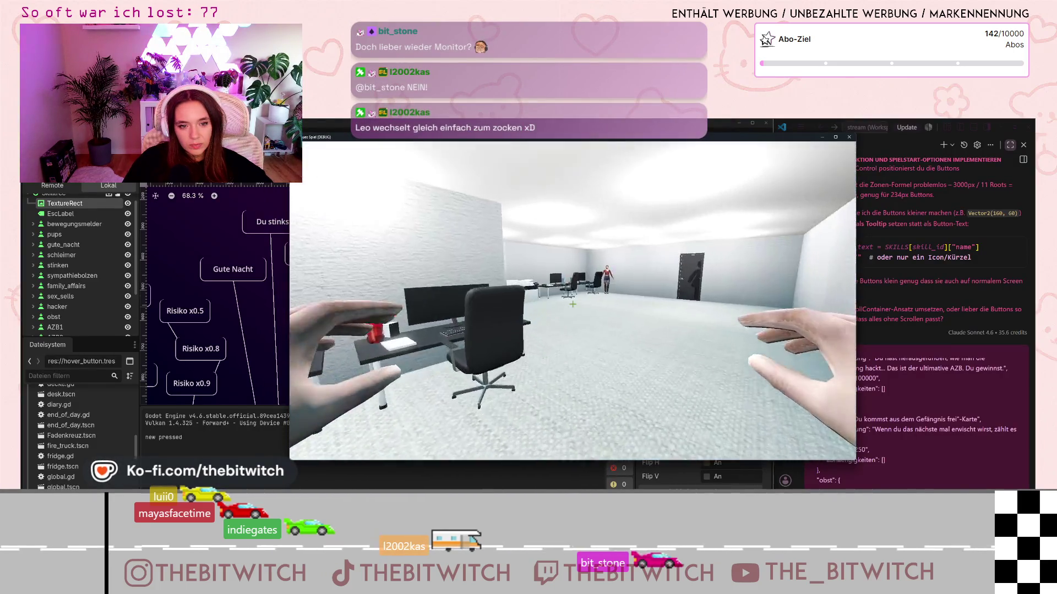
key("w")
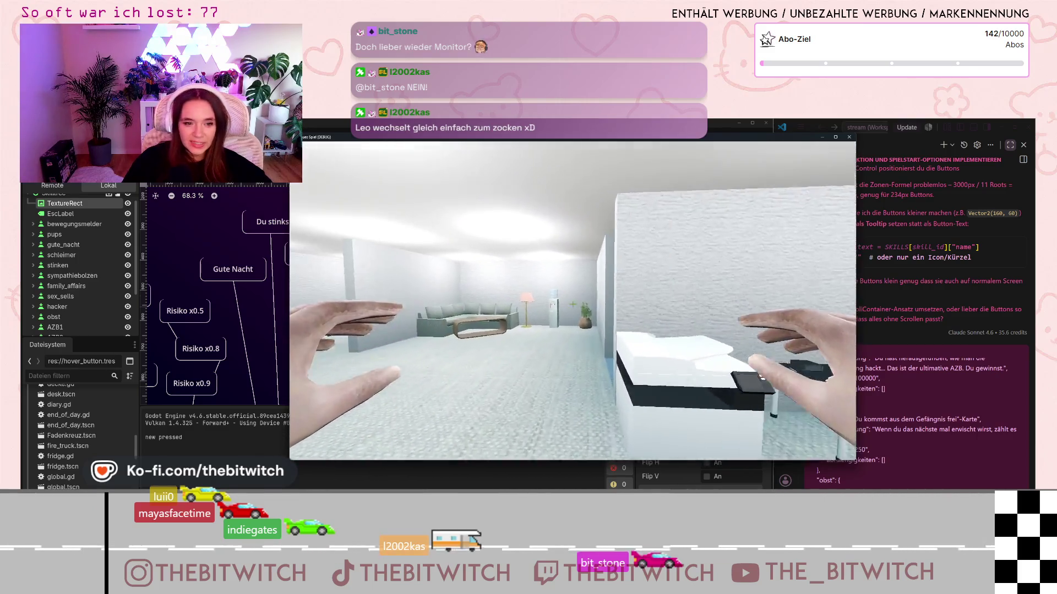
key("w")
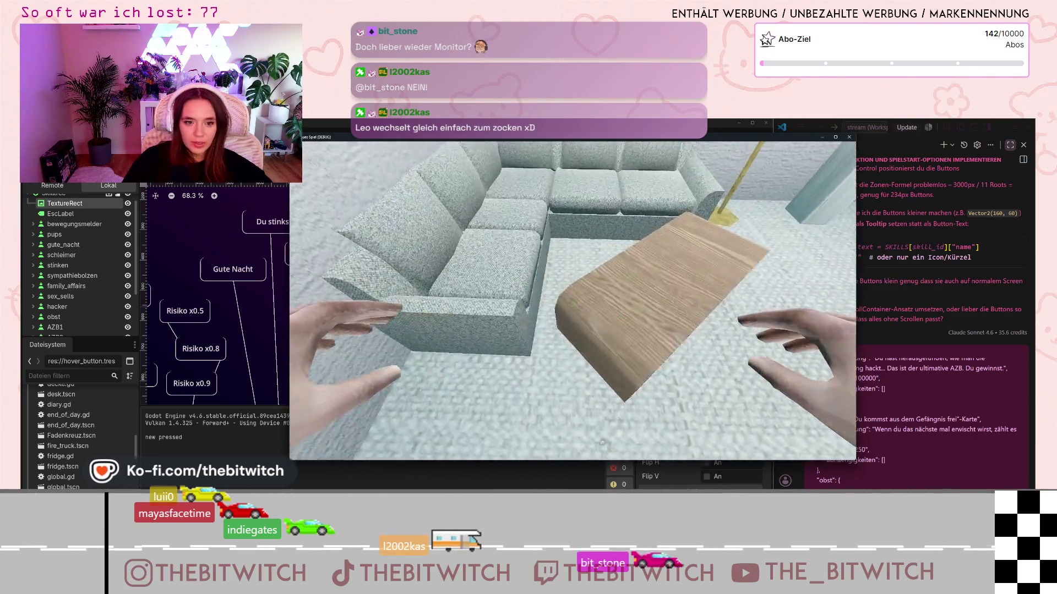
left_click(574, 304)
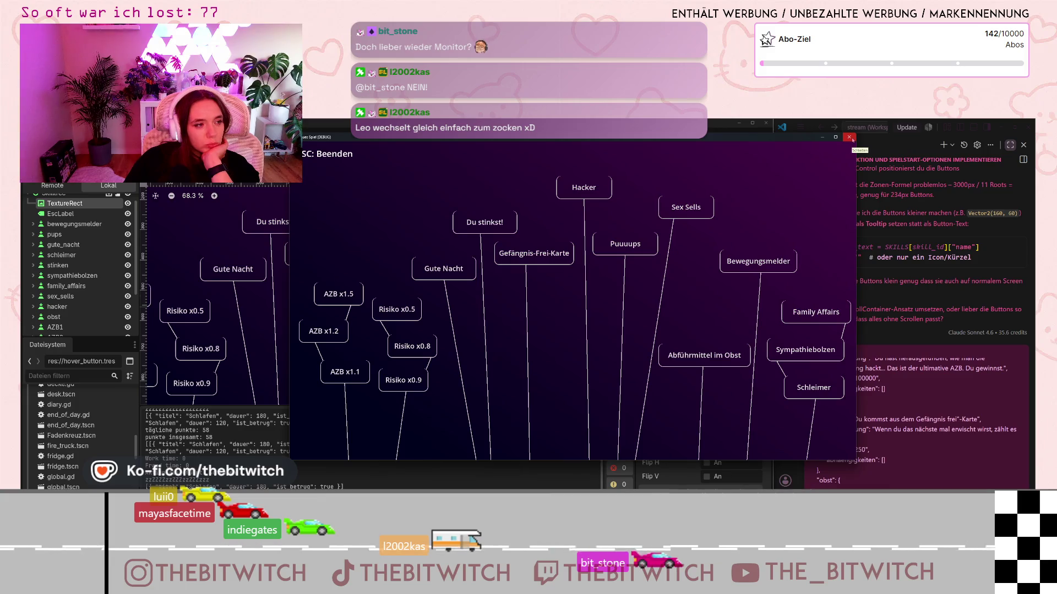
Step: Close the game and drag the Gefängnis-Frei-Karte button's right edge to widen it slightly
left_click(852, 139)
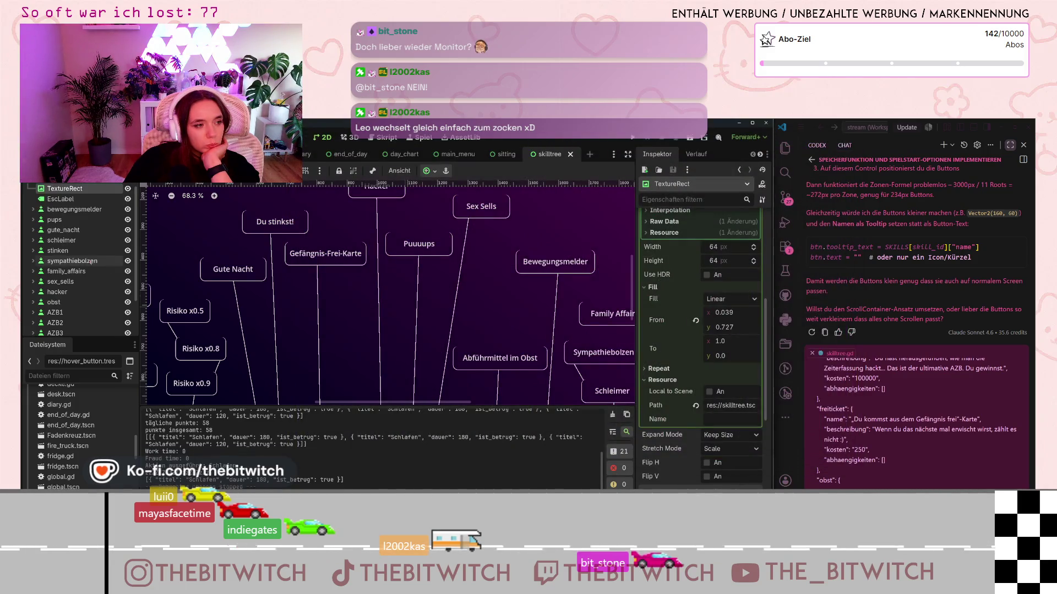
scroll(87, 264, "down", 3)
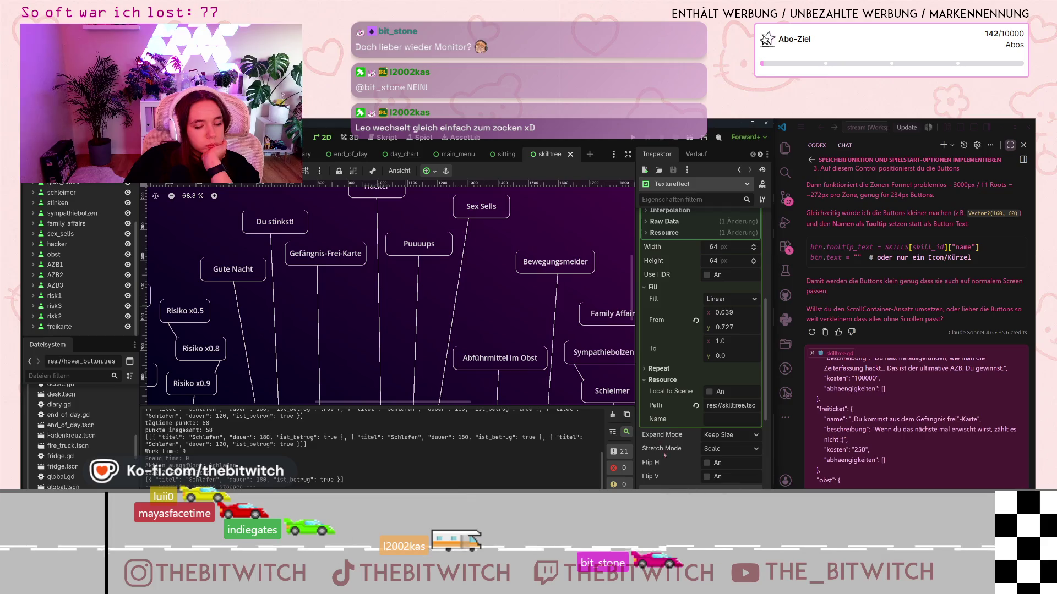
left_click(308, 260)
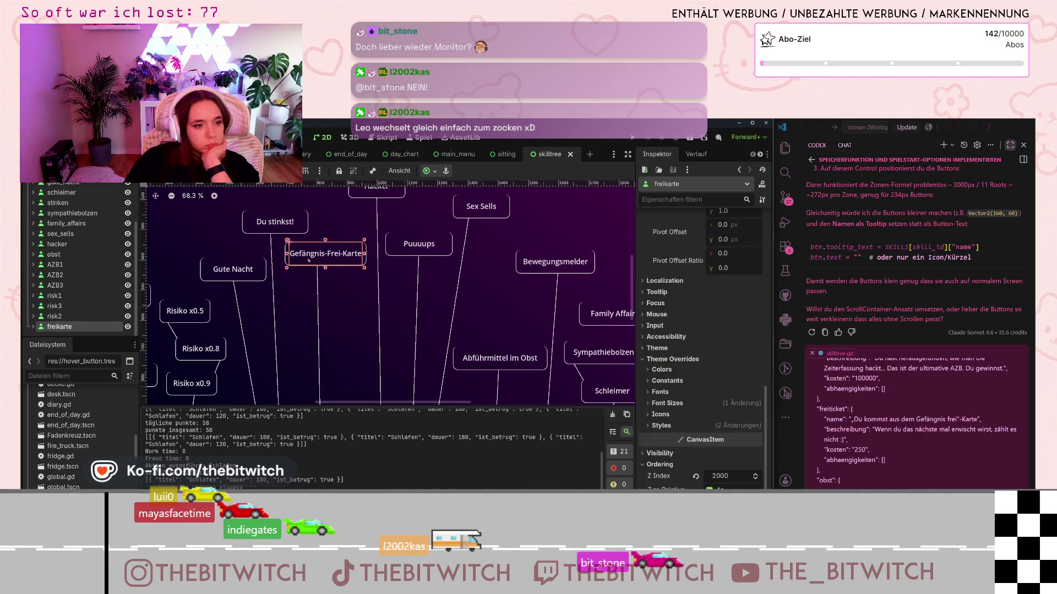
scroll(311, 259, "up", 2)
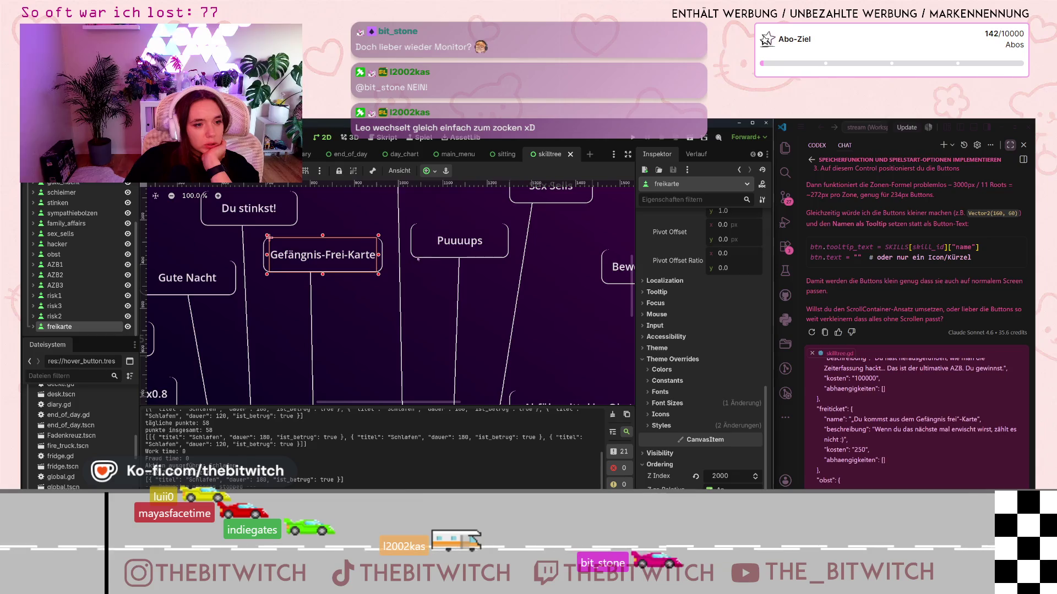
left_click_drag(379, 255, 383, 256)
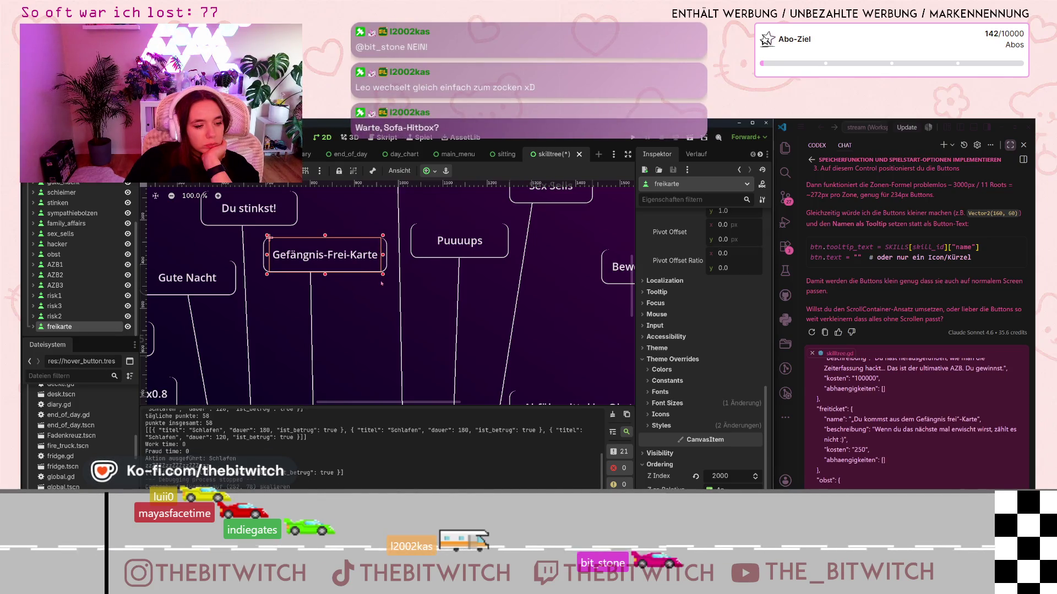
left_click(429, 236)
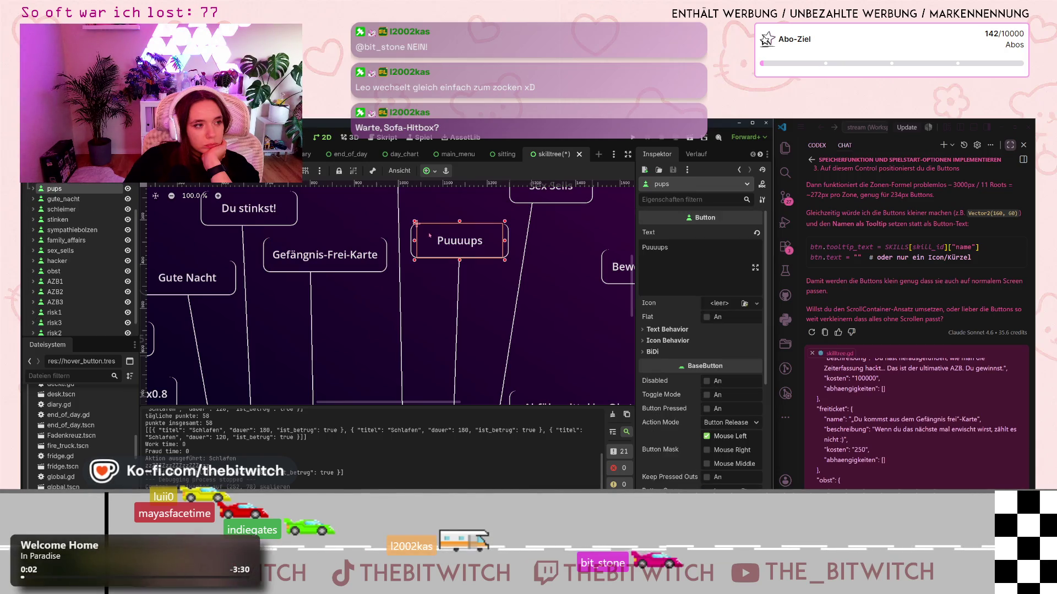
left_click(269, 238)
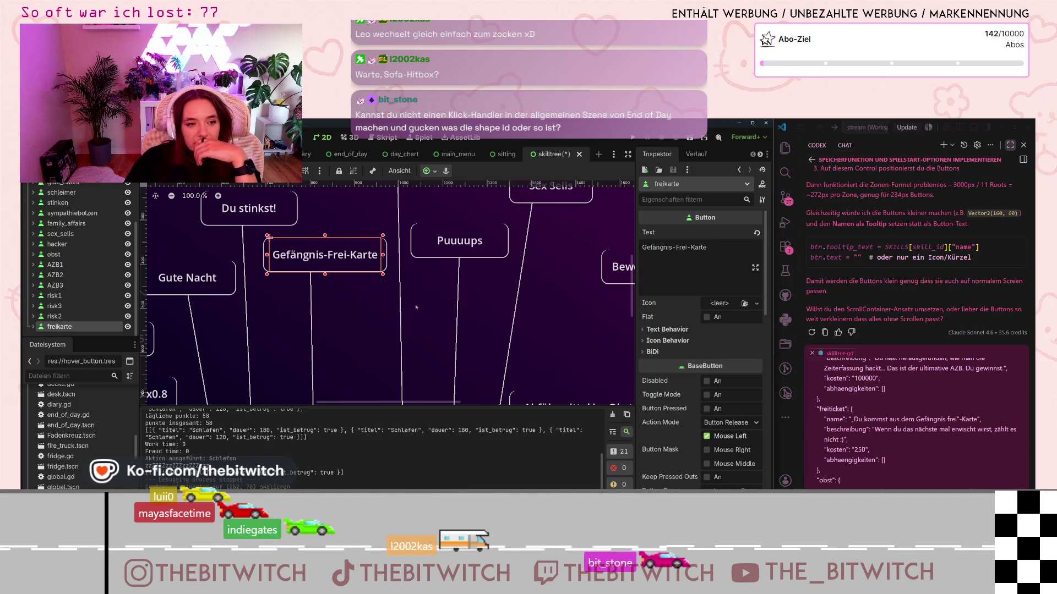
scroll(400, 317, "down", 3)
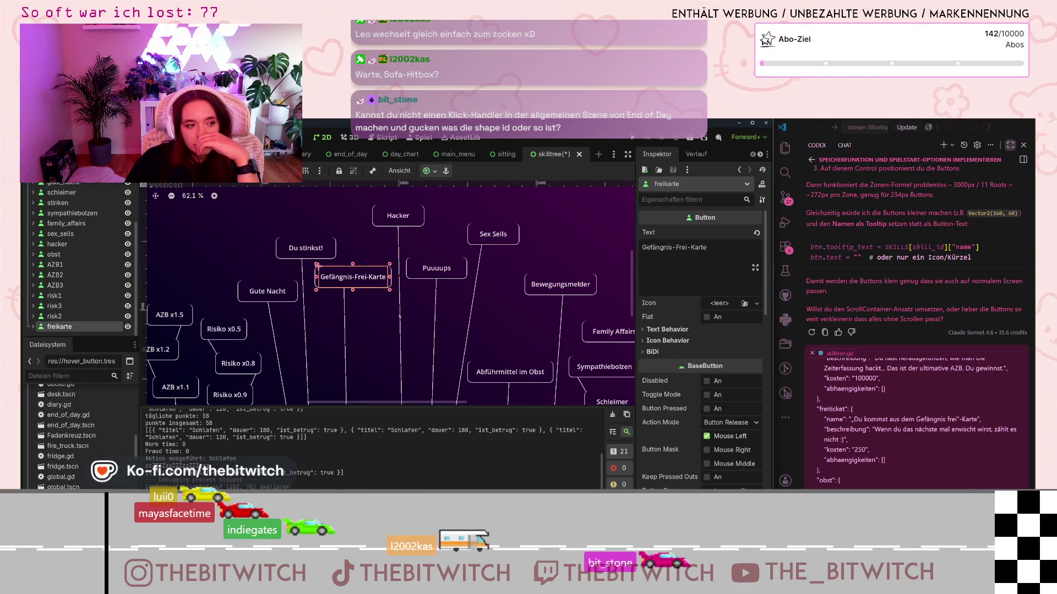
Step: Zoom out to review the skill buttons, deselect the Gefängnis-Frei-Karte button, and save skilltree
scroll(400, 317, "down", 3)
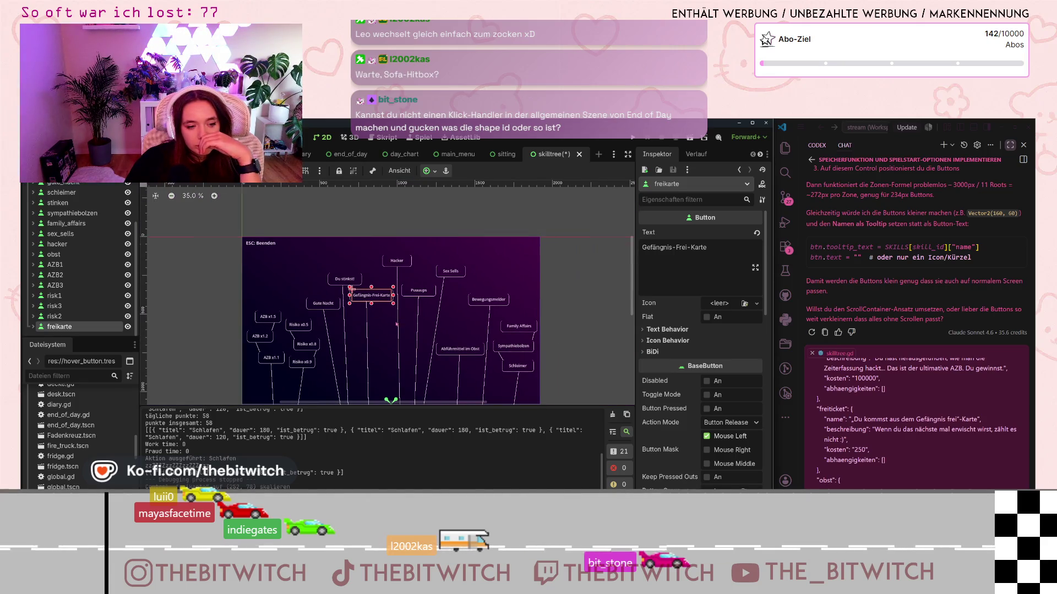
scroll(394, 317, "up", 1)
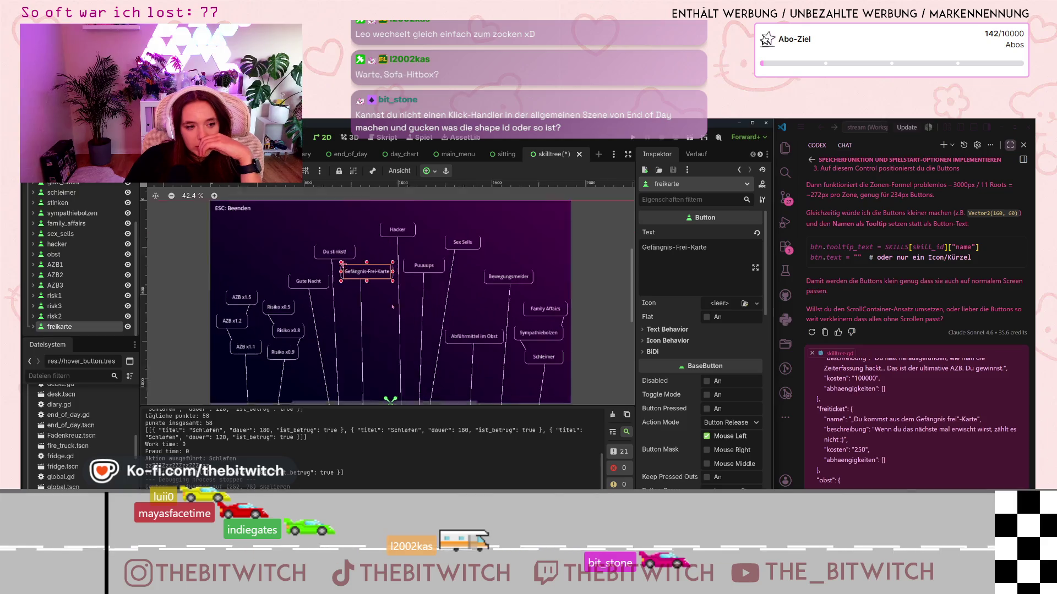
scroll(392, 307, "up", 3)
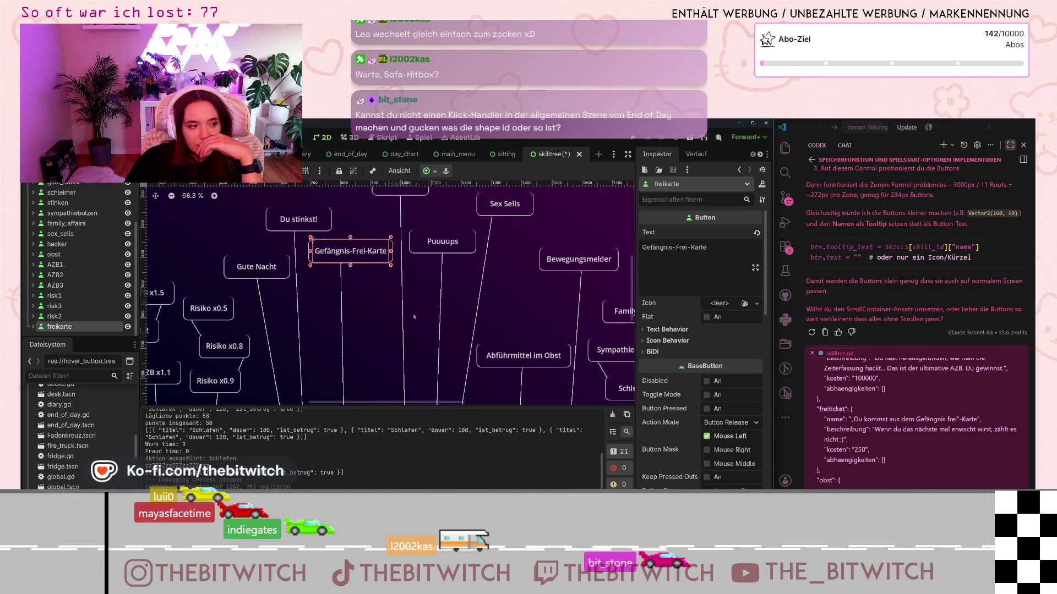
scroll(452, 330, "down", 3)
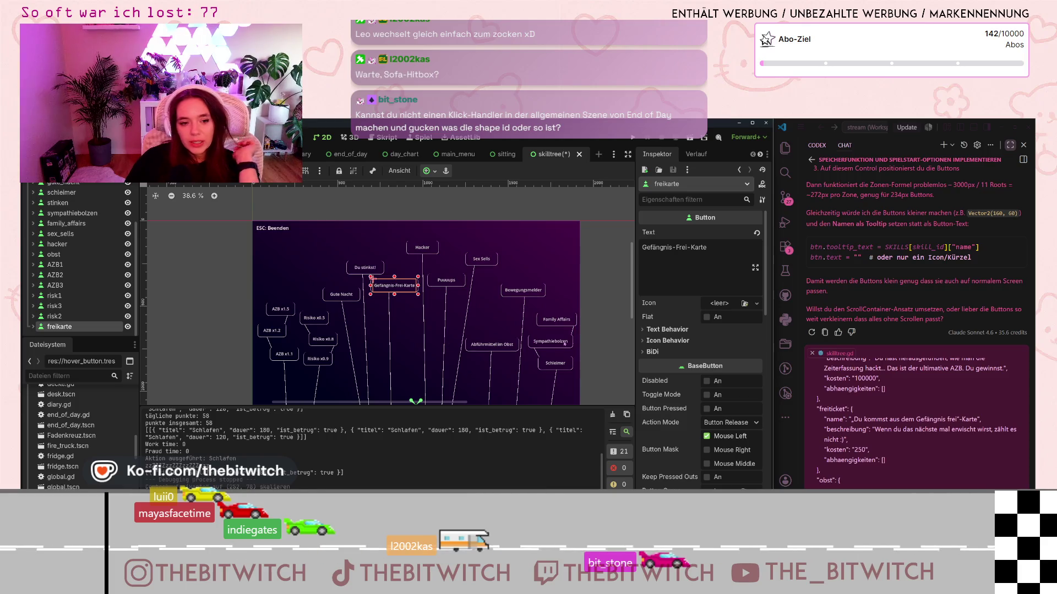
left_click(589, 334)
key("ctrl+s")
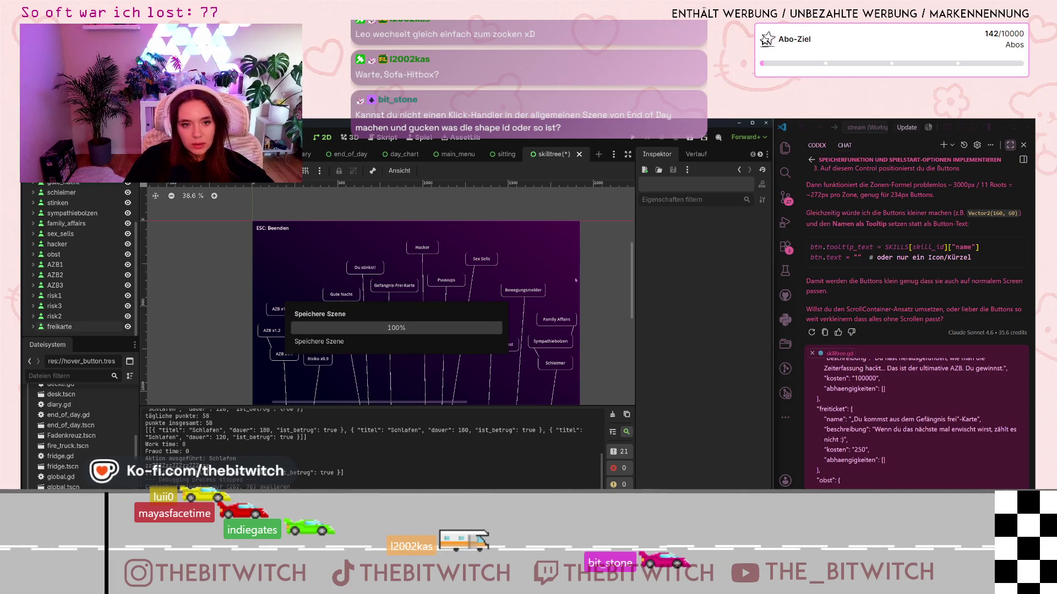
Step: Run the game with a new save, sleep on the sofa to end the day, and open the Skilltree
key("F5")
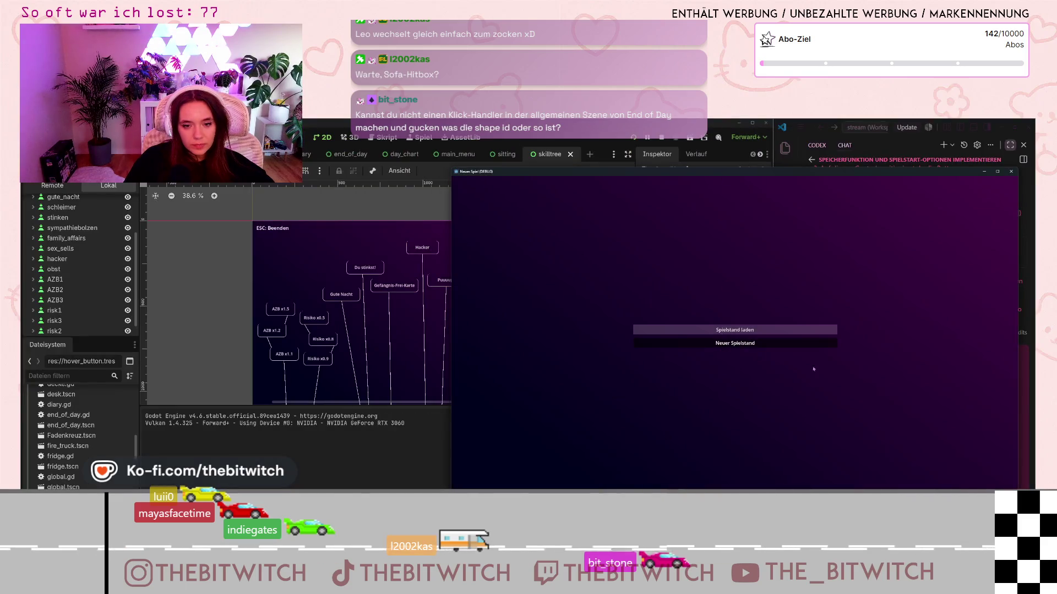
left_click(823, 343)
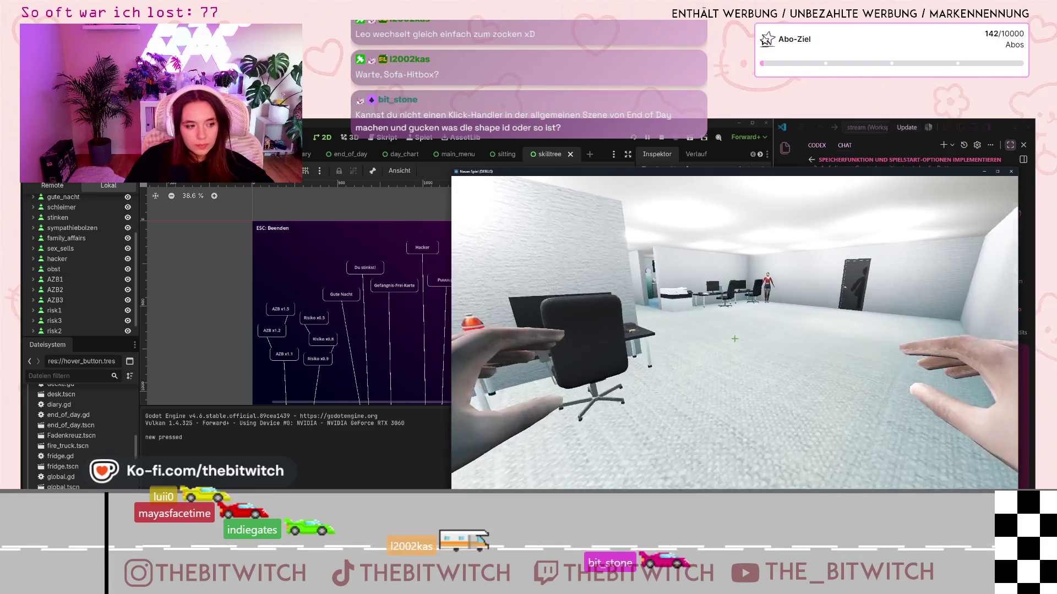
key("w")
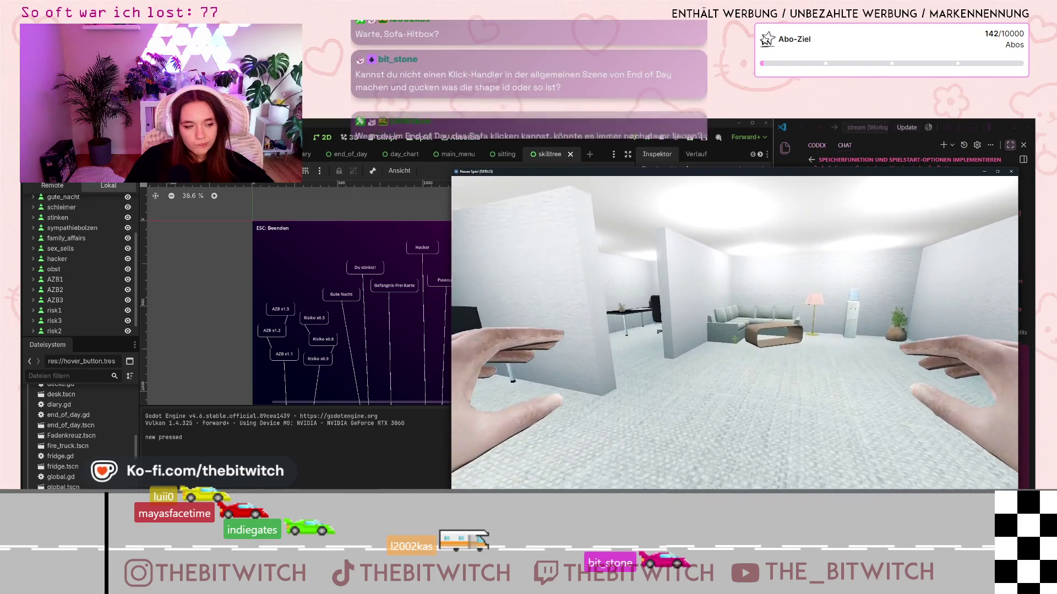
key("w")
left_click(735, 338)
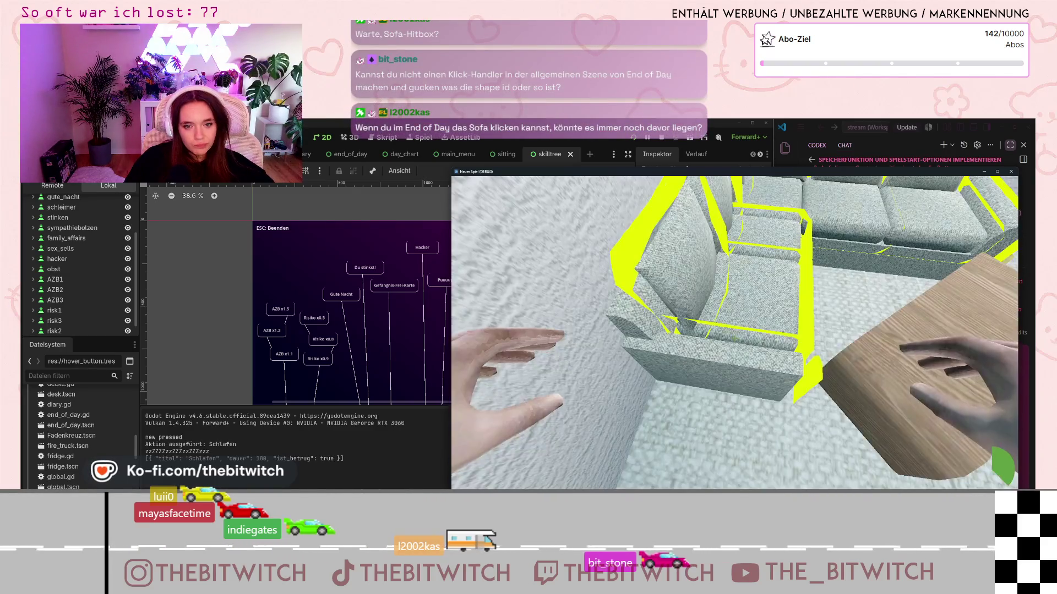
left_click(734, 339)
left_click(735, 339)
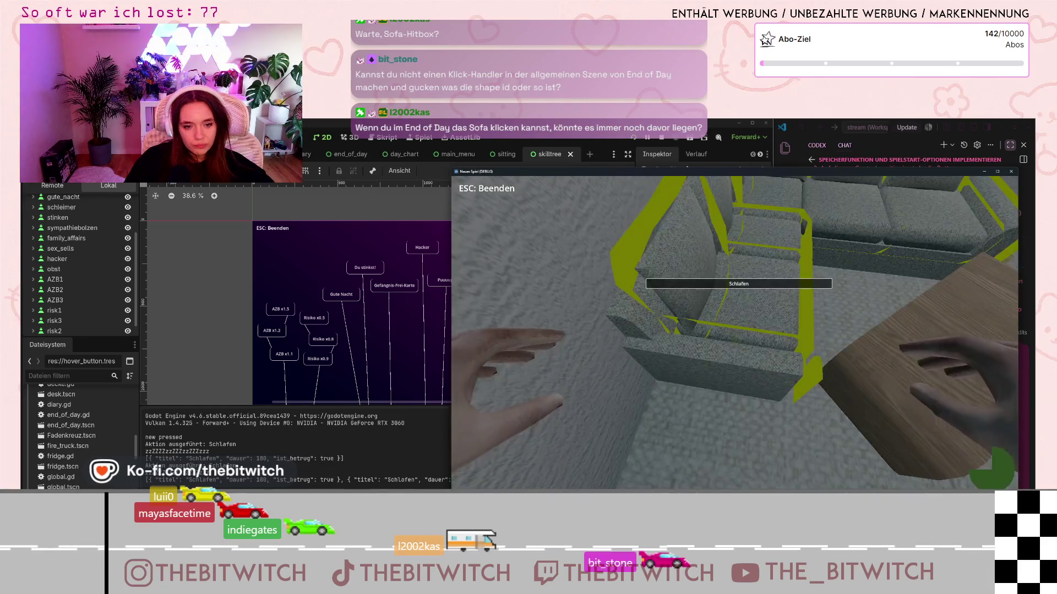
left_click(979, 467)
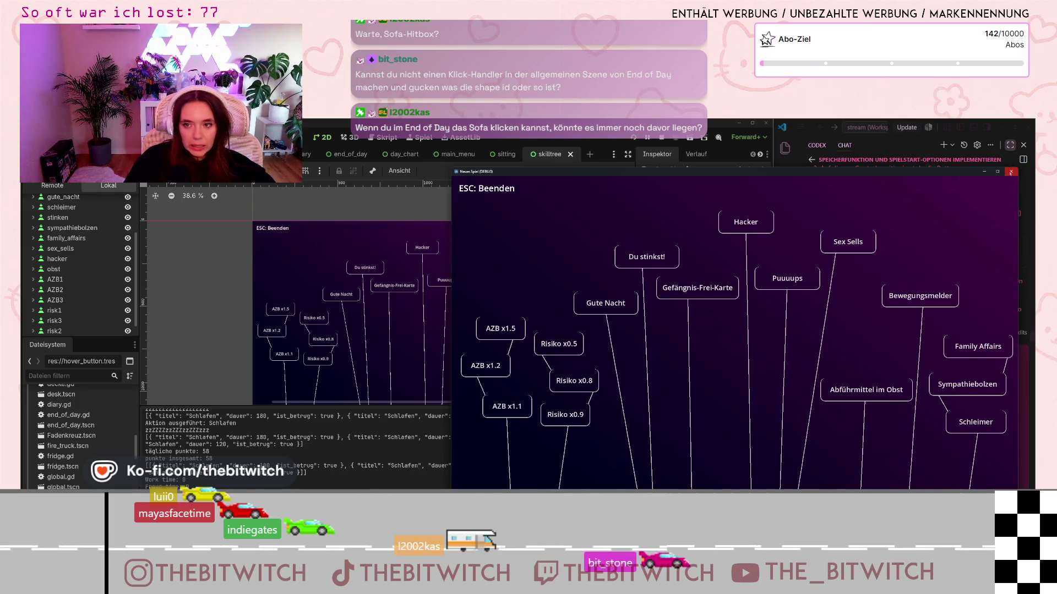
Step: Stop the running game and select the skilltree scene's background TextureRect
key("Escape")
left_click(444, 307)
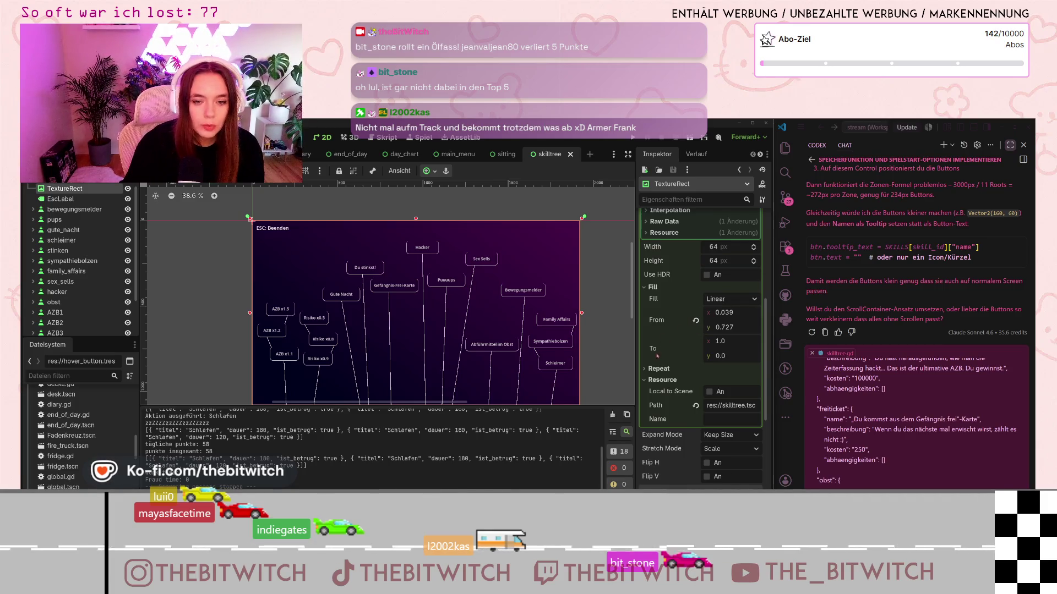
Step: Select the Gefängnis-Frei-Karte skill button in the 2D viewport
scroll(657, 356, "down", 2)
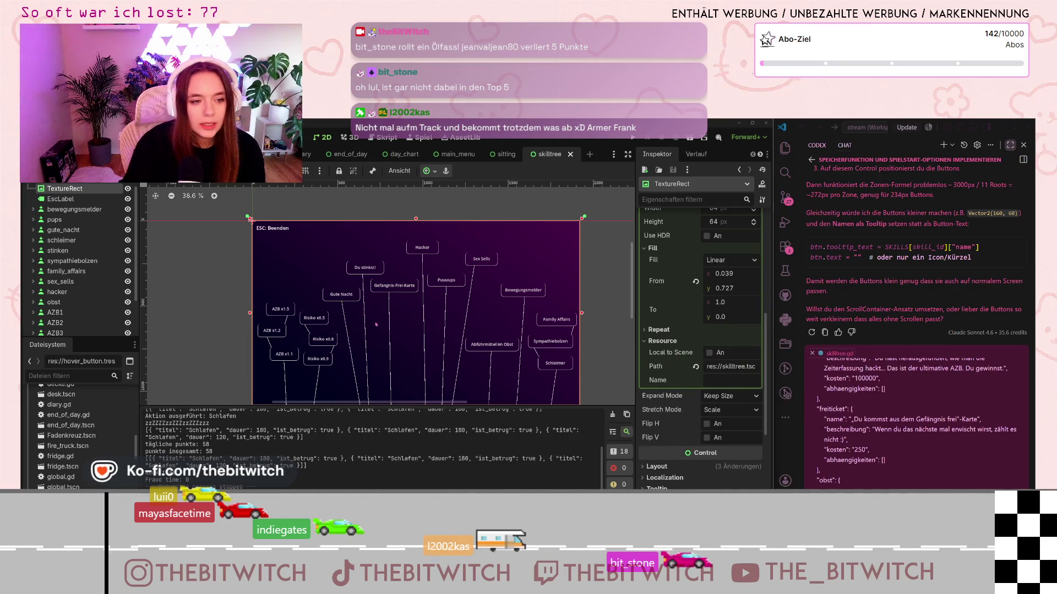
scroll(376, 325, "down", 1)
scroll(395, 340, "up", 3)
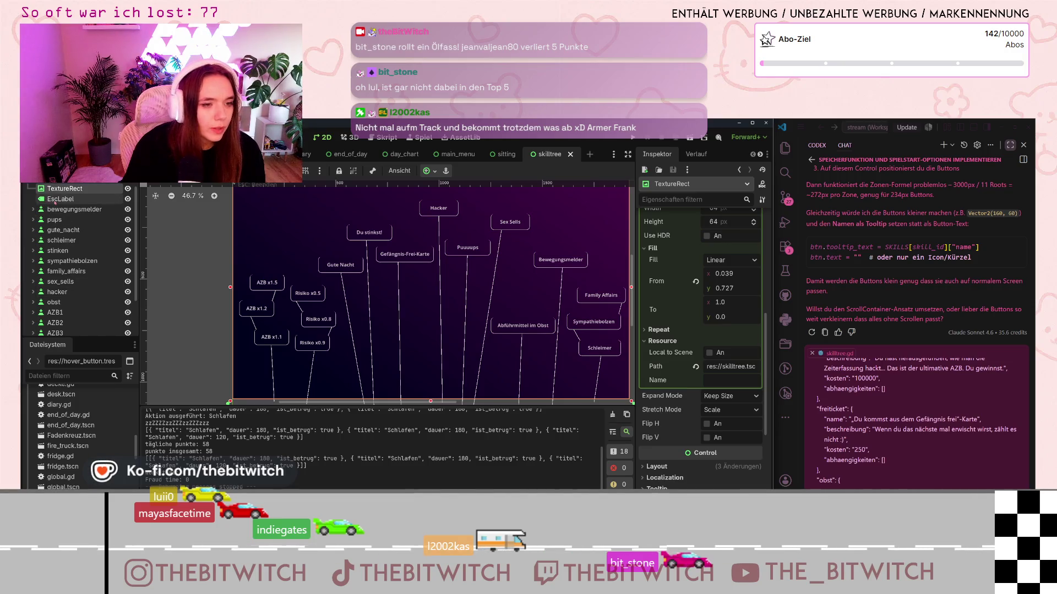
scroll(397, 258, "down", 1)
scroll(404, 255, "up", 2)
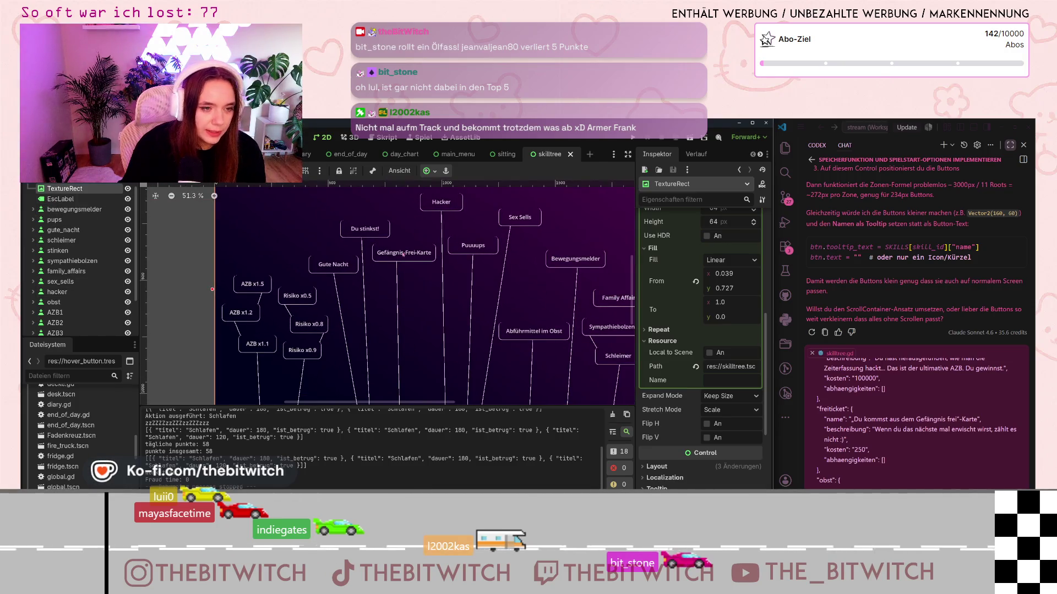
left_click(403, 255)
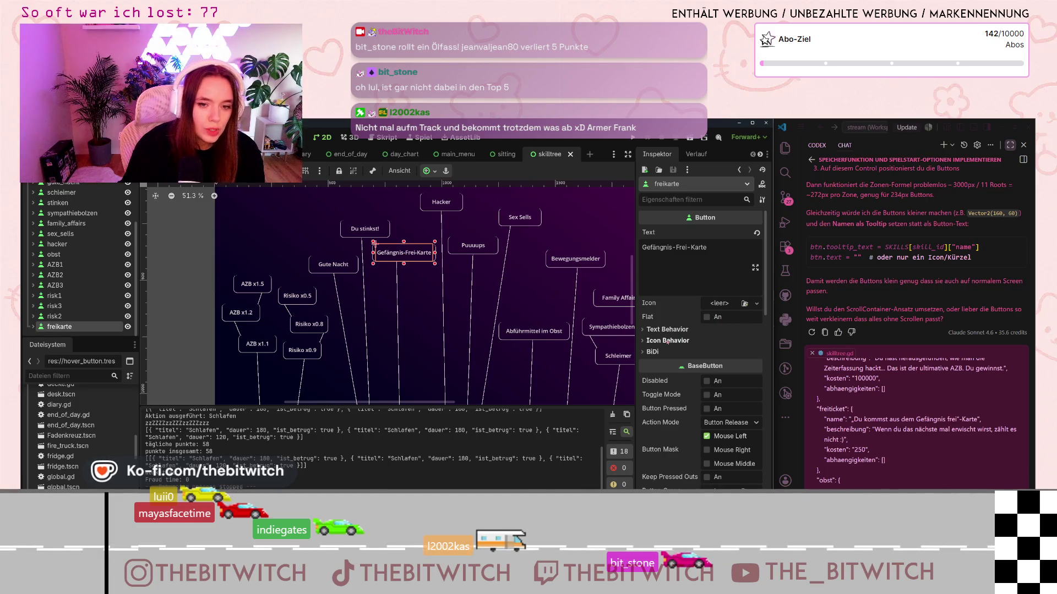
Step: Scroll the Inspector down to Ordering to see its Z Index of 2000
scroll(667, 385, "down", 3)
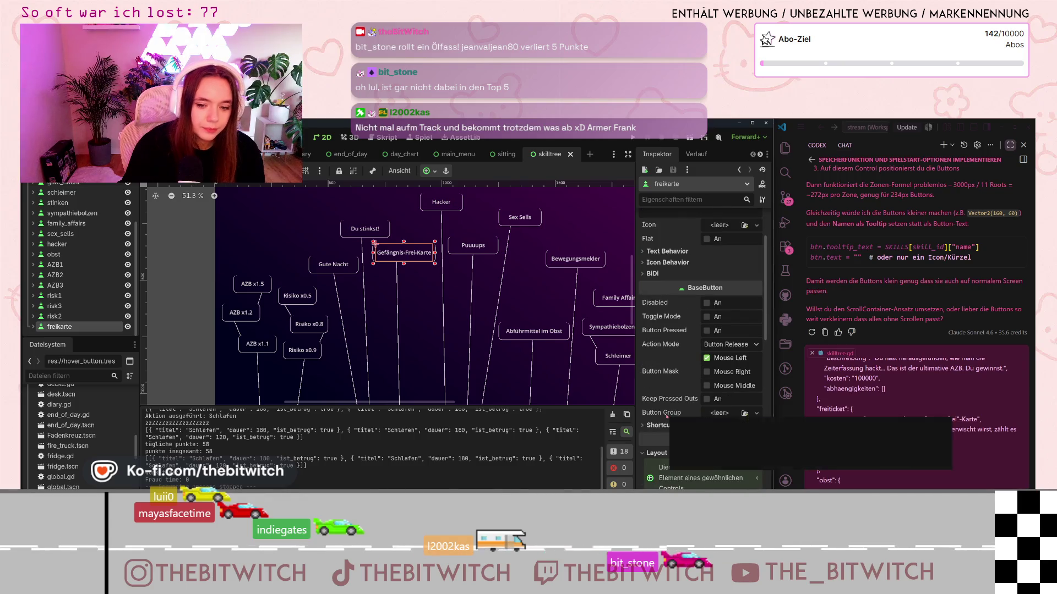
scroll(667, 417, "down", 2)
scroll(693, 428, "down", 2)
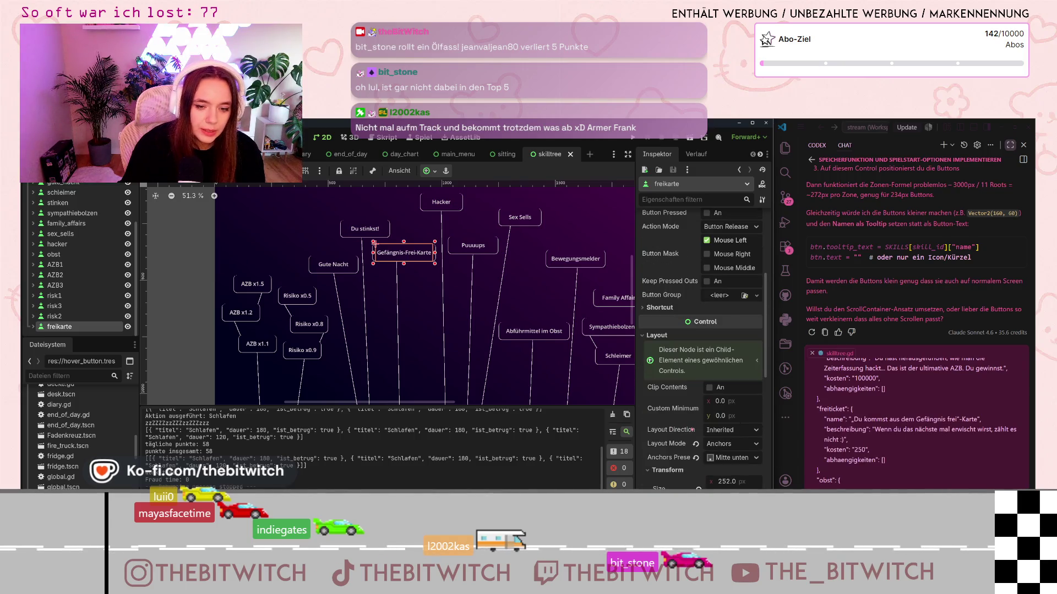
scroll(682, 432, "down", 6)
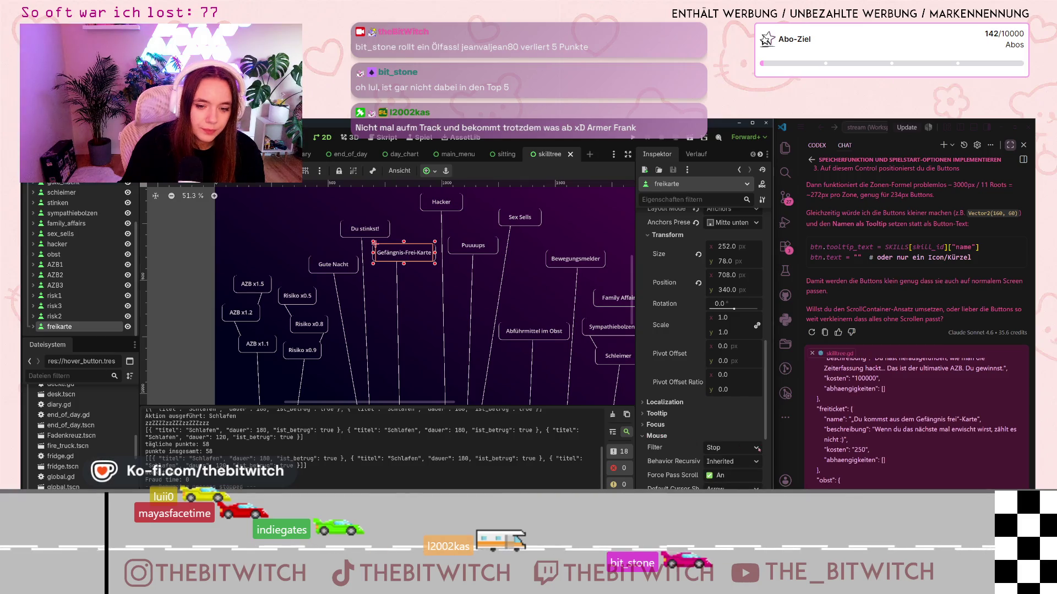
scroll(721, 441, "down", 2)
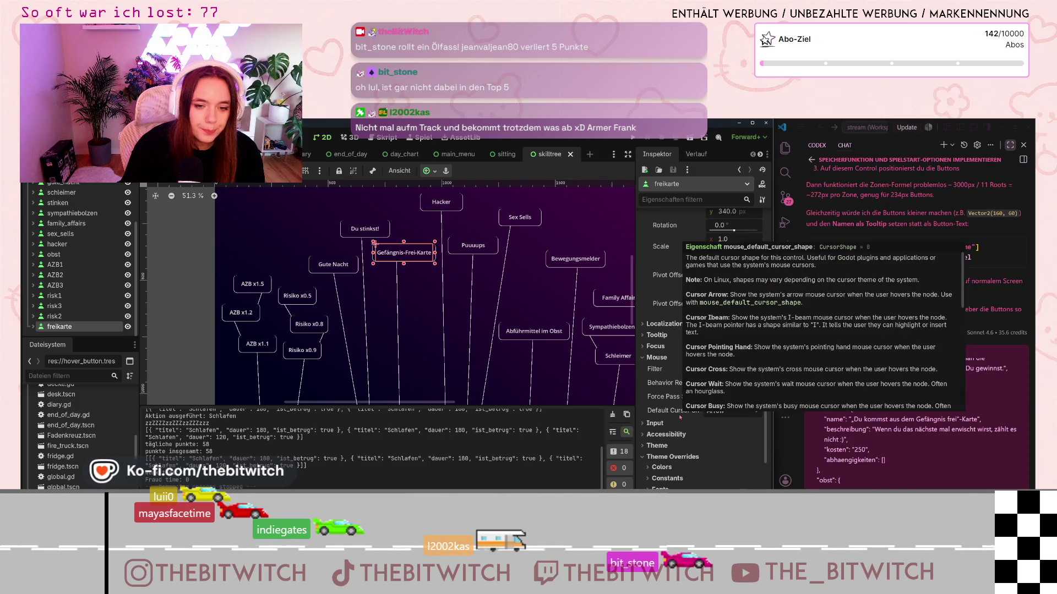
scroll(691, 464, "down", 2)
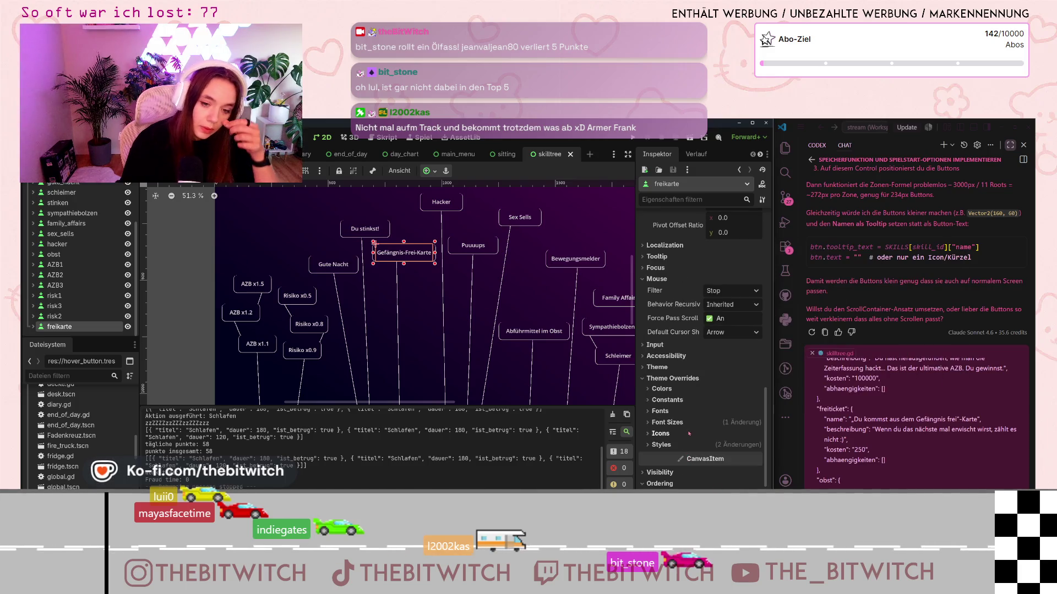
scroll(689, 435, "down", 3)
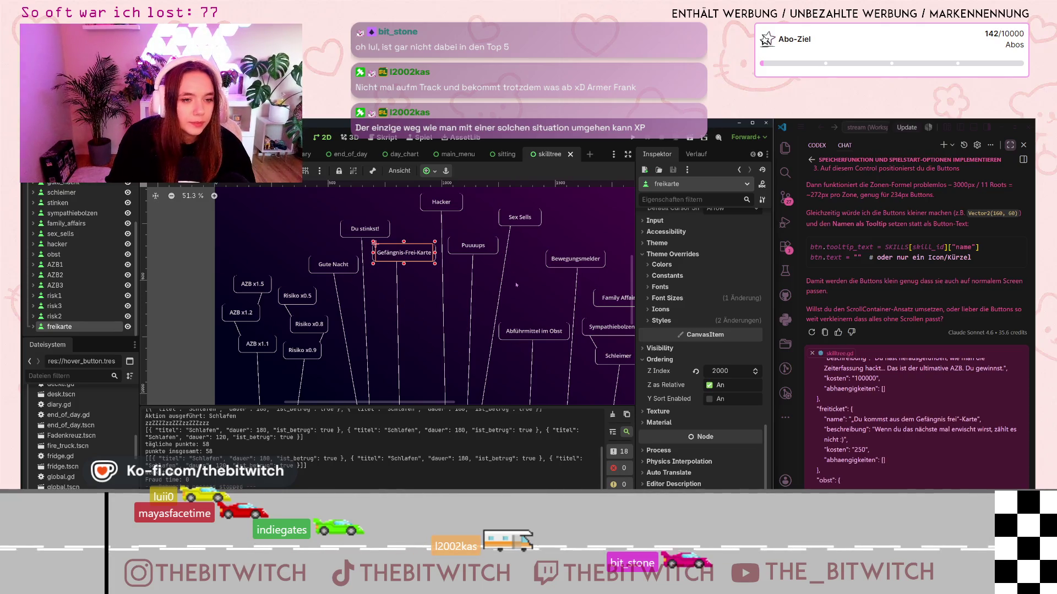
scroll(411, 297, "down", 3)
scroll(467, 303, "up", 1)
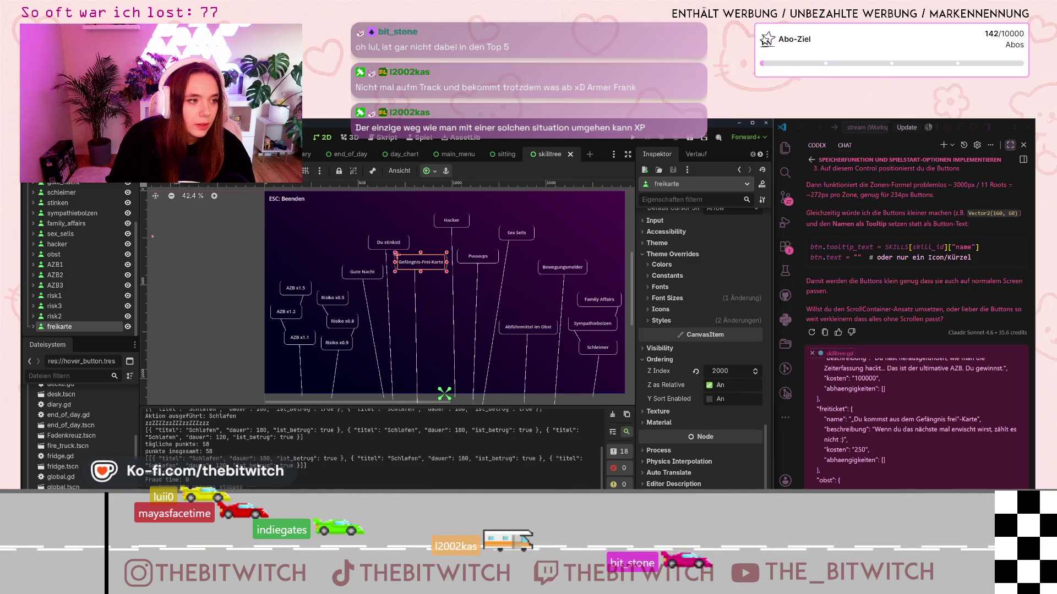
Step: Switch to the DayChart scene and select the end_of_day node
key("ctrl+Tab")
scroll(76, 254, "down", 3)
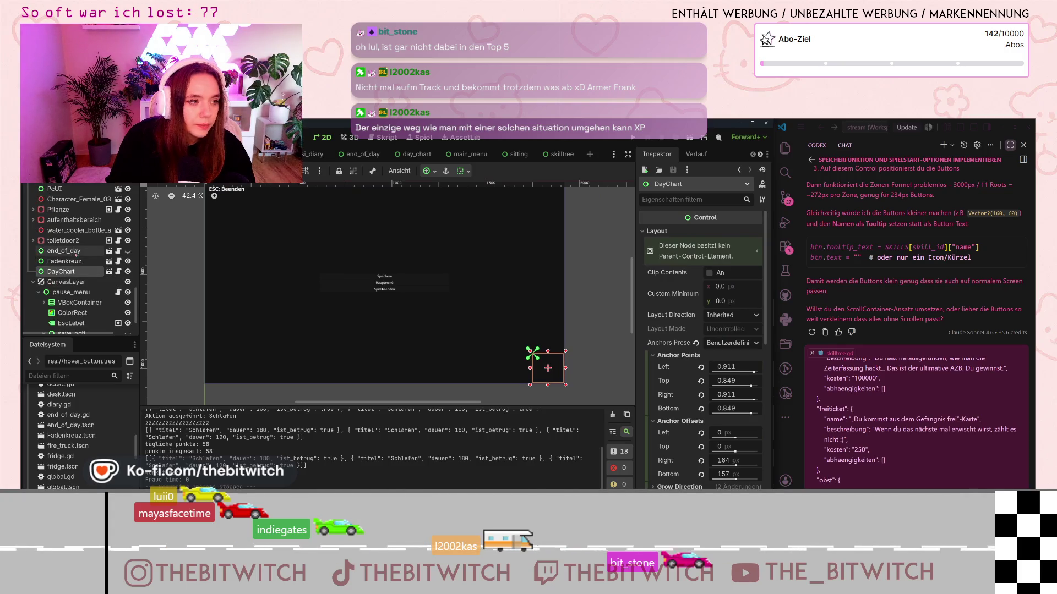
scroll(254, 286, "down", 2)
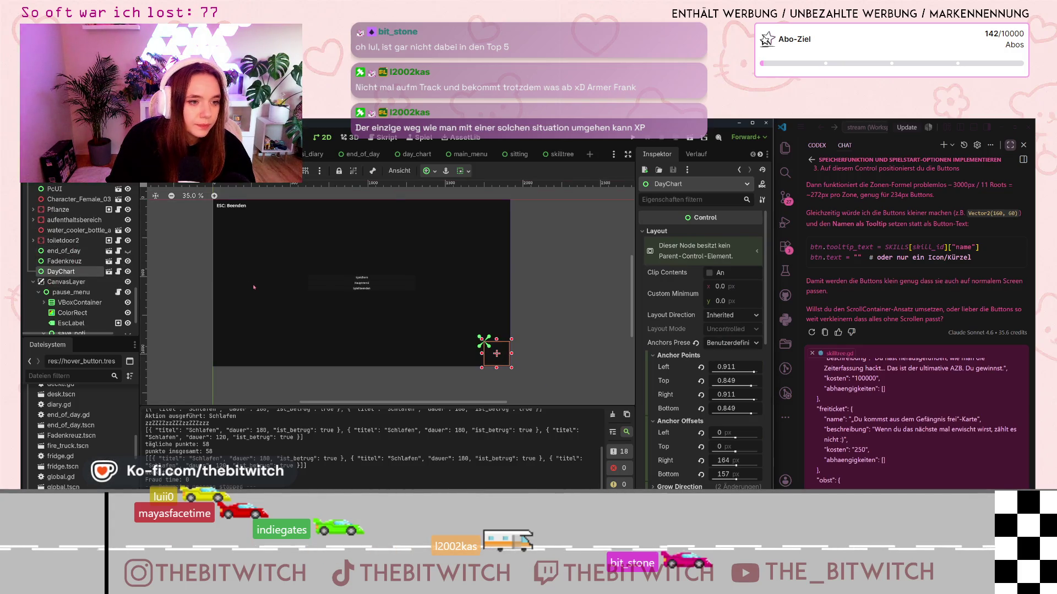
scroll(254, 287, "up", 2)
left_click(58, 251)
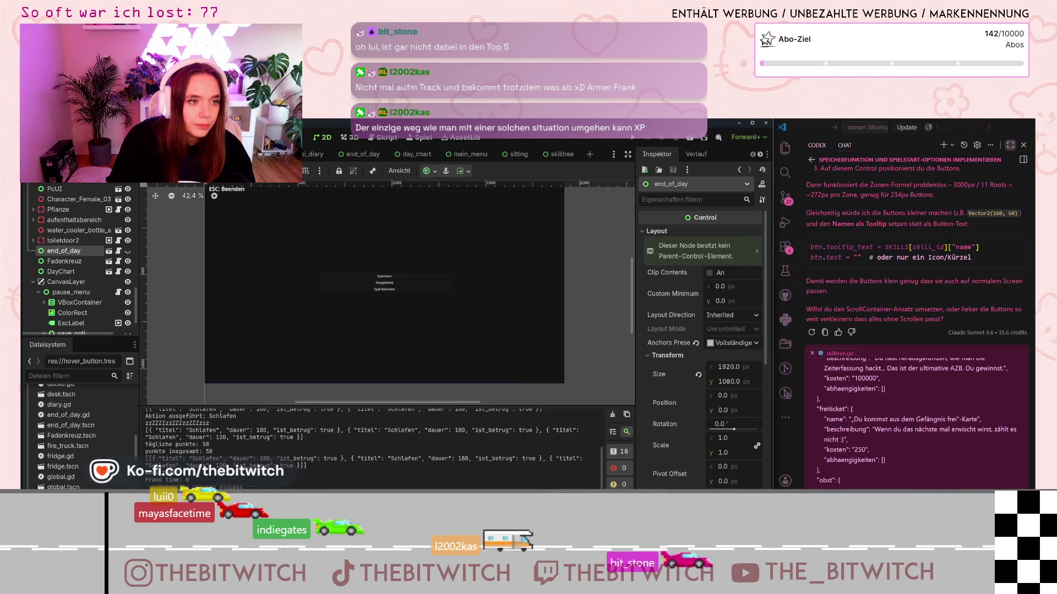
Step: Browse the end_of_day, day_chart and main_menu scenes, return to end_of_day, and collapse PlayerArbeitsplatz
left_click(358, 154)
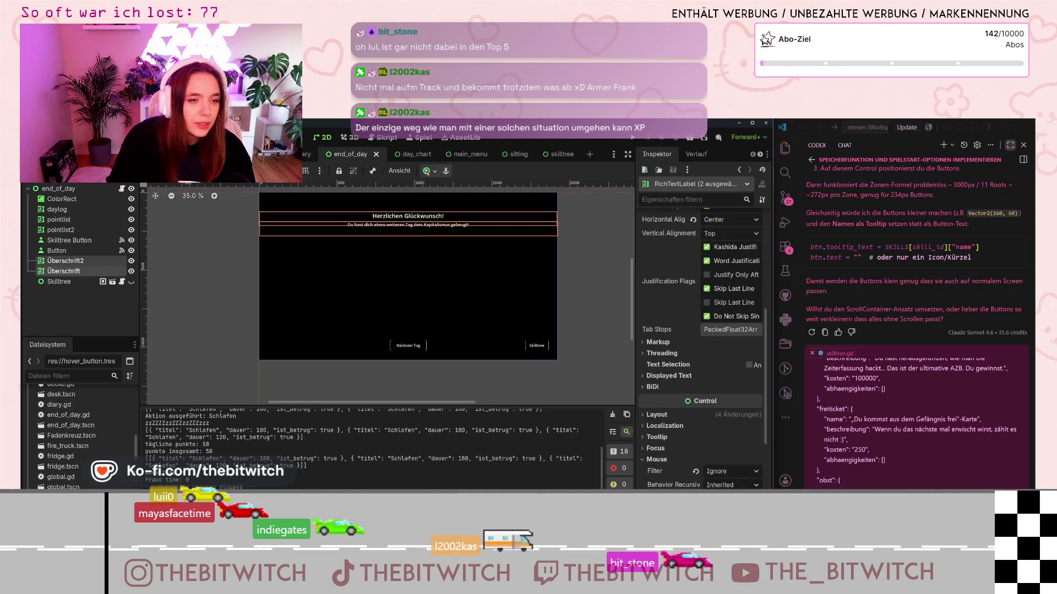
left_click(405, 158)
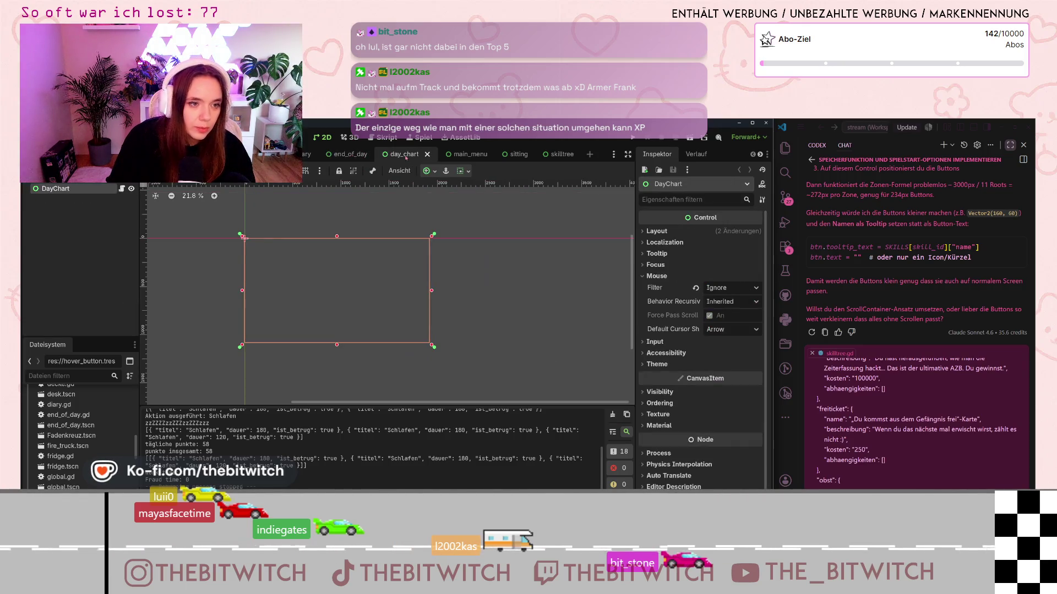
left_click(459, 157)
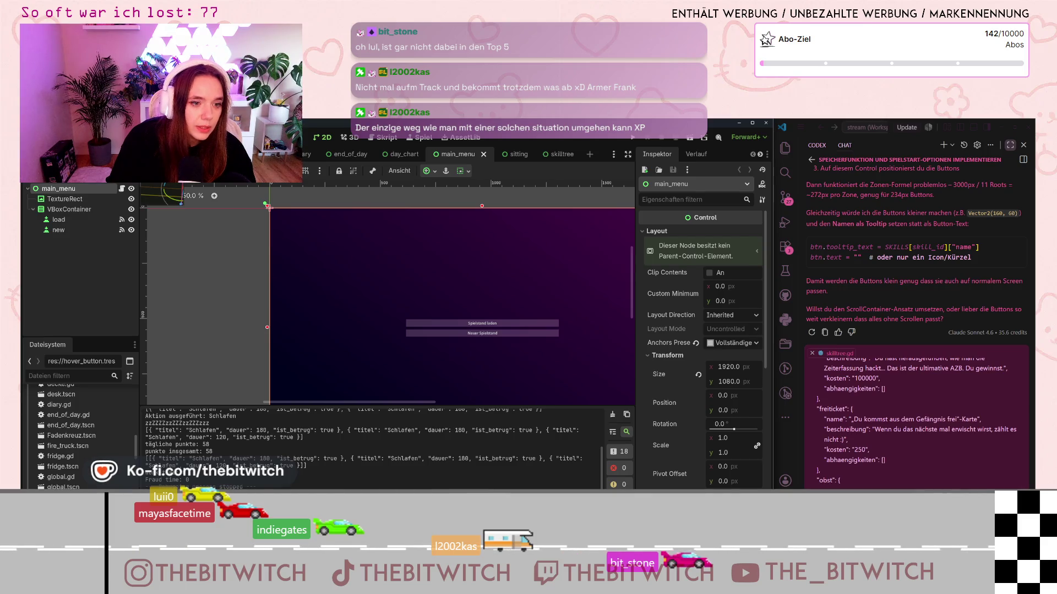
left_click(352, 154)
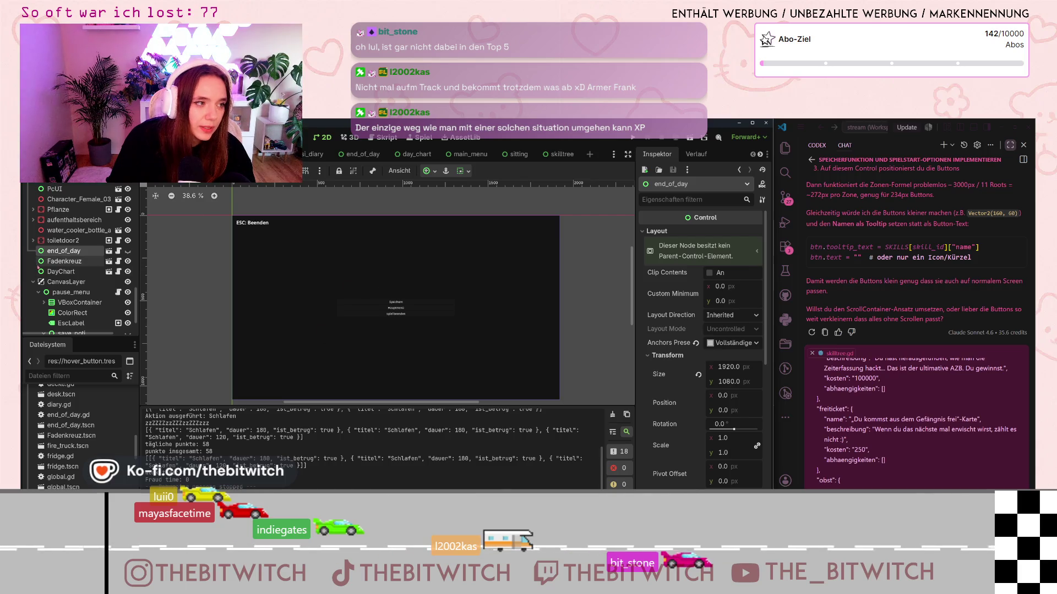
scroll(38, 266, "up", 10)
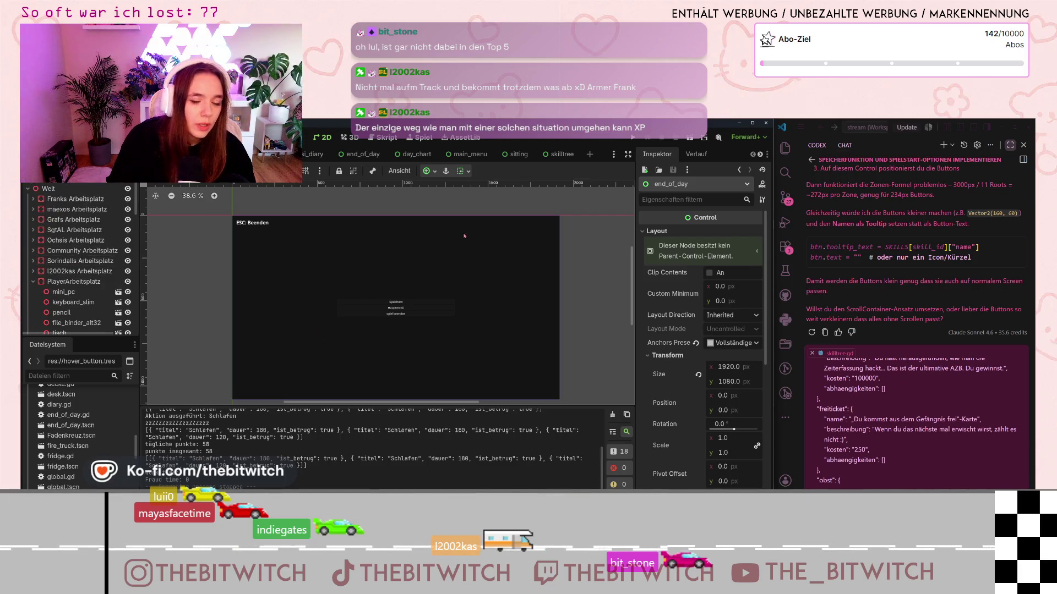
left_click(34, 281)
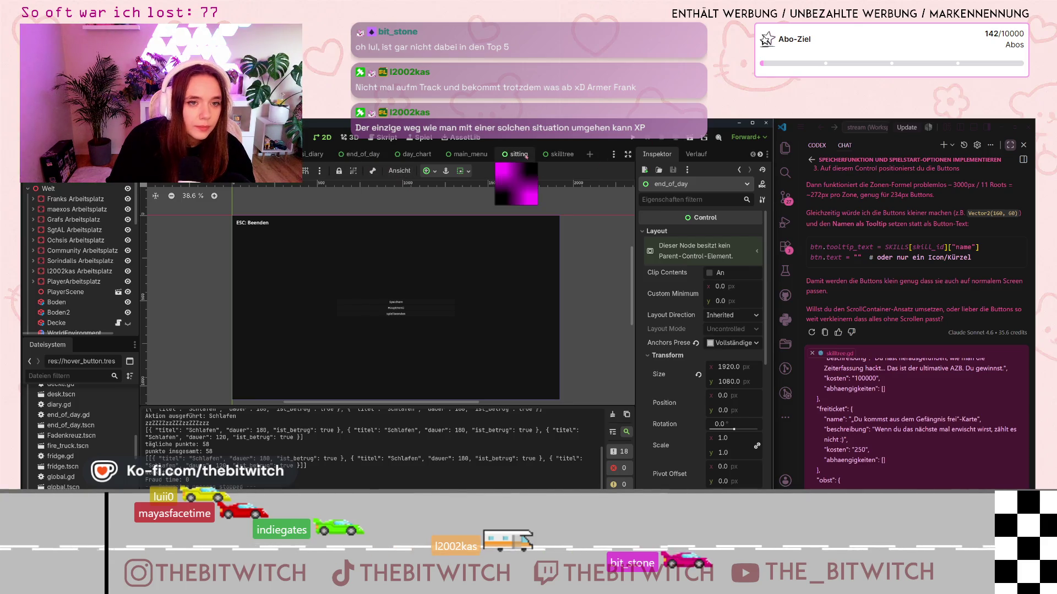
Step: Return to the skilltree scene, centre the skill tree in view, and run the game
left_click(554, 158)
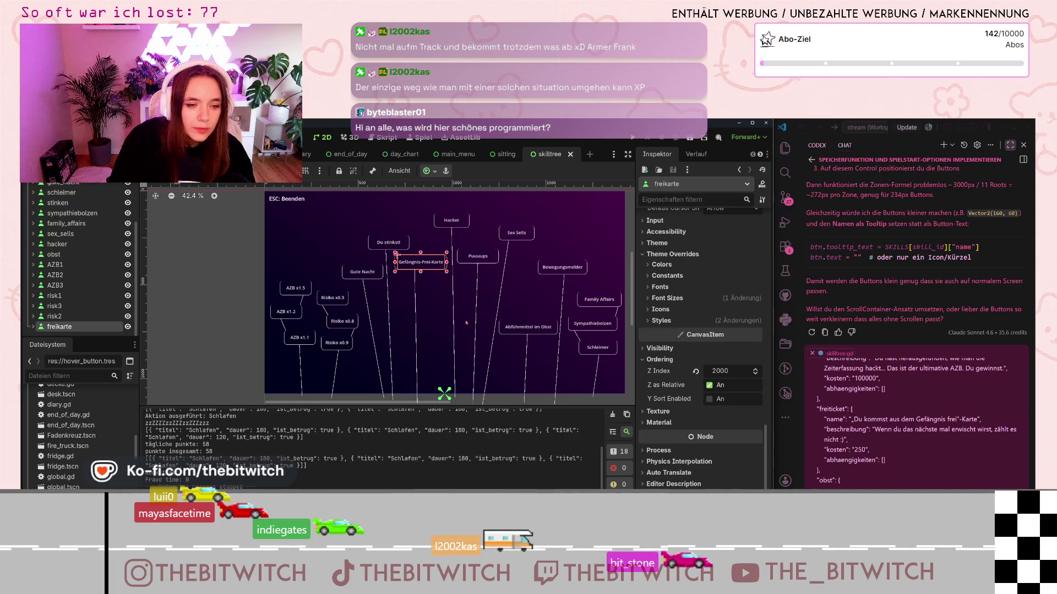
scroll(394, 265, "up", 4)
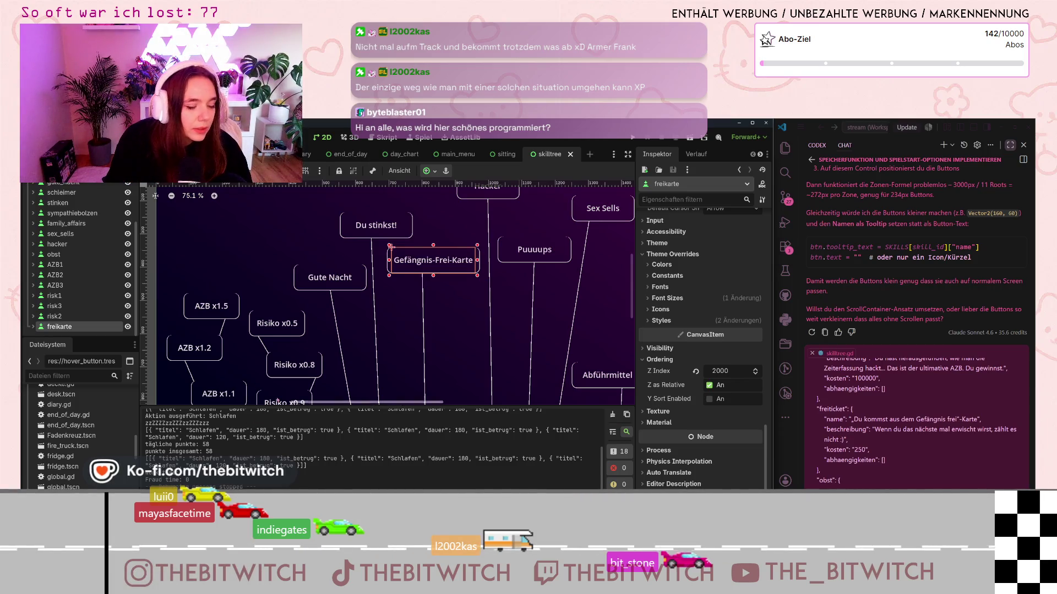
scroll(454, 324, "down", 3)
left_click_drag(557, 331, 485, 310)
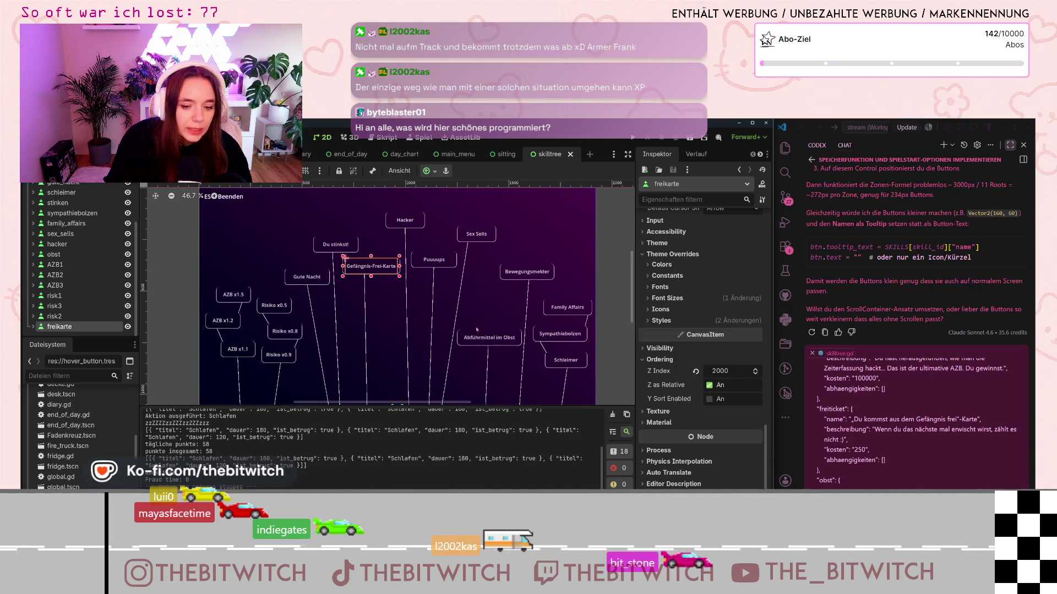
key("F5")
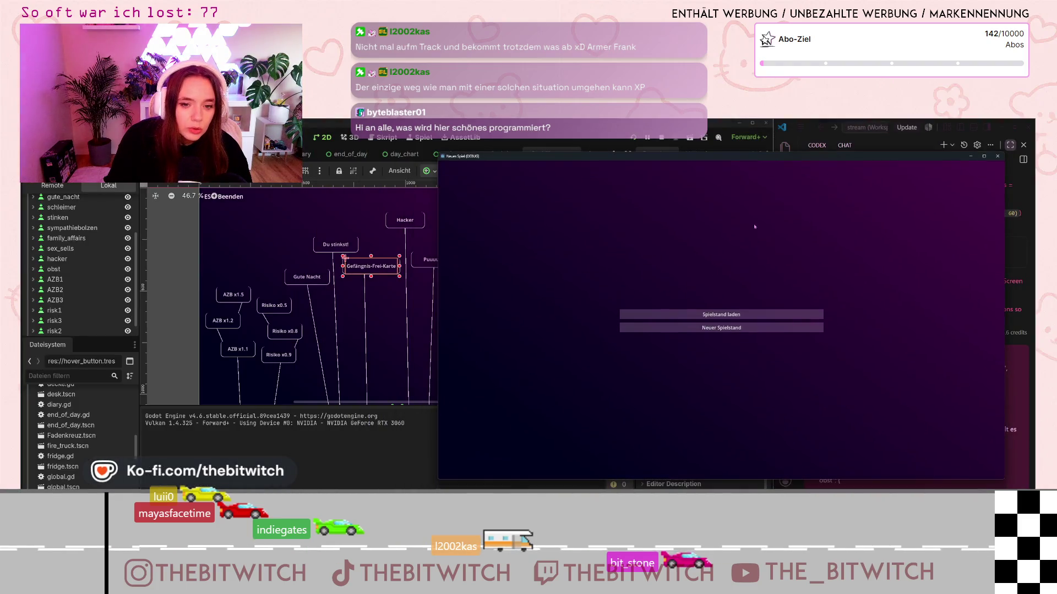
Step: Start a new save, sleep on the sofa, view the Skilltree, then close the game
left_click(725, 333)
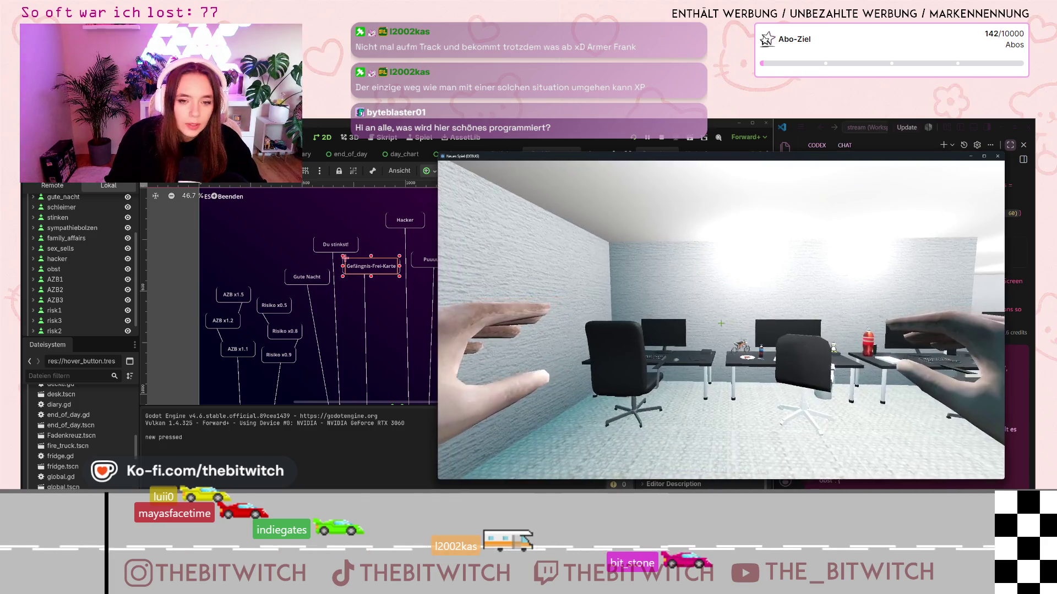
key("w")
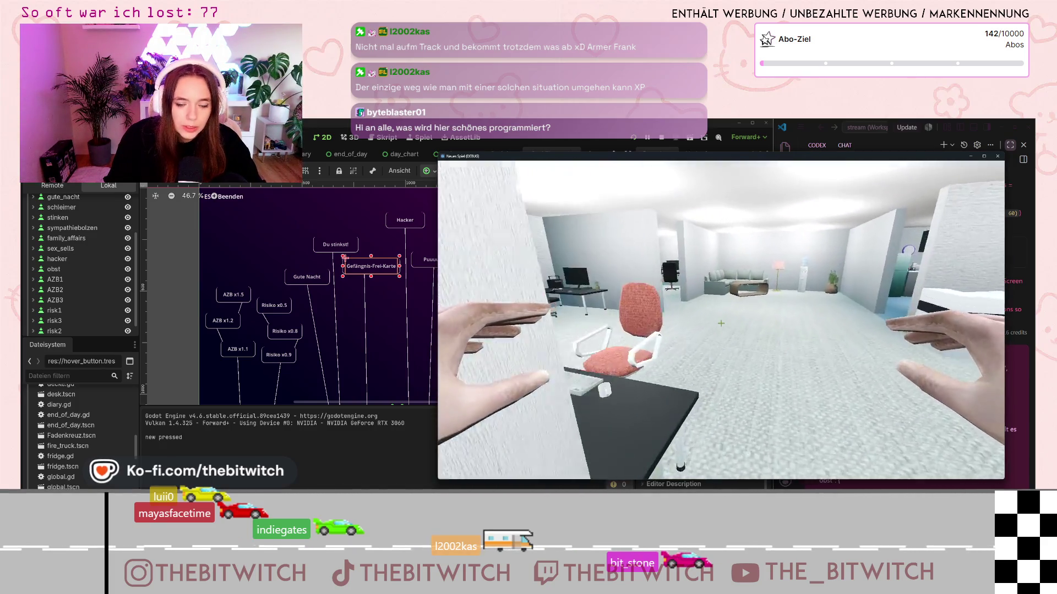
key("w")
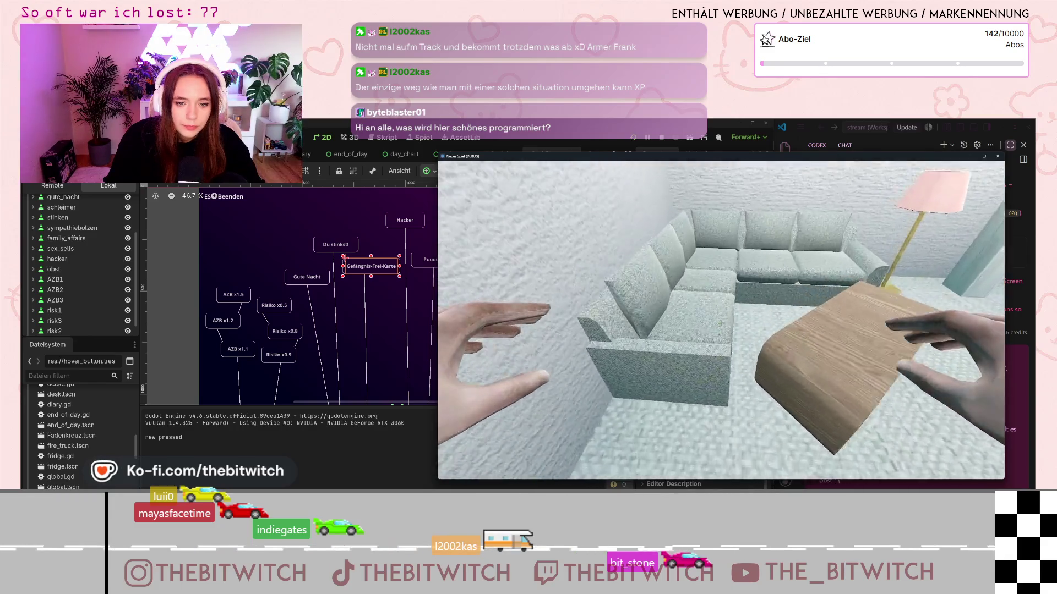
left_click(721, 323)
left_click(721, 323)
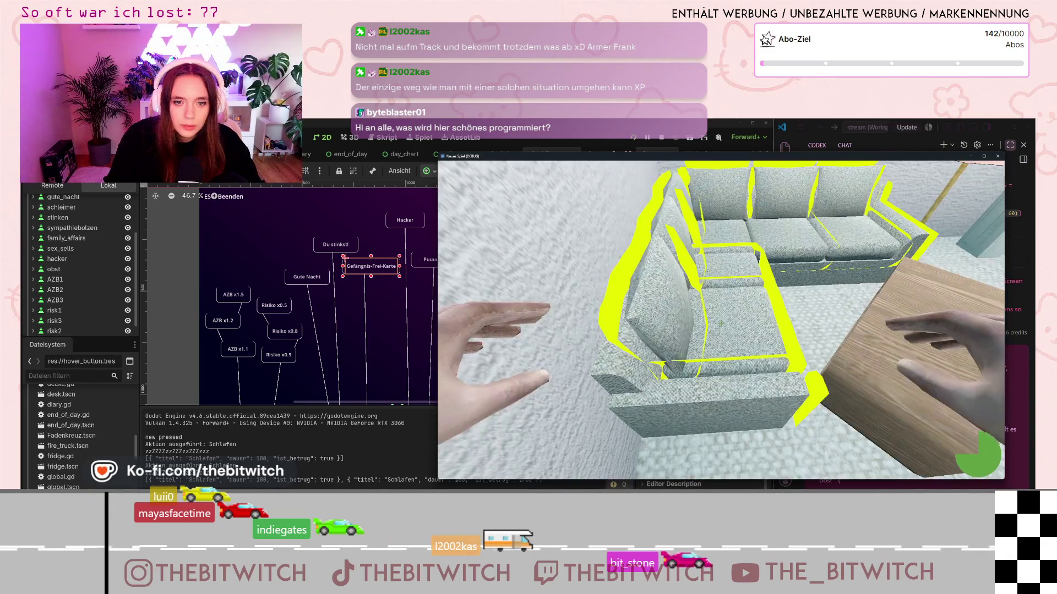
left_click(721, 324)
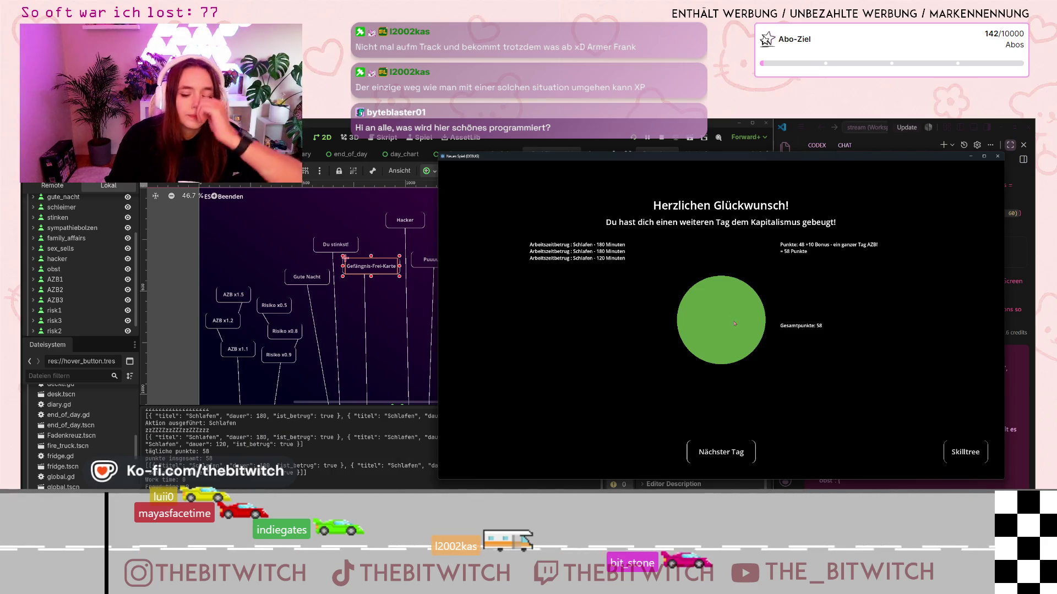
left_click(964, 450)
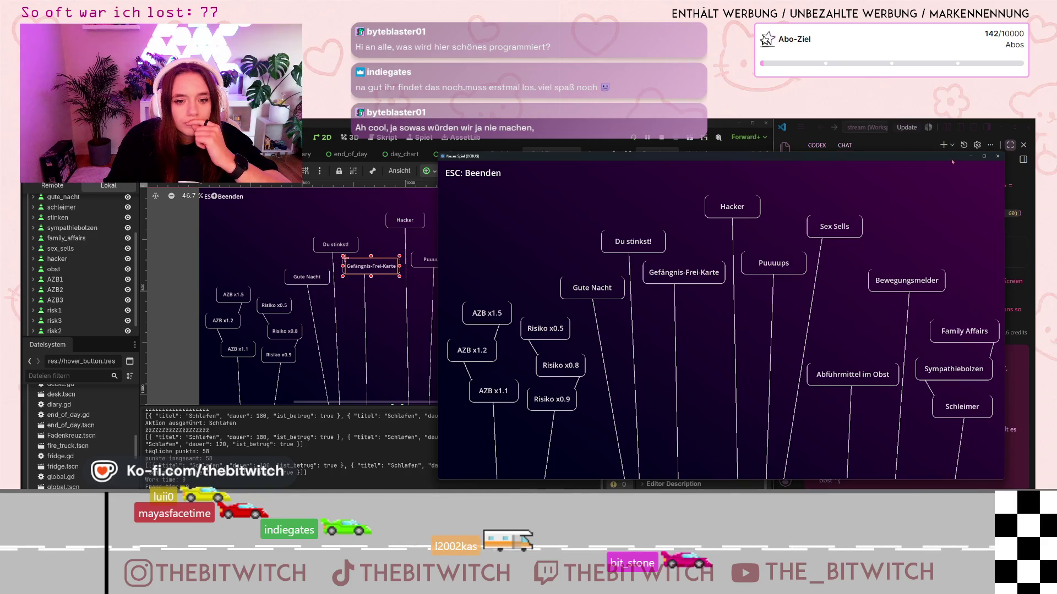
left_click(998, 158)
Step: Drag the Gefängnis-Frei-Karte button down toward the bottom, then run the project with a new save
left_click_drag(385, 279, 385, 363)
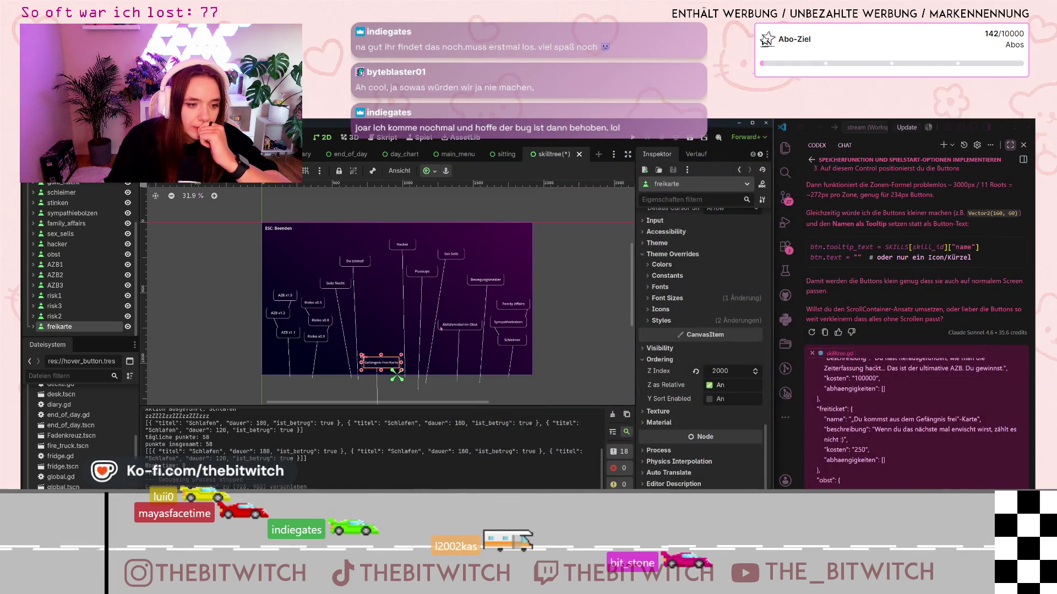
left_click(632, 142)
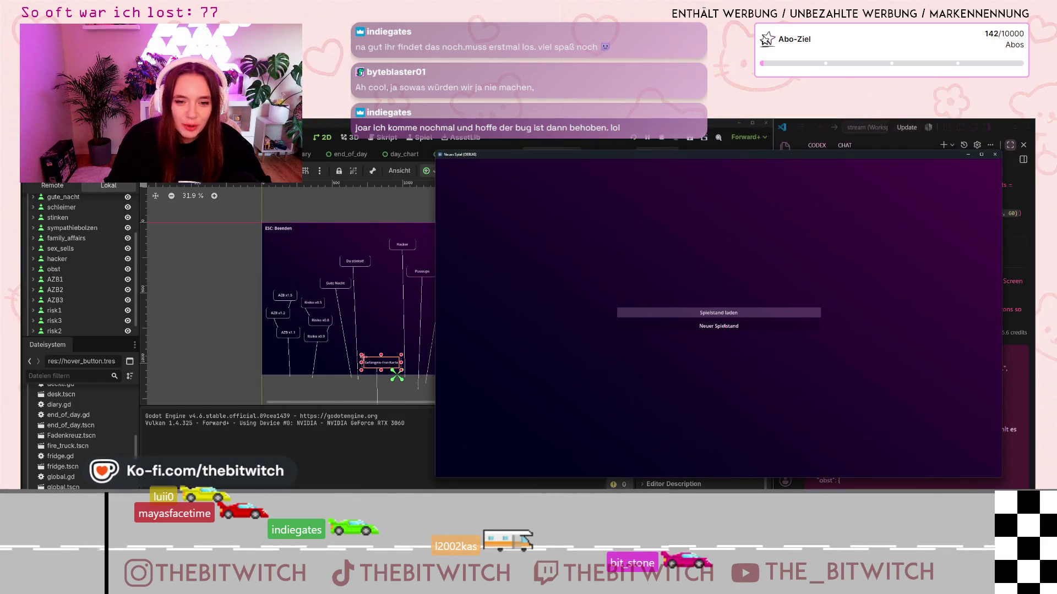
left_click(737, 326)
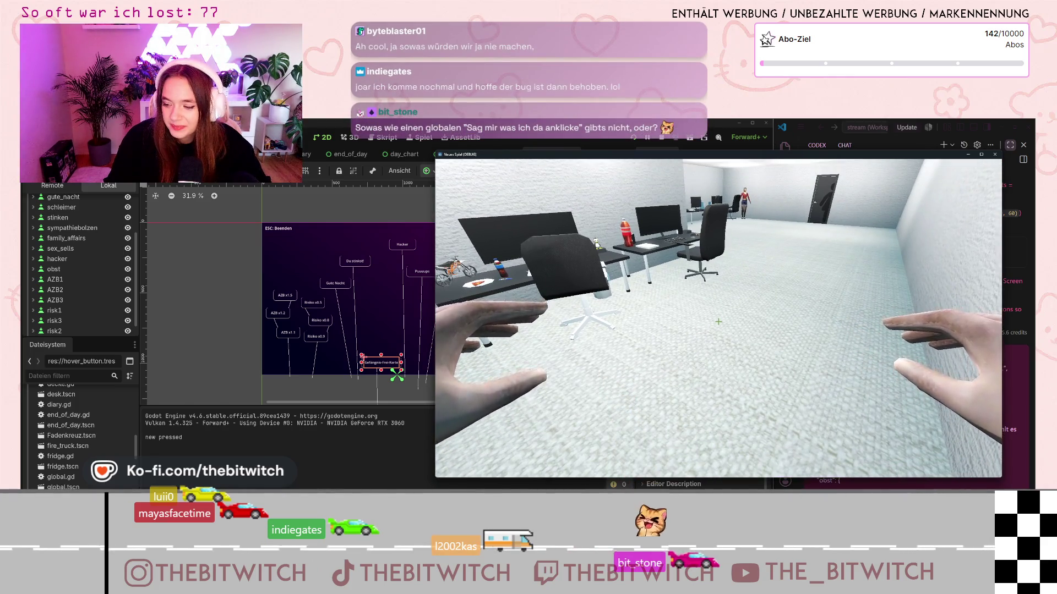
Step: Walk to the sofa, sleep with E, check the skill tree, and close the game
key("s")
key("w")
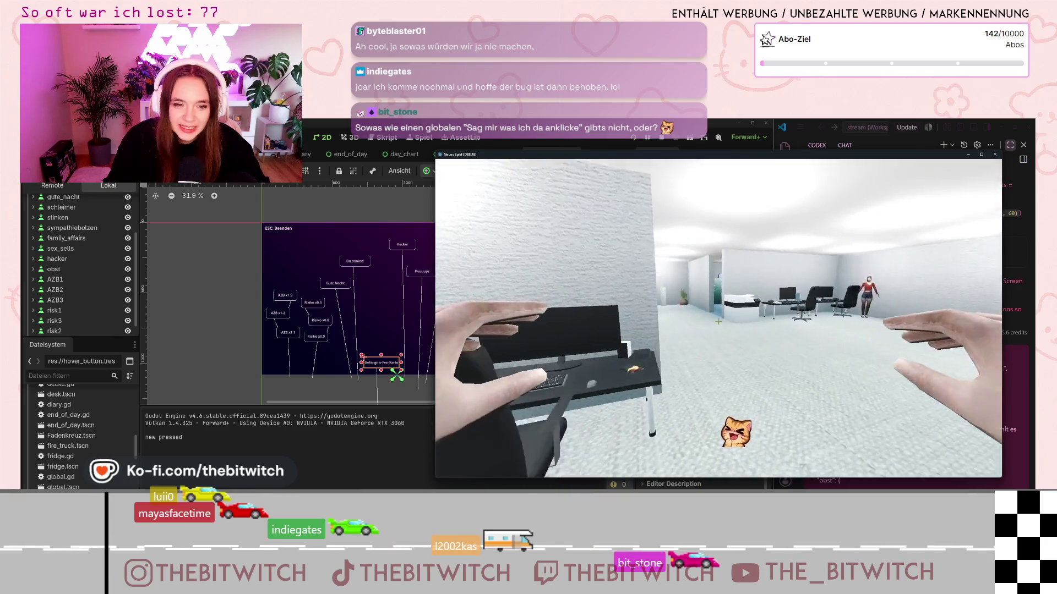
key("w")
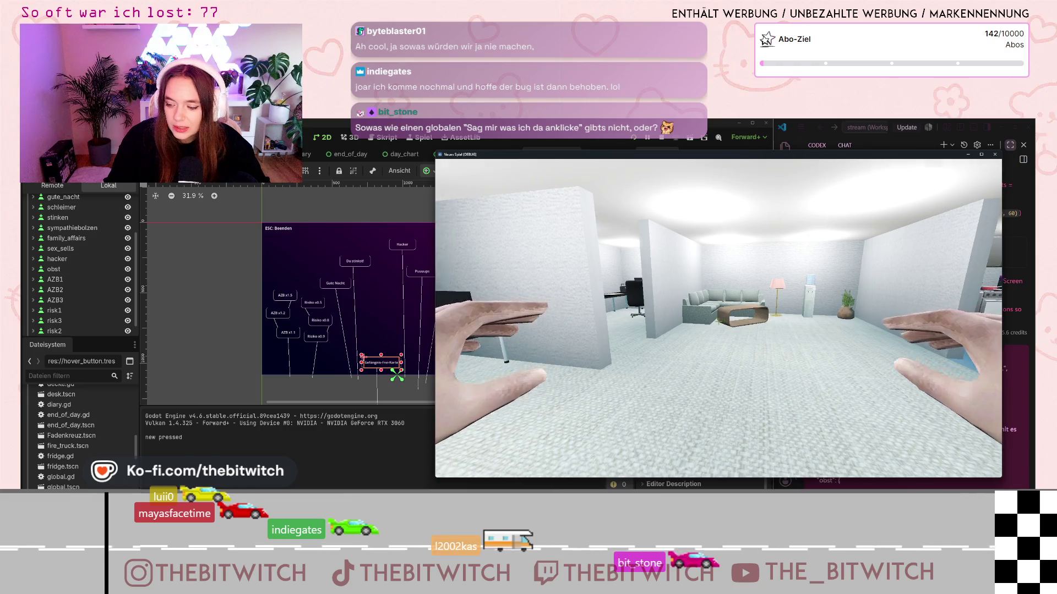
key("a")
key("w")
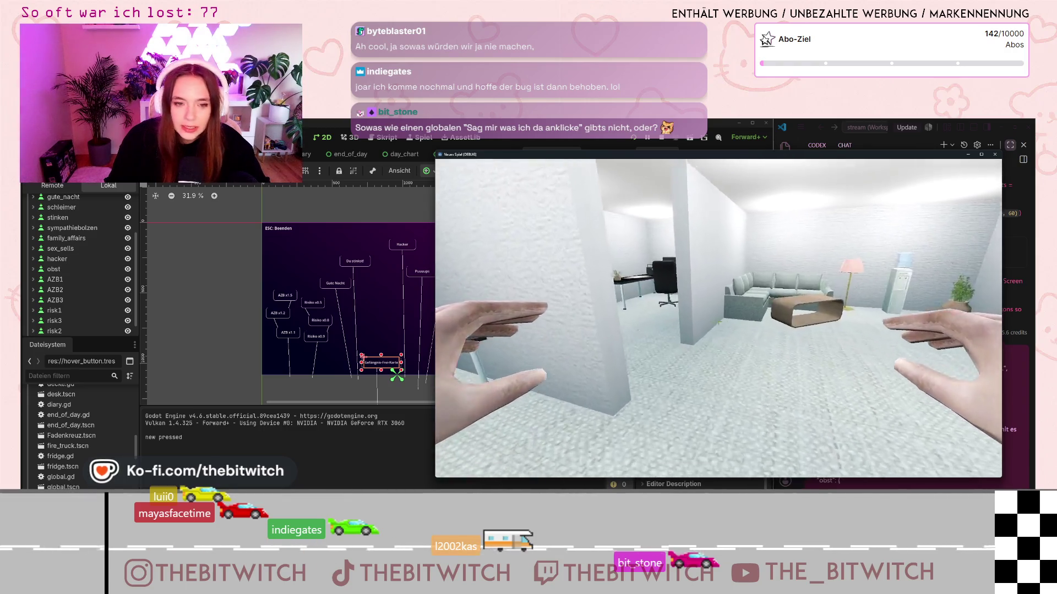
key("e")
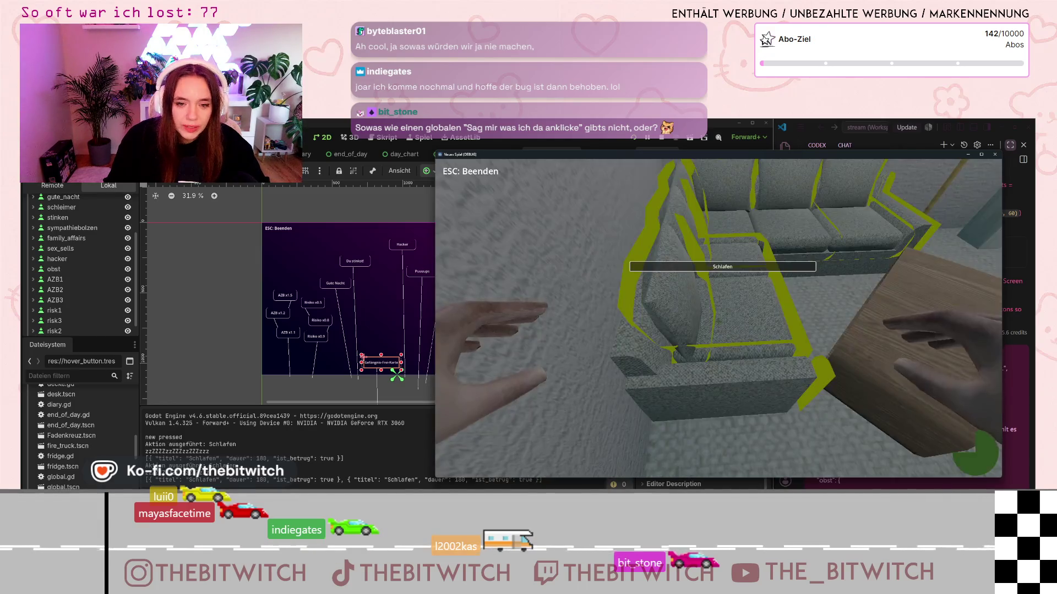
left_click(963, 451)
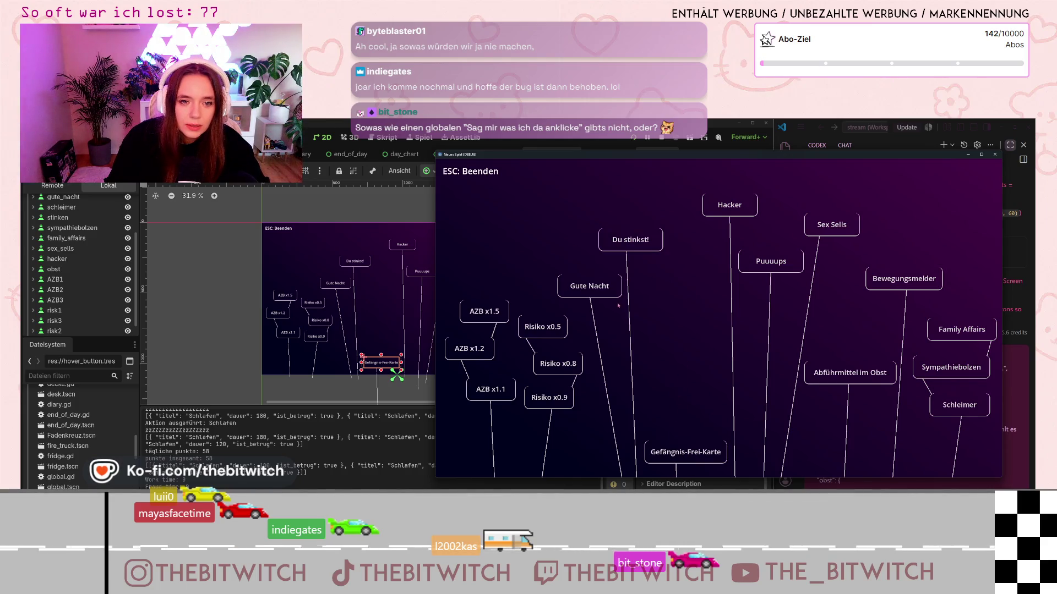
left_click(995, 155)
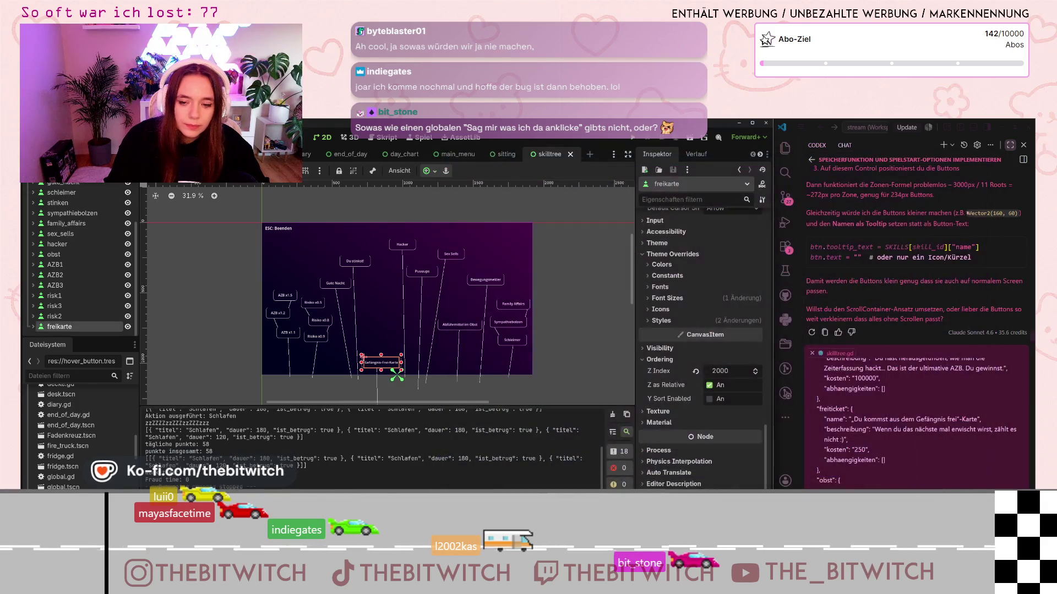
Step: Clear the pasted code from the assistant chat input
left_click(894, 455)
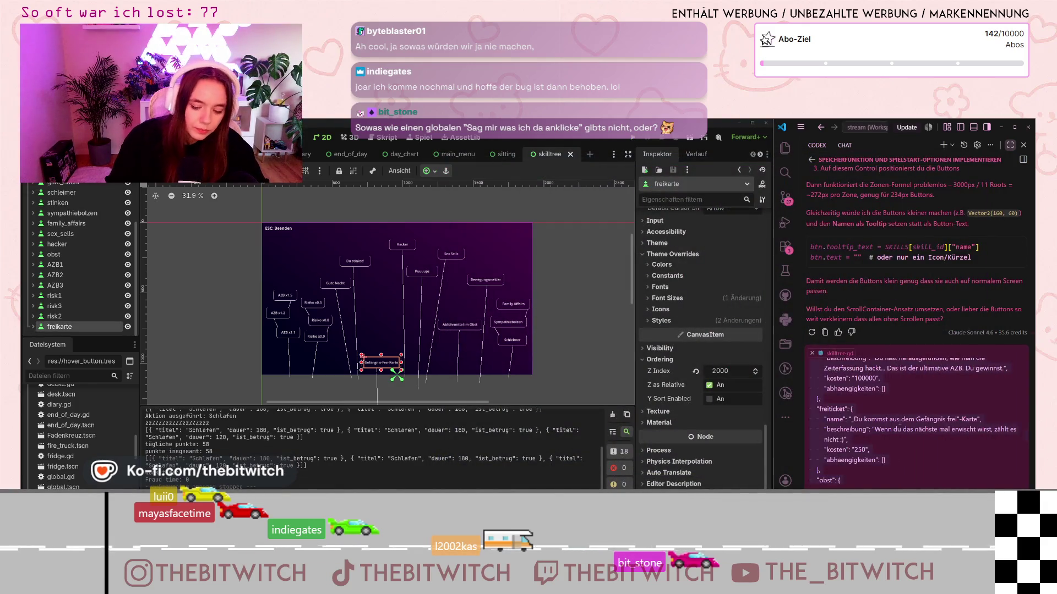
key("ctrl+a")
key("BackSpace")
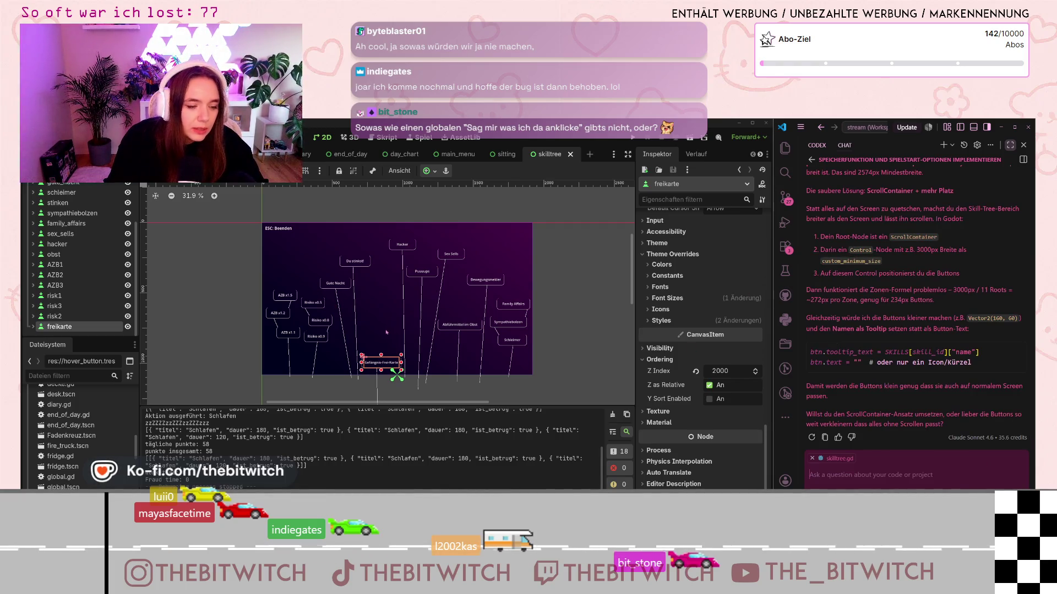
Step: Move Gefängnis-Frei-Karte back up, raise Du stinkst!, and extend its connector line downward
left_click_drag(379, 365, 379, 277)
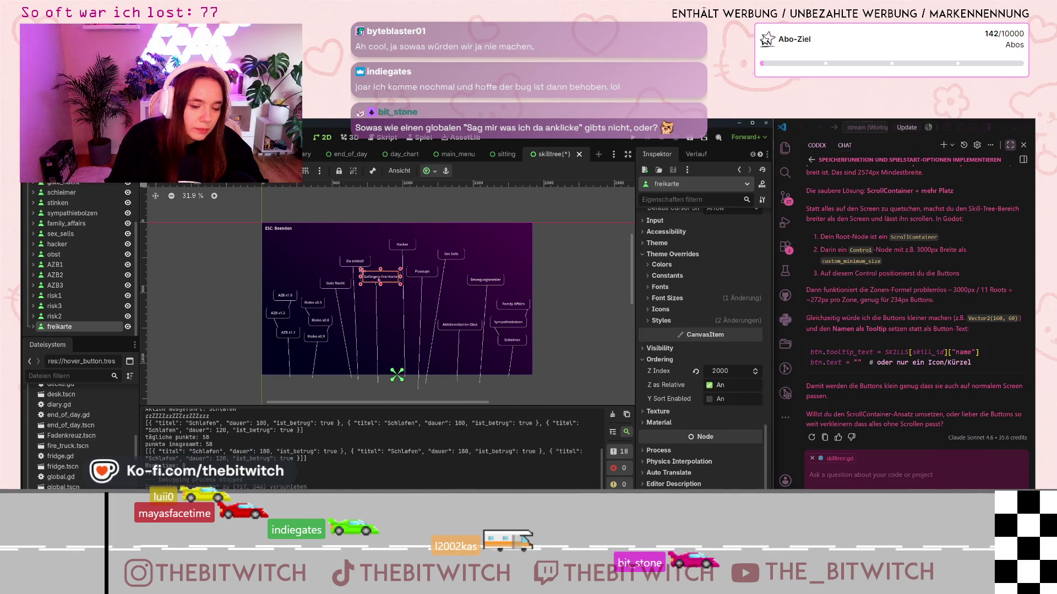
left_click(356, 261)
left_click_drag(352, 262, 356, 247)
left_click(360, 369)
left_click_drag(359, 367, 357, 379)
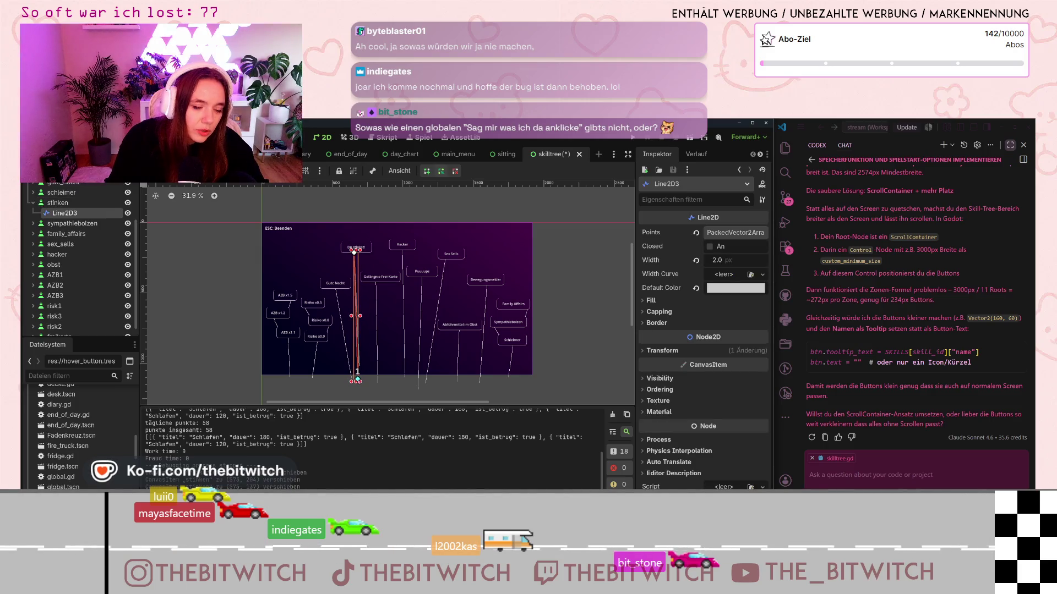
Step: Raise Gefängnis-Frei-Karte slightly and extend its connector line down to the bottom
left_click(381, 277)
left_click_drag(380, 277, 373, 266)
left_click(374, 317)
left_click_drag(373, 369, 374, 380)
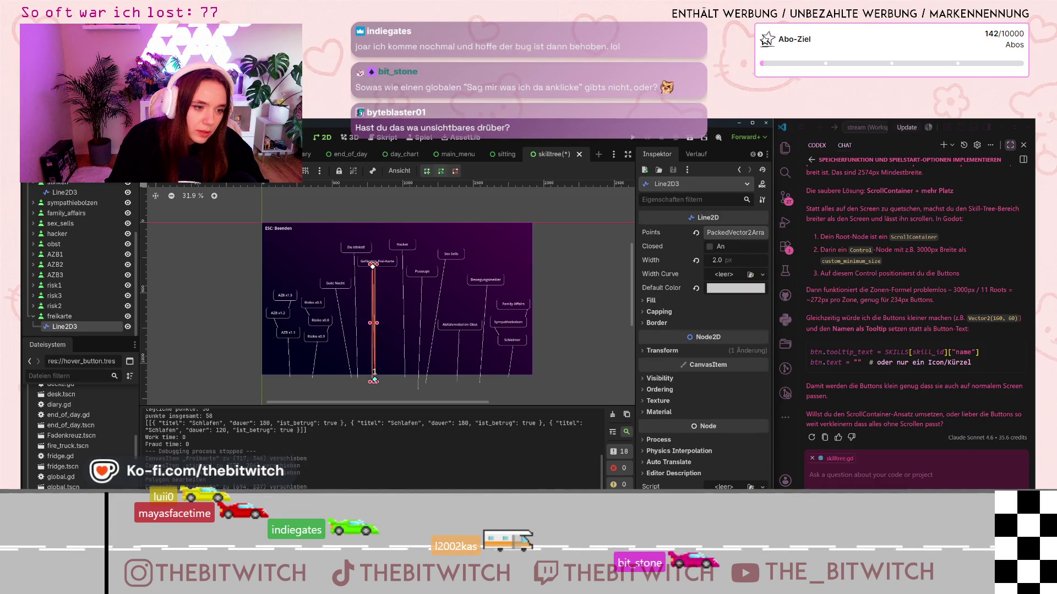
Step: Raise the Hacker and Puuuups buttons, lengthen Hacker's line, then save and run with F6
left_click(407, 247)
left_click_drag(406, 247, 405, 240)
left_click(401, 308)
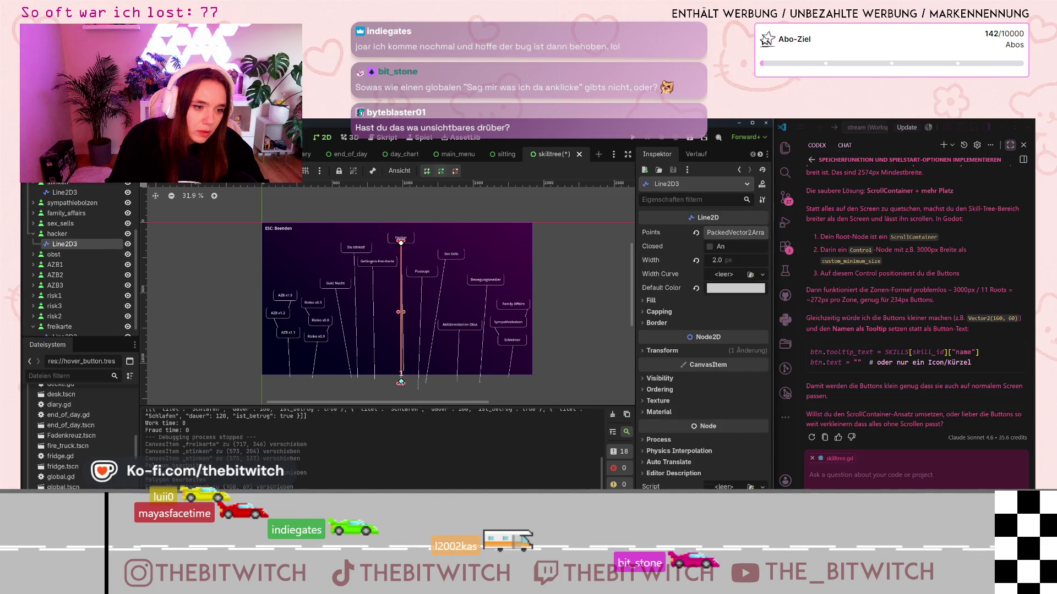
left_click_drag(404, 379, 402, 385)
left_click(432, 274)
left_click_drag(432, 274, 430, 260)
left_click(417, 374)
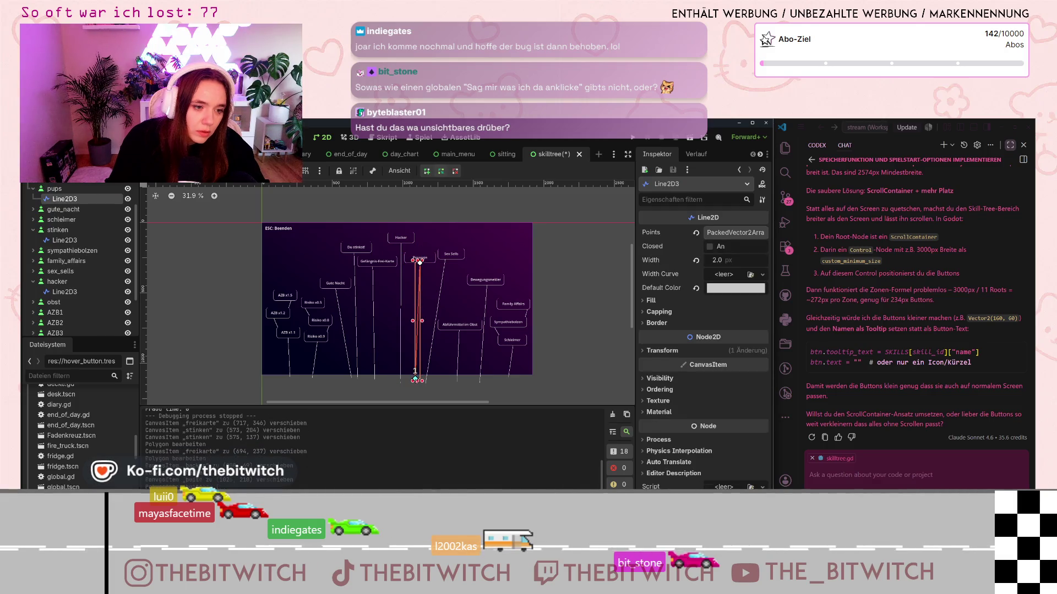
left_click(537, 394)
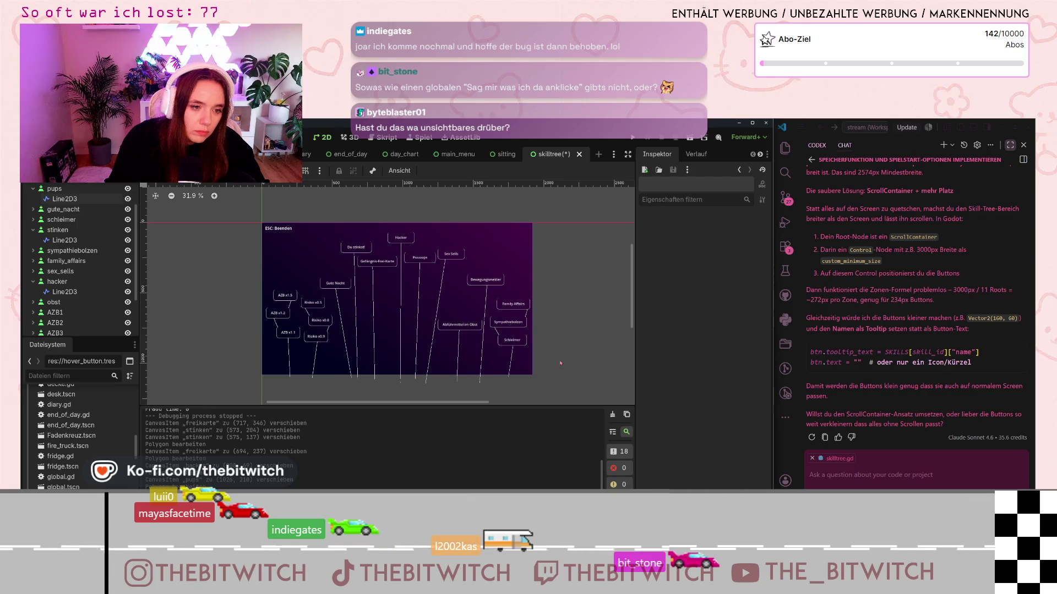
key("F6")
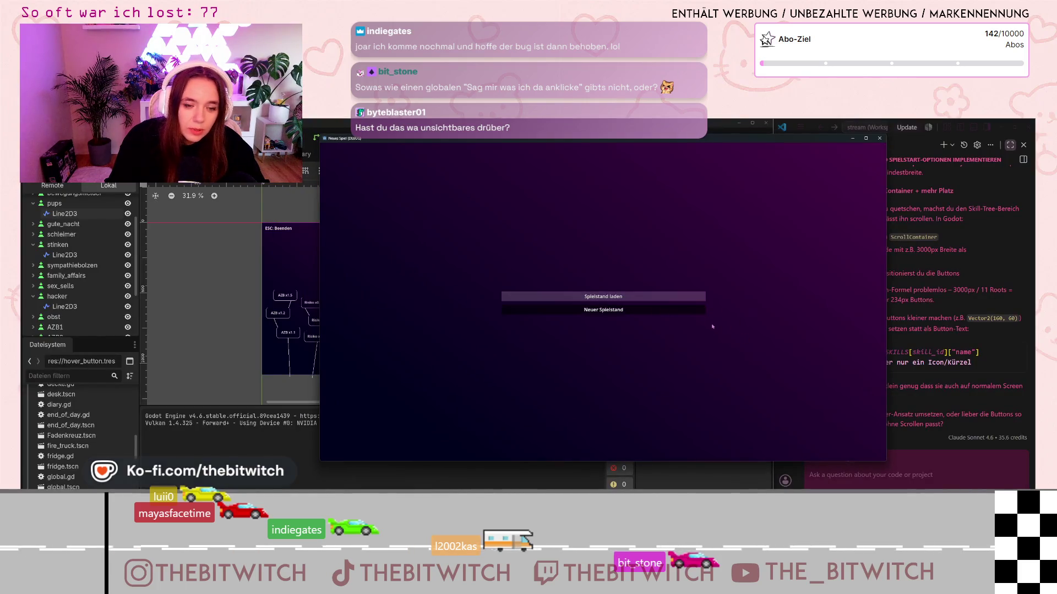
Step: Start a new save, sleep on the sofa with E, and open the skill tree
left_click(603, 310)
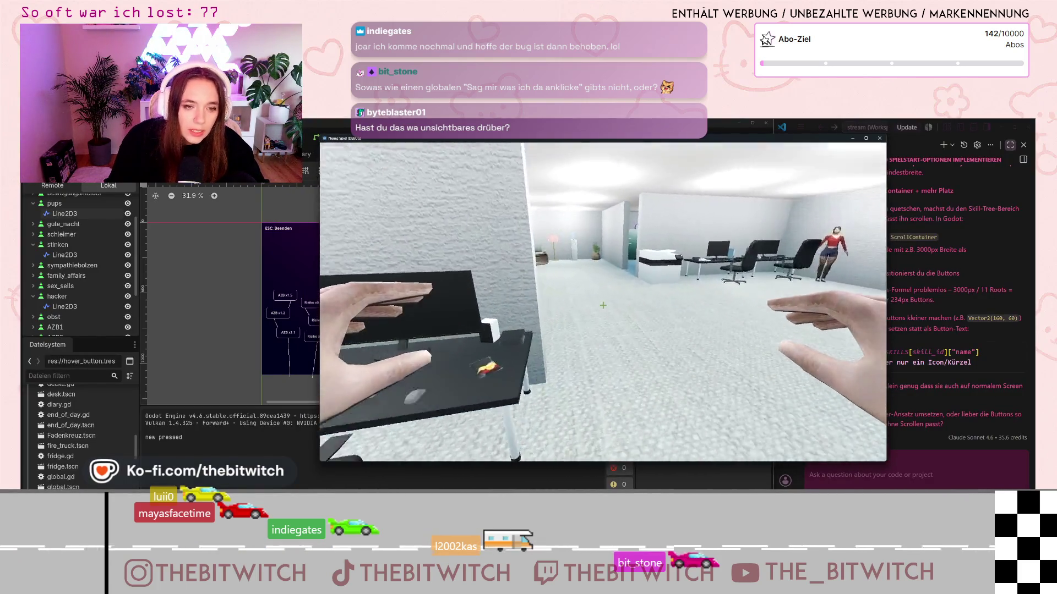
key("w")
key("w")
key("e")
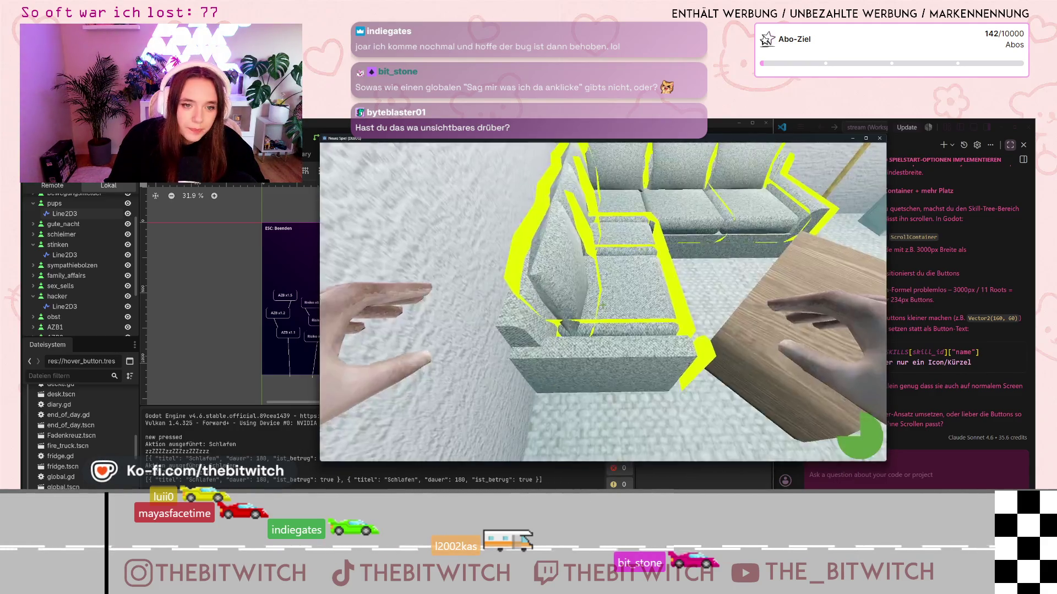
left_click(602, 432)
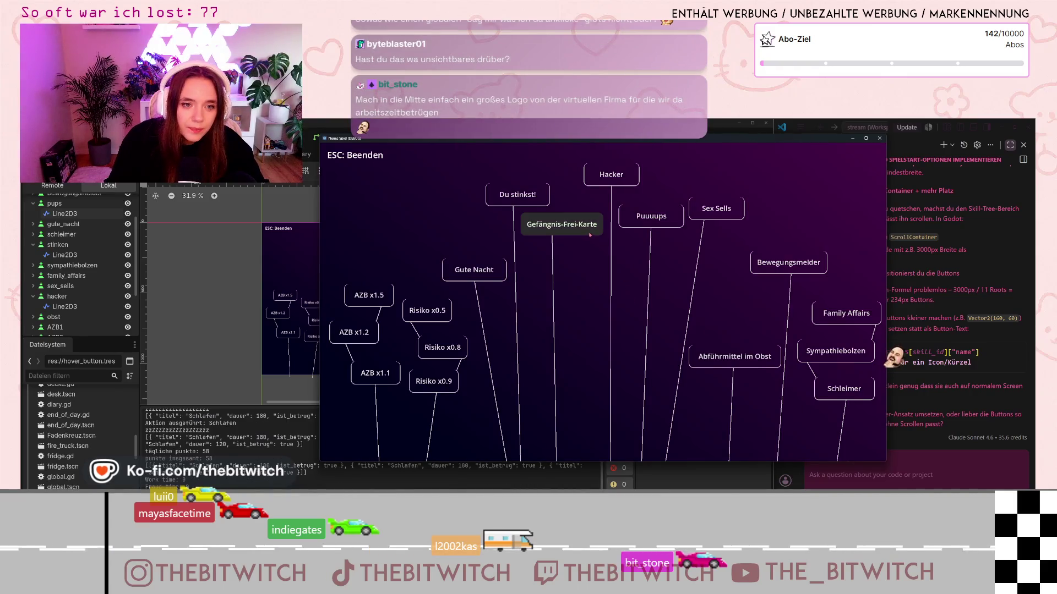